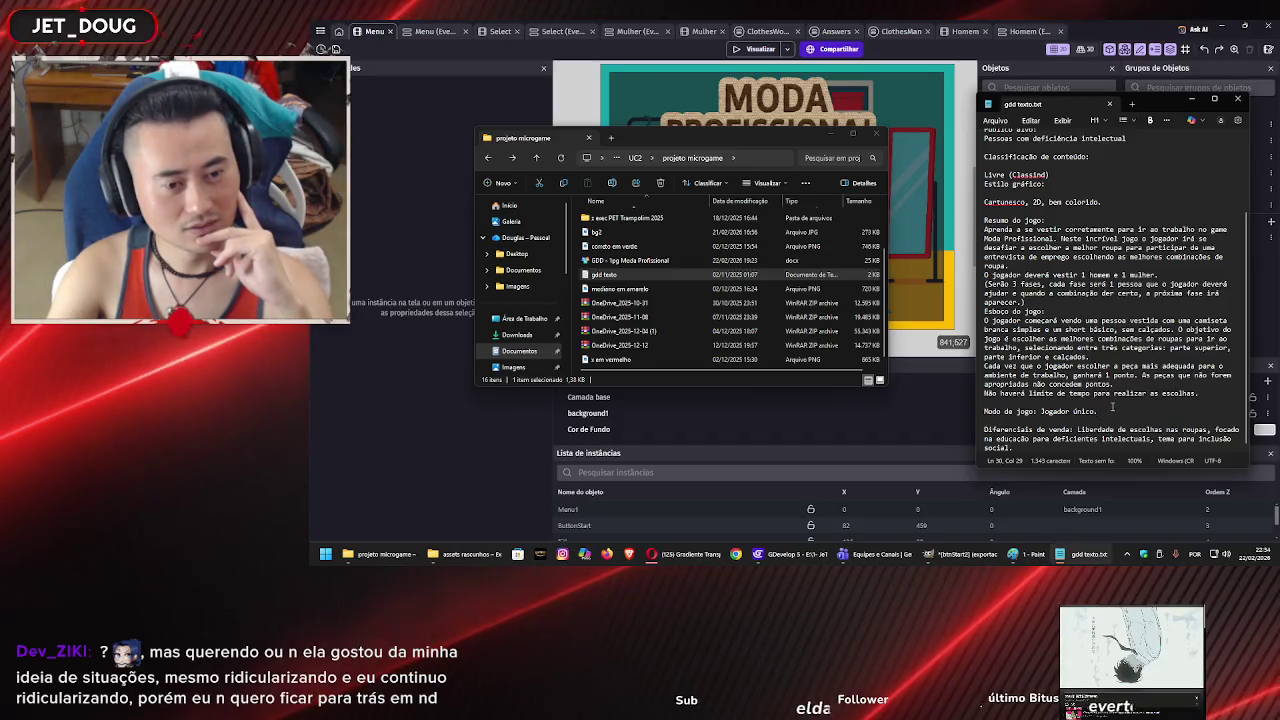
Review the game-mode and Esboço do jogo lines in gdd texto.txt, then return to GDevelop.
{"action": "left_click", "coordinate": [1121, 411]}
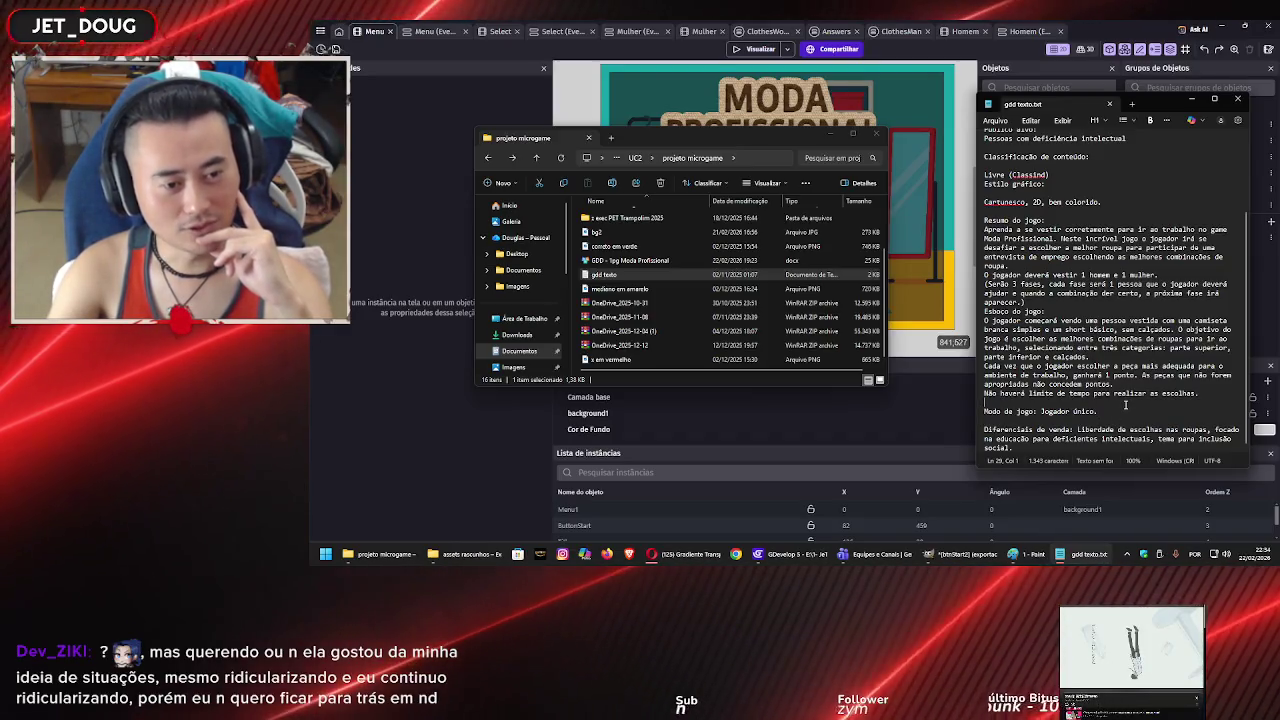
{"action": "key", "text": "Down"}
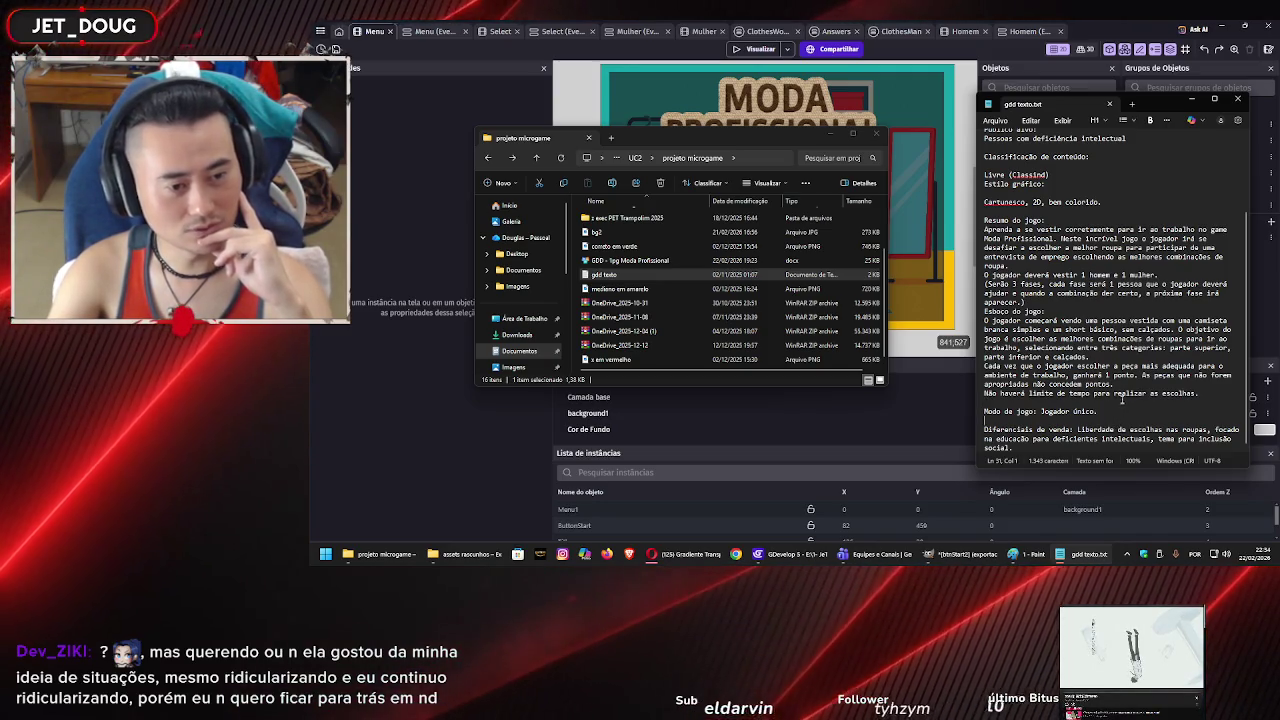
{"action": "left_click", "coordinate": [1122, 400]}
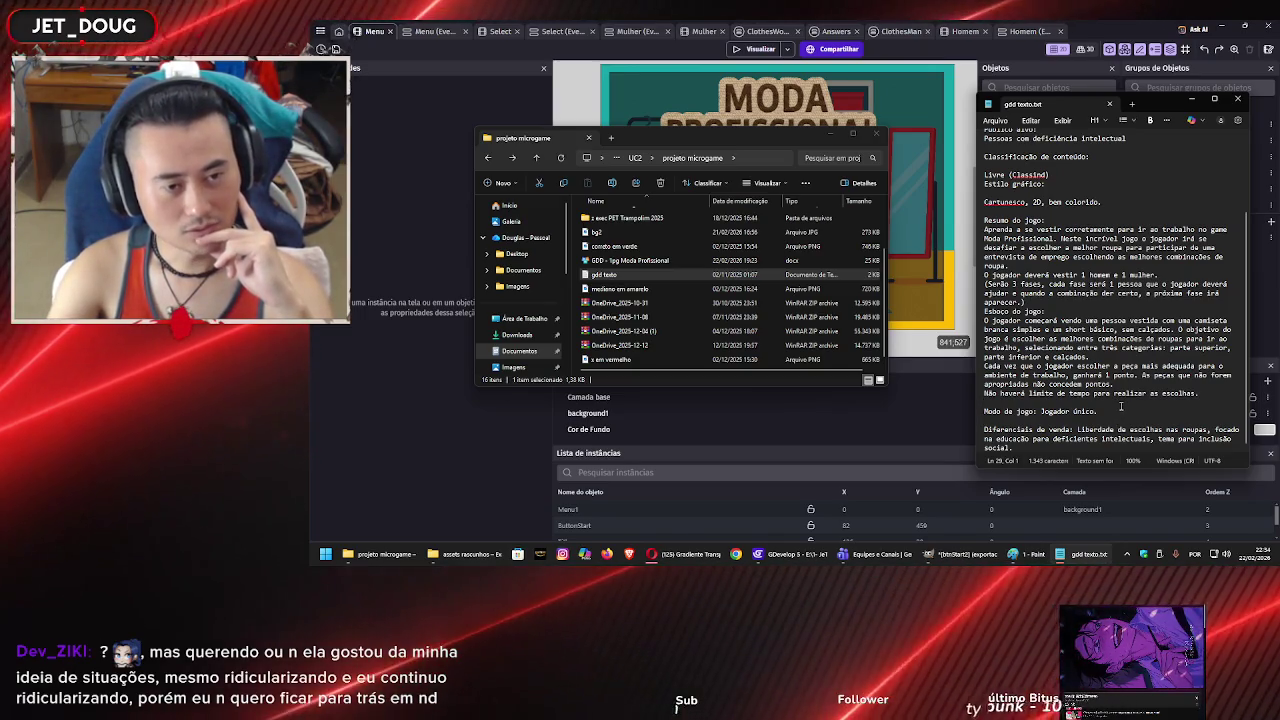
{"action": "left_click", "coordinate": [1108, 314]}
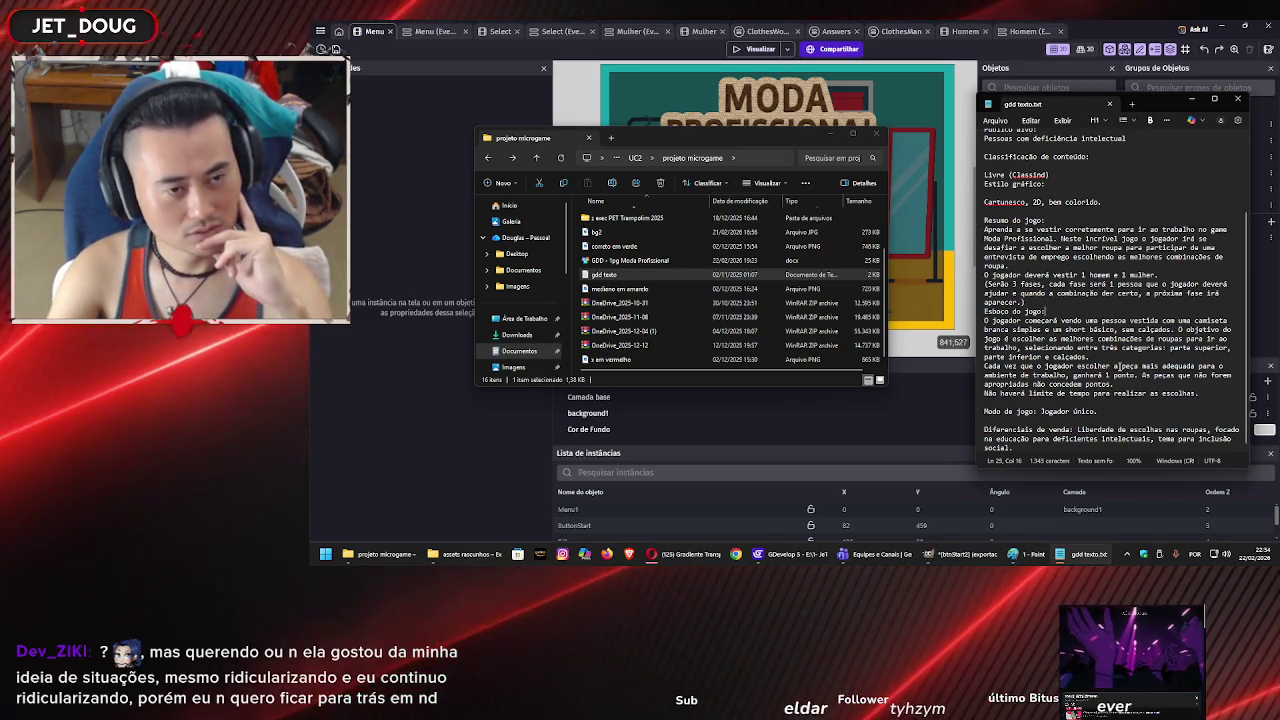
{"action": "scroll", "coordinate": [1118, 366], "scroll_direction": "up", "scroll_amount": 2}
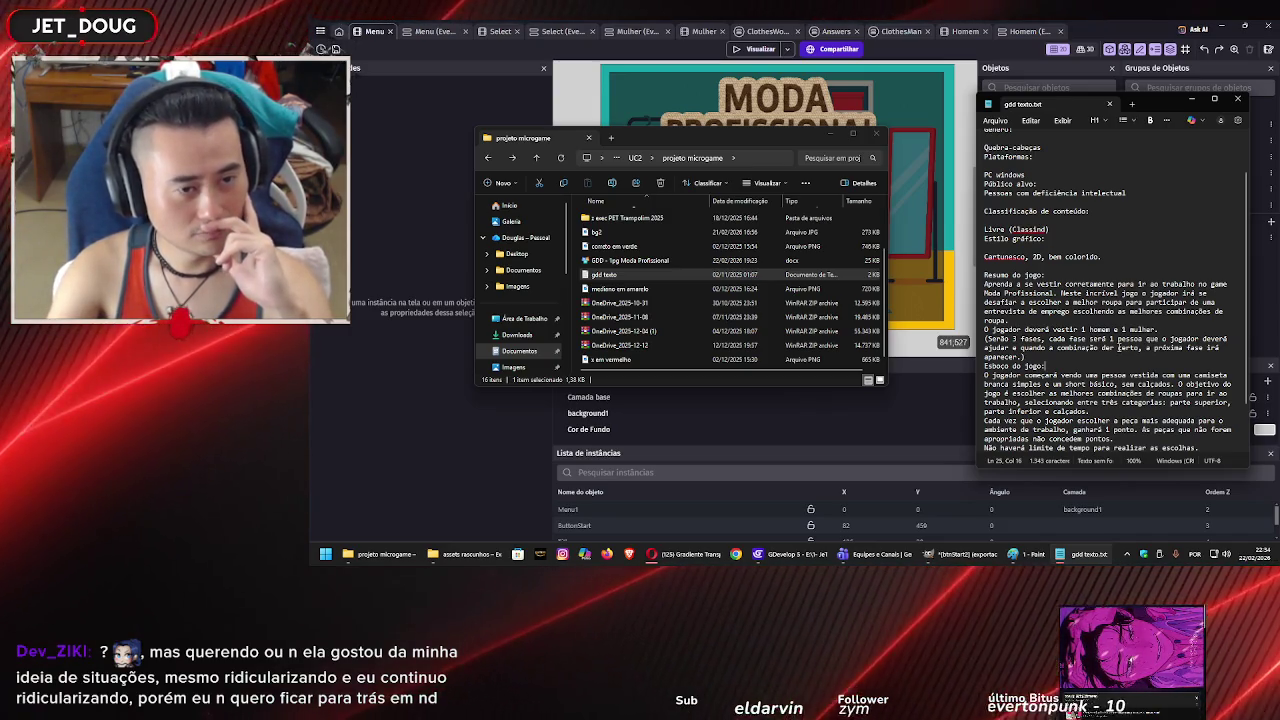
{"action": "left_click", "coordinate": [930, 280]}
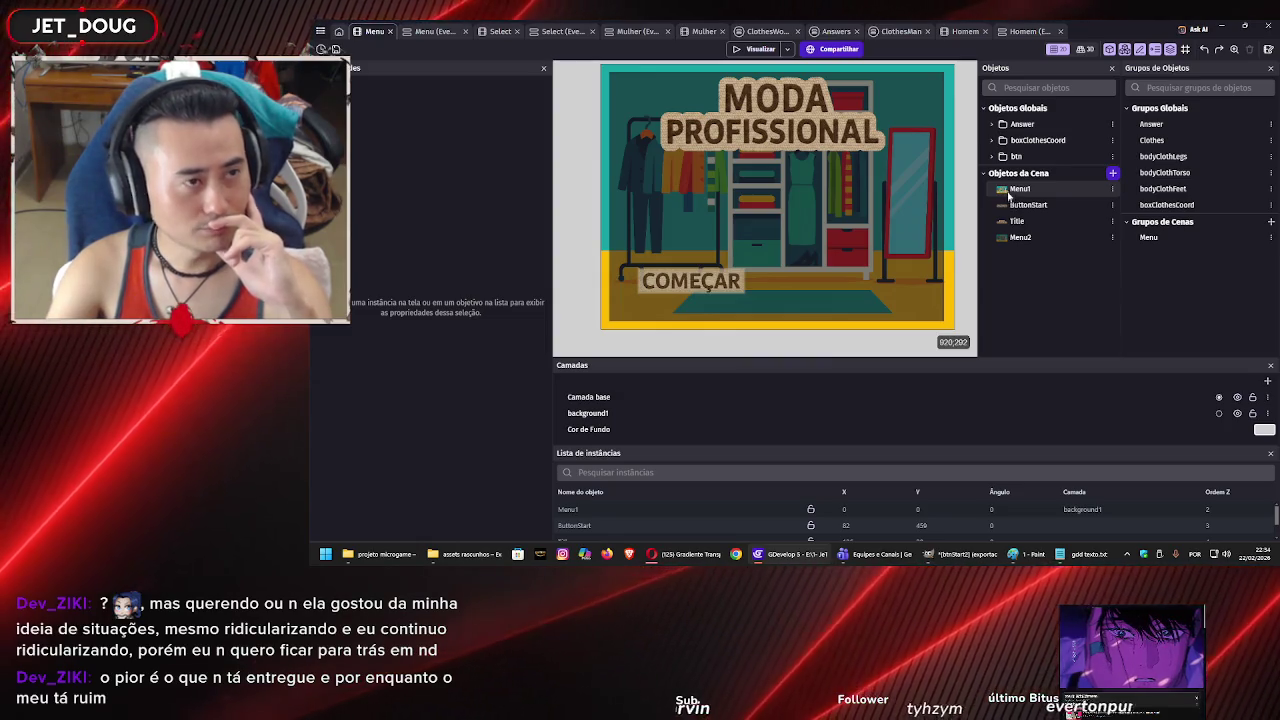
Look through the Answers, ClothesMan and Homem tabs and inspect the Homem scene's text objects.
{"action": "left_click", "coordinate": [836, 32]}
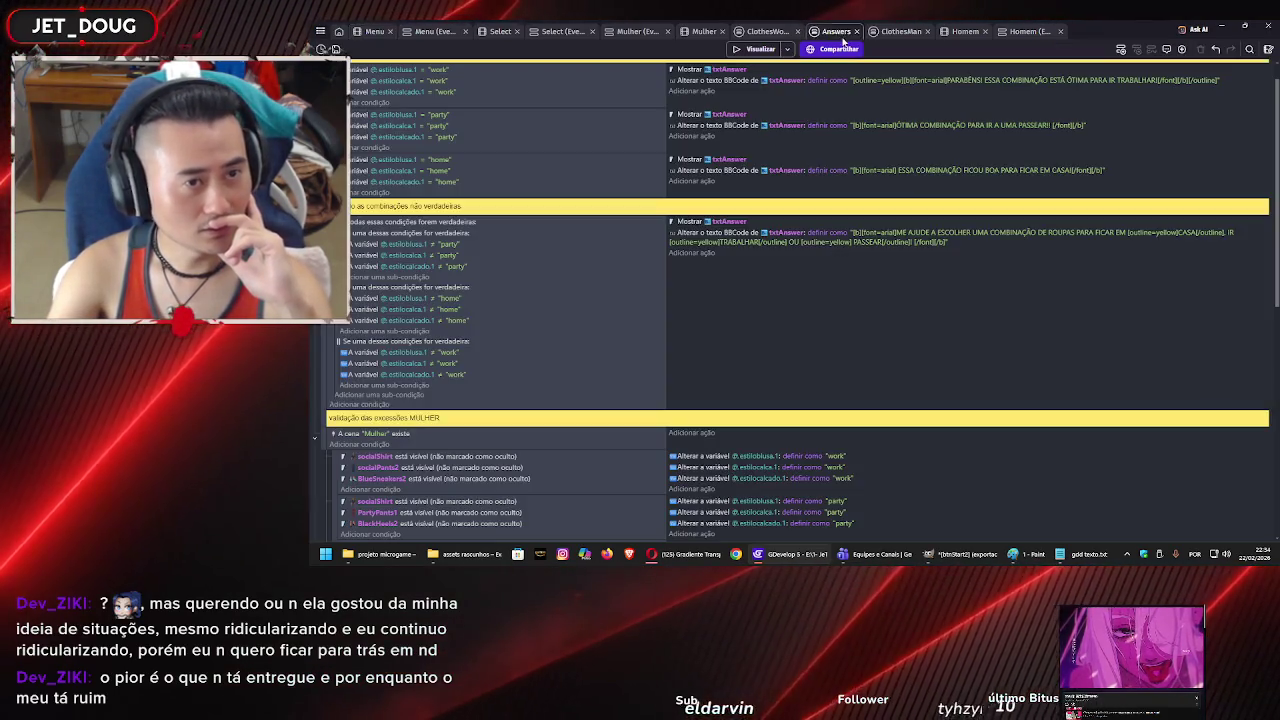
{"action": "left_click", "coordinate": [901, 33]}
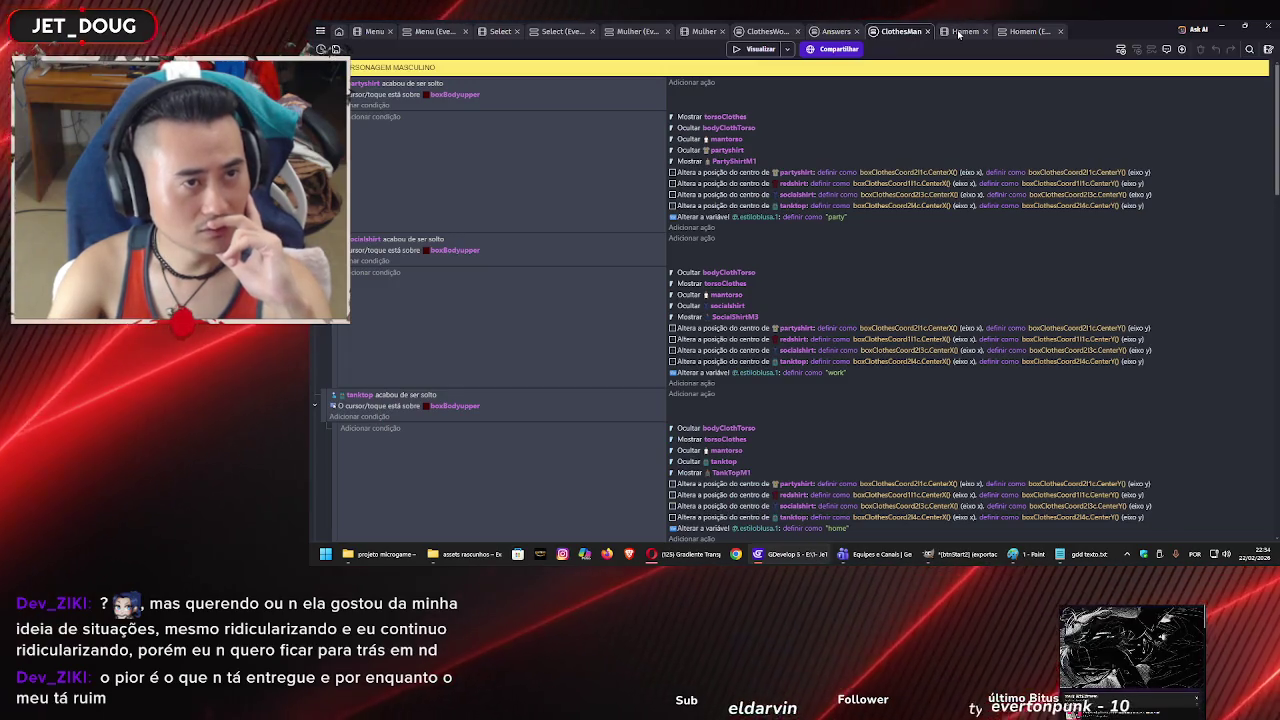
{"action": "left_click", "coordinate": [962, 32]}
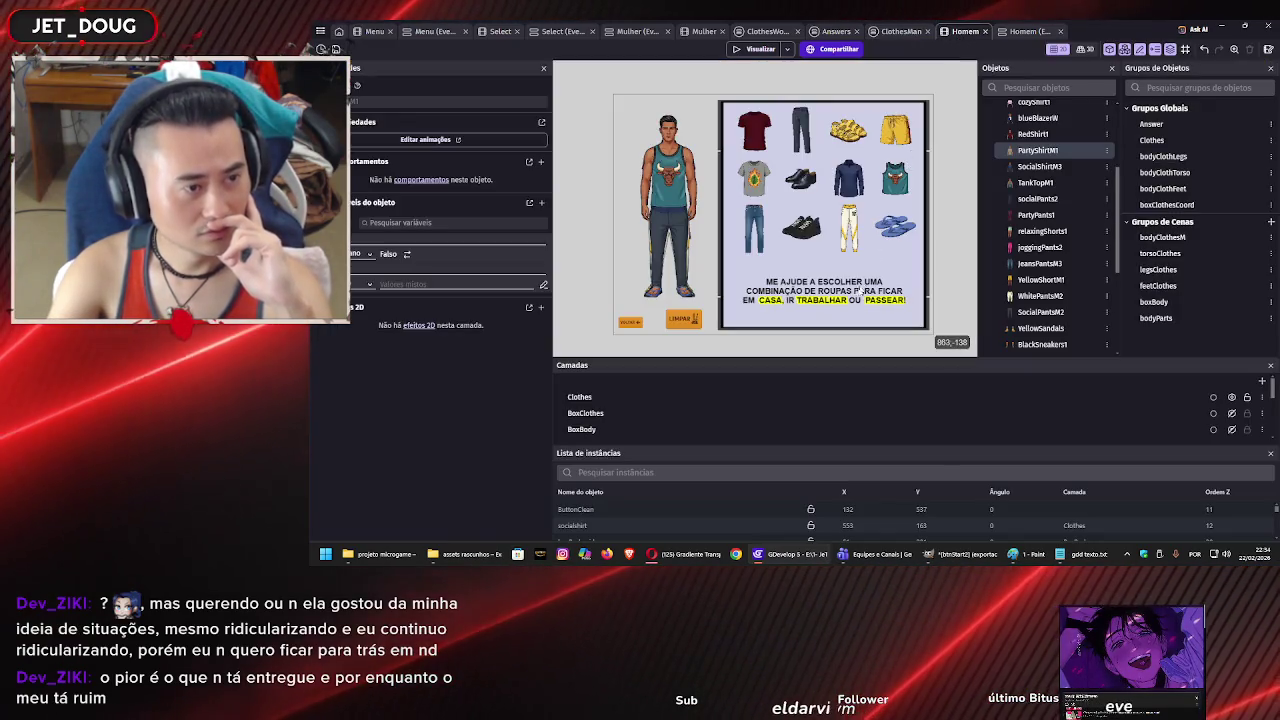
{"action": "scroll", "coordinate": [1013, 340], "scroll_direction": "down", "scroll_amount": 5}
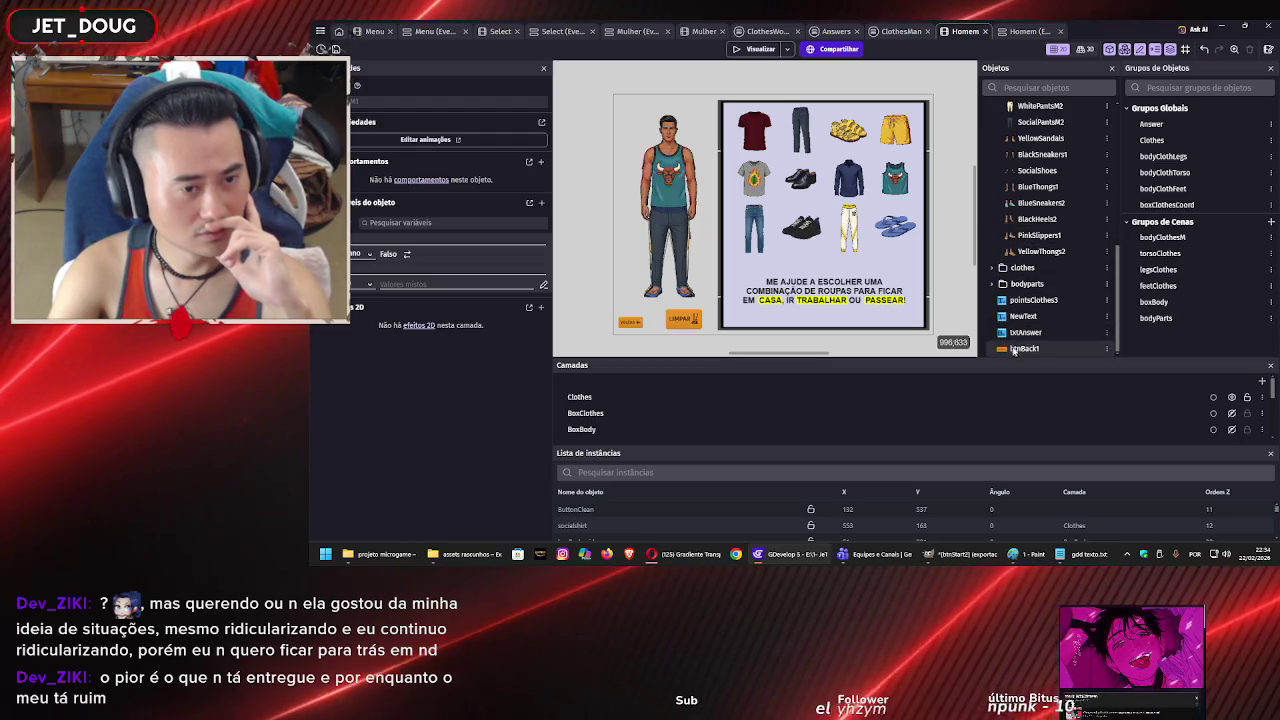
{"action": "left_click", "coordinate": [1030, 316]}
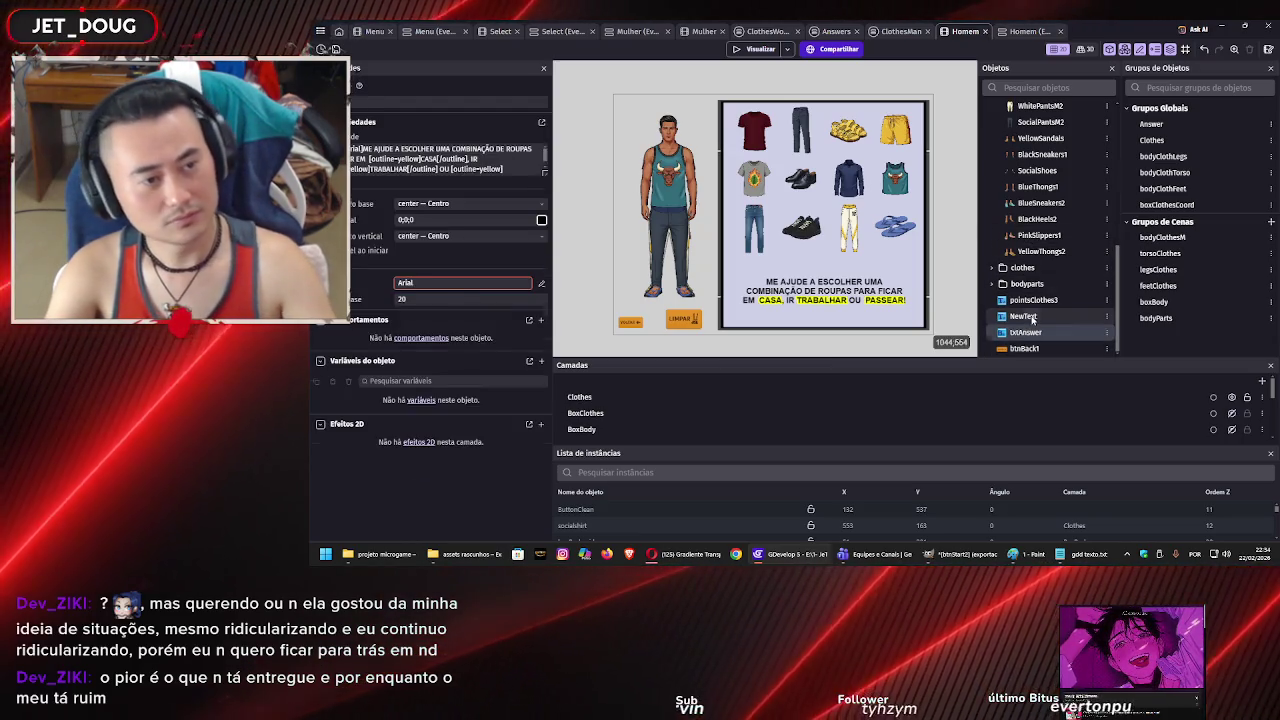
{"action": "left_click", "coordinate": [1033, 318]}
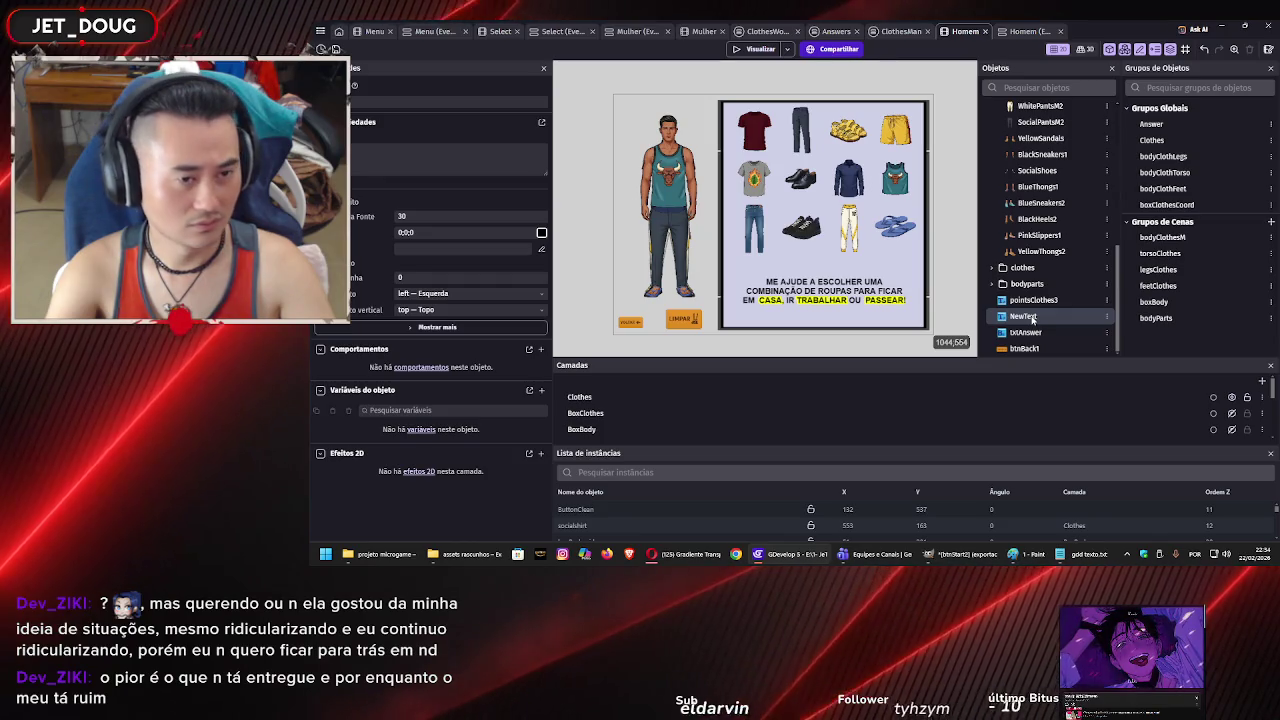
Delete the NewText object from the Homem scene and switch back to the Menu scene layout.
{"action": "right_click", "coordinate": [1033, 318]}
{"action": "left_click", "coordinate": [1037, 243]}
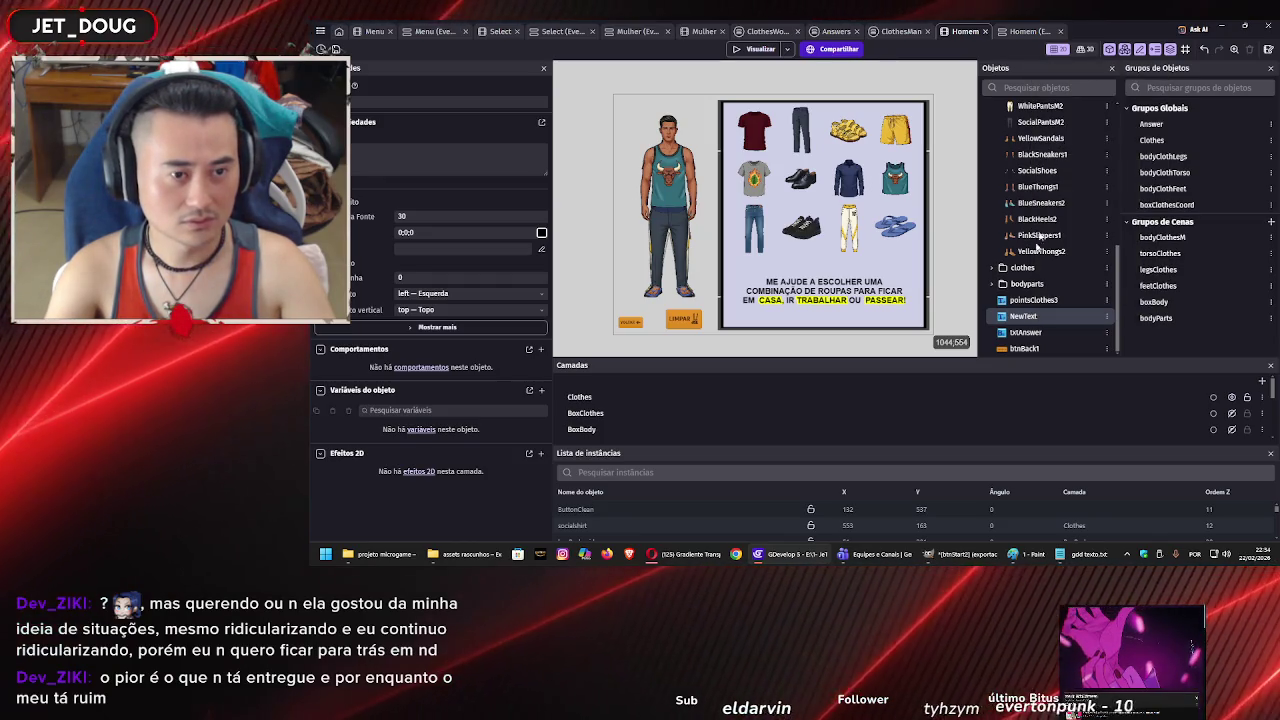
{"action": "key", "text": "Delete"}
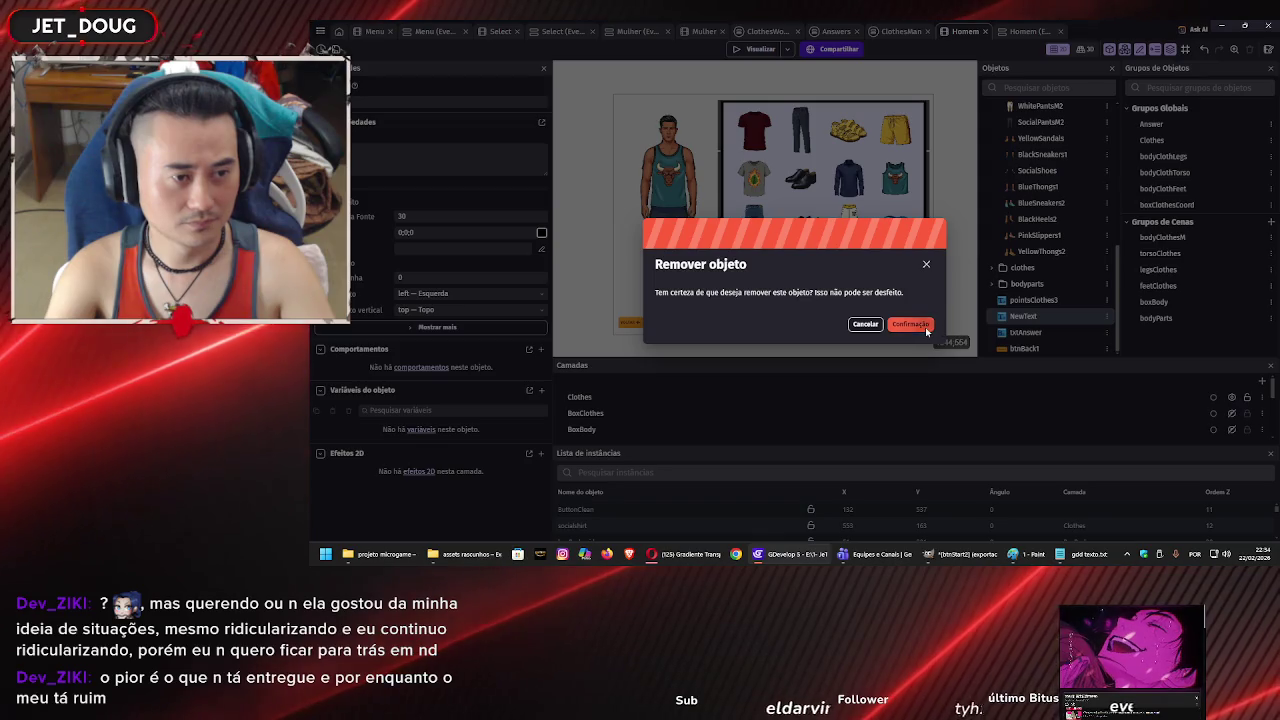
{"action": "left_click", "coordinate": [931, 327]}
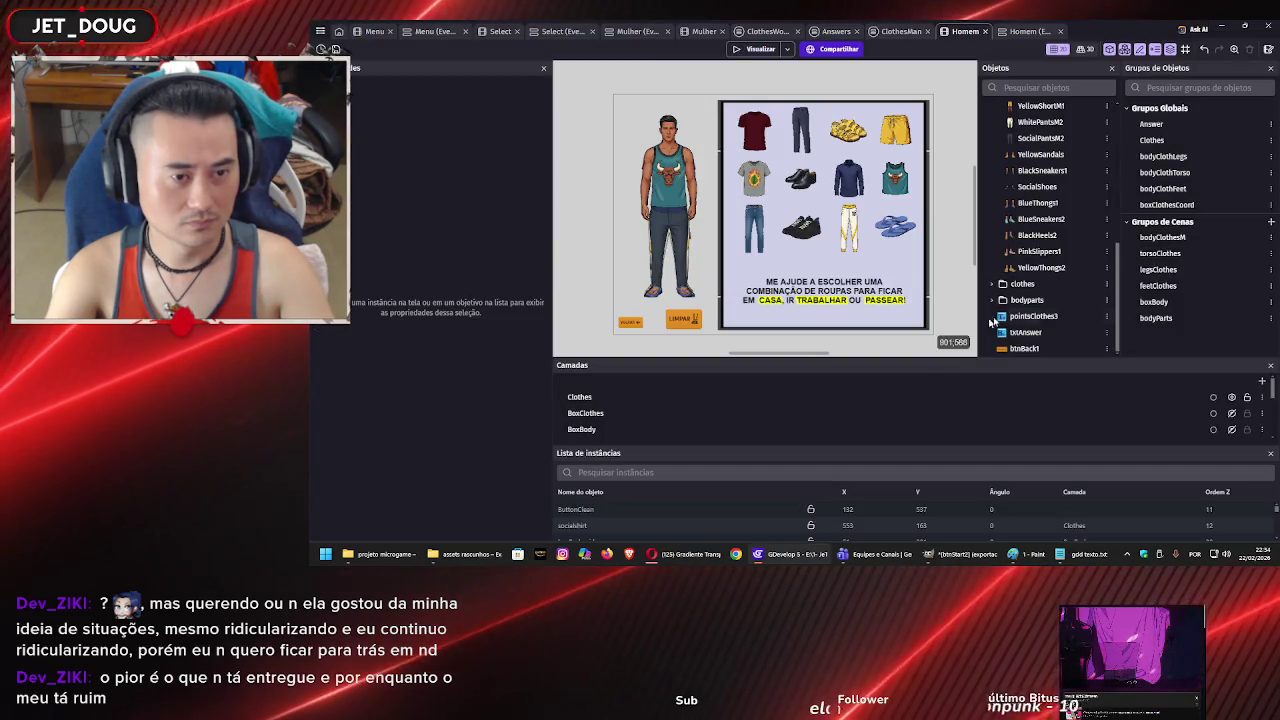
{"action": "left_click", "coordinate": [1030, 331]}
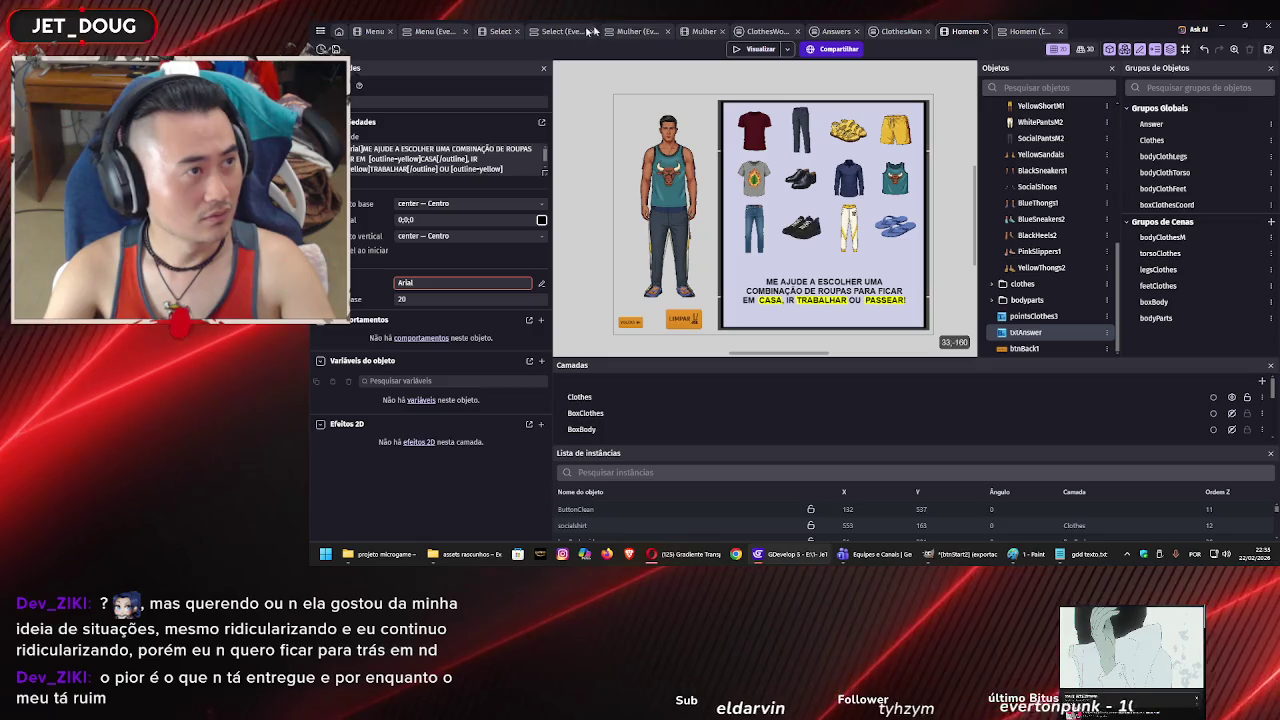
{"action": "left_click", "coordinate": [430, 31]}
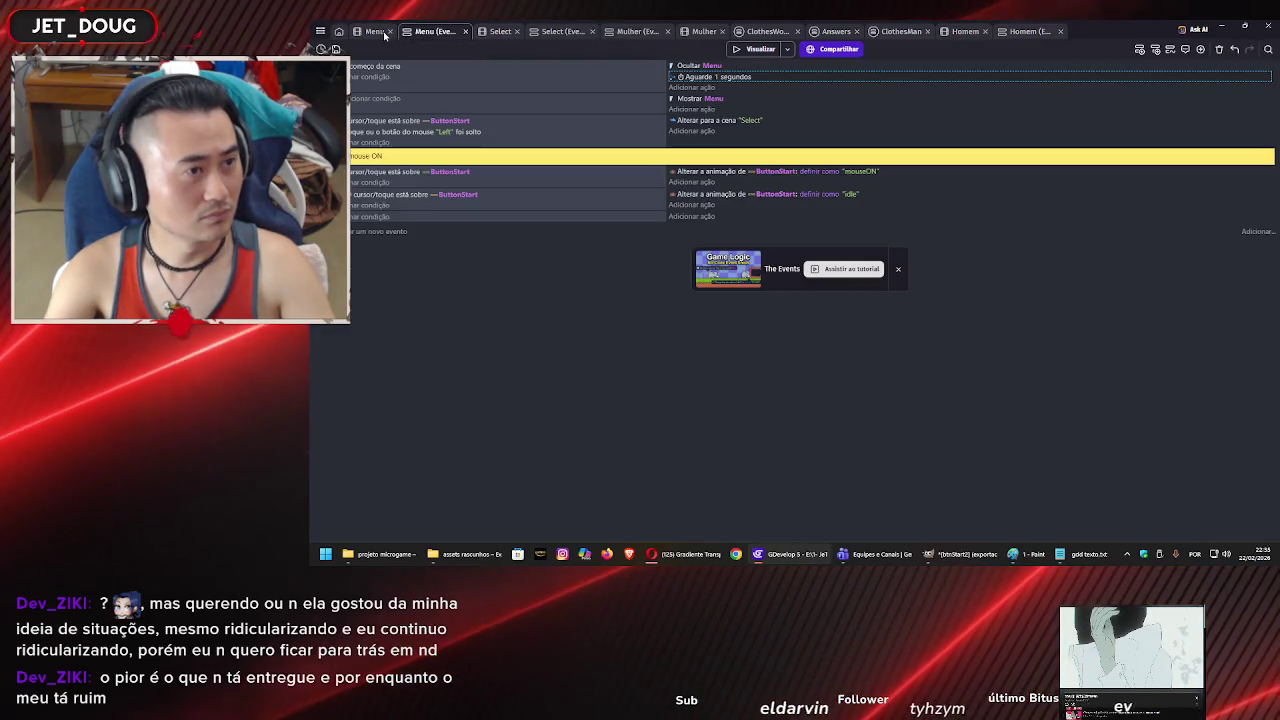
{"action": "left_click", "coordinate": [380, 32]}
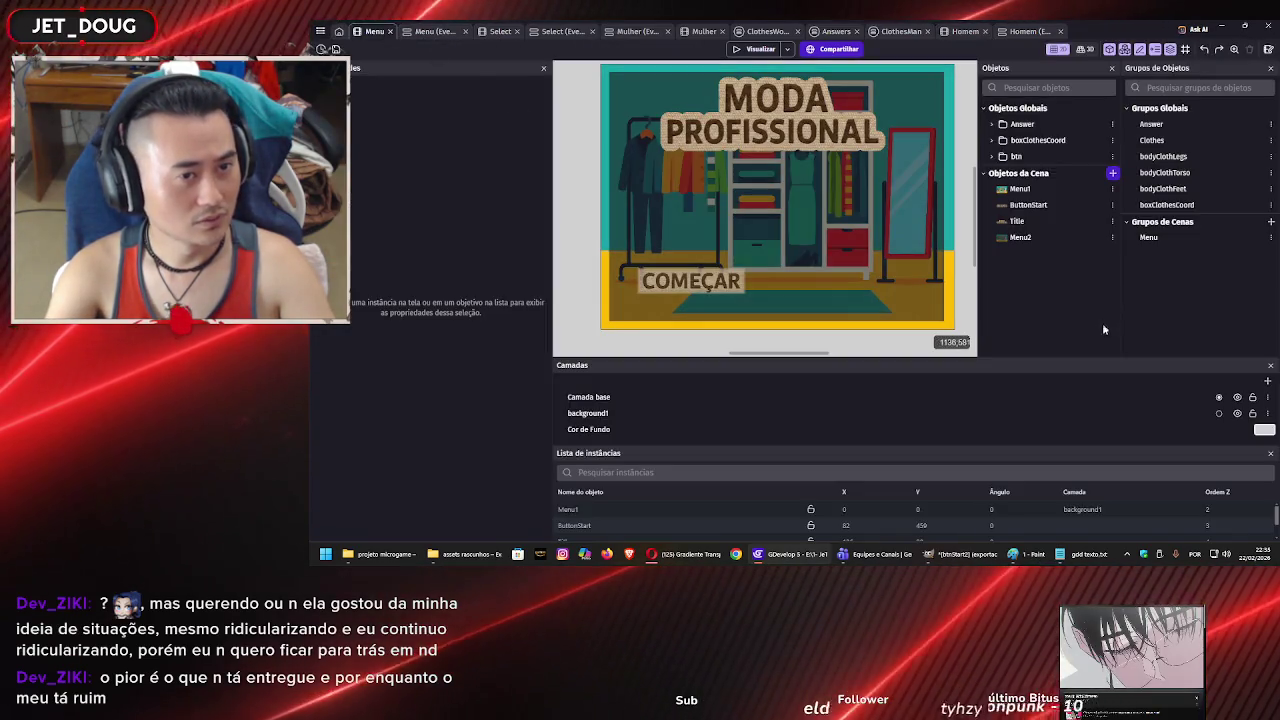
Create a BBText object in the Menu scene, rename it 'intro', then go to the Homem tab.
{"action": "left_click", "coordinate": [1113, 173]}
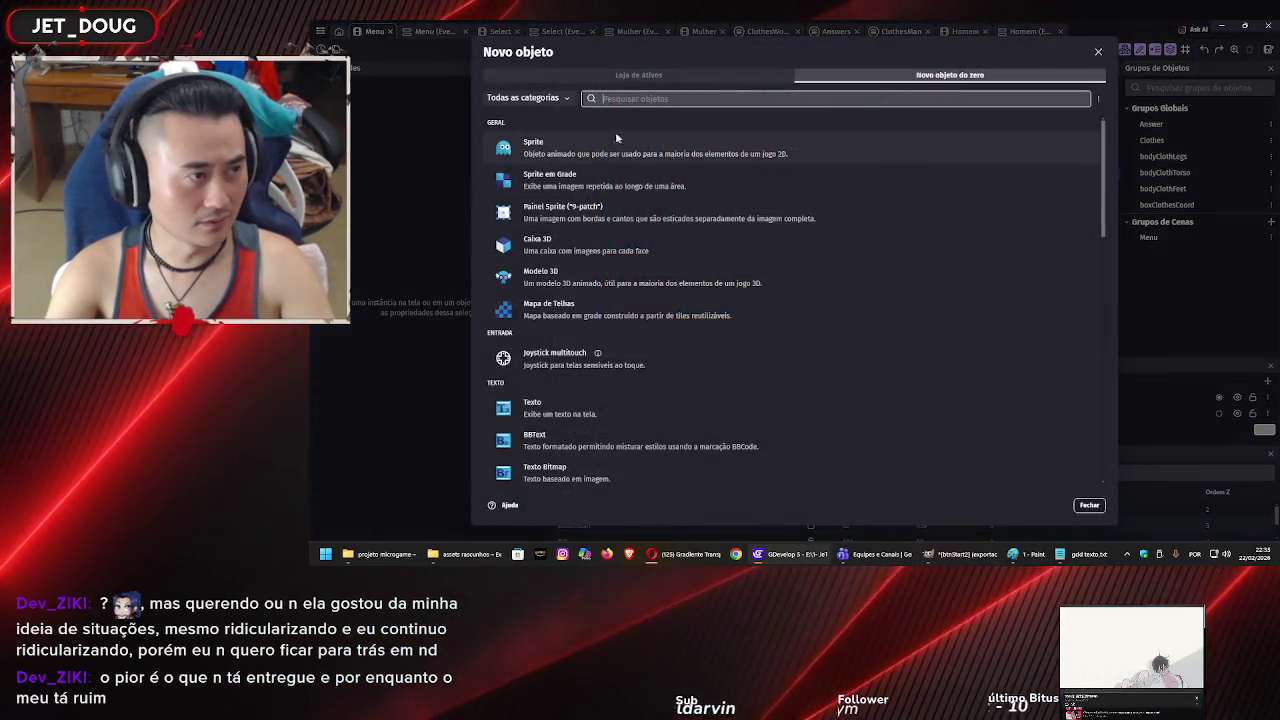
{"action": "left_click", "coordinate": [578, 443]}
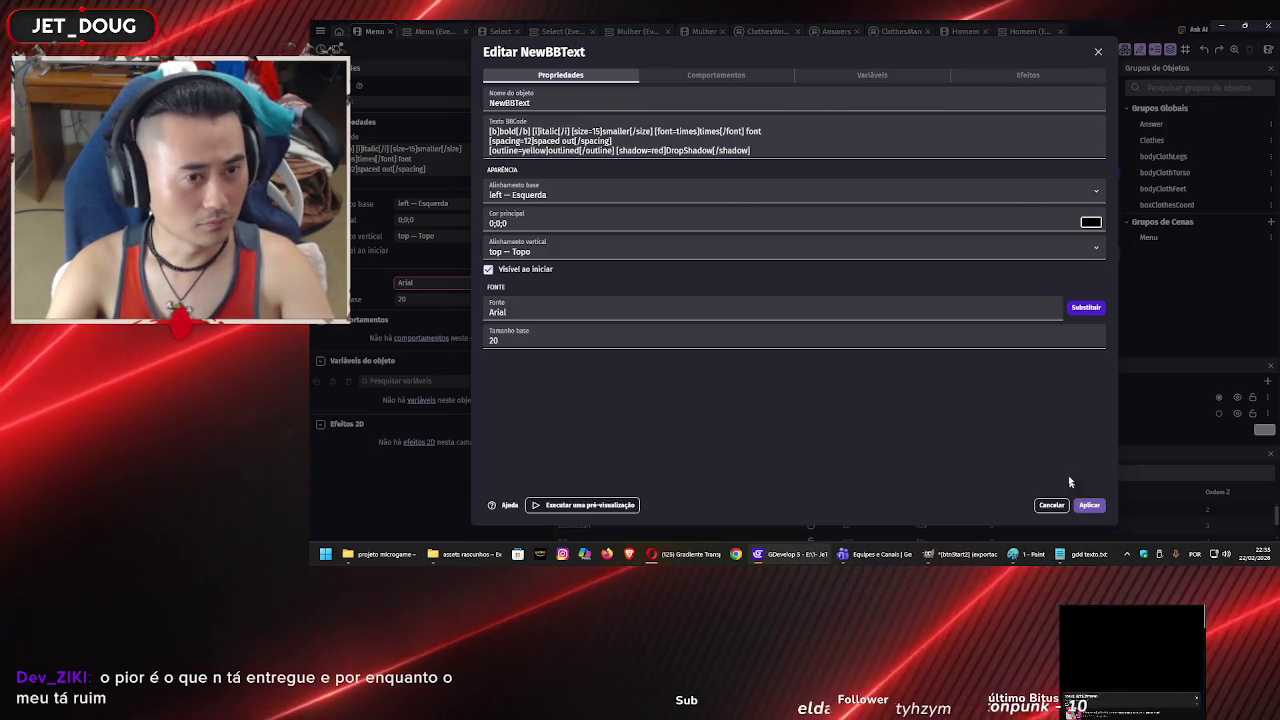
{"action": "left_click", "coordinate": [1089, 505]}
{"action": "right_click", "coordinate": [1040, 254]}
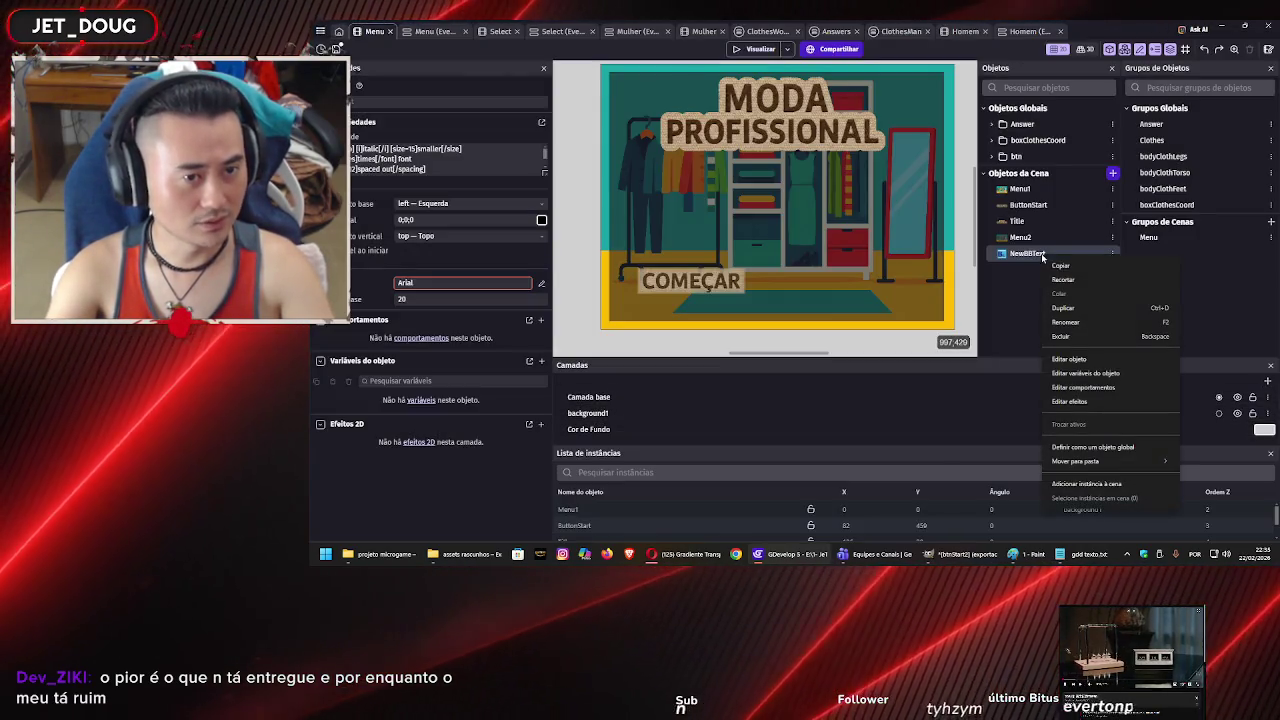
{"action": "left_click", "coordinate": [1069, 359]}
{"action": "type", "text": "intro"}
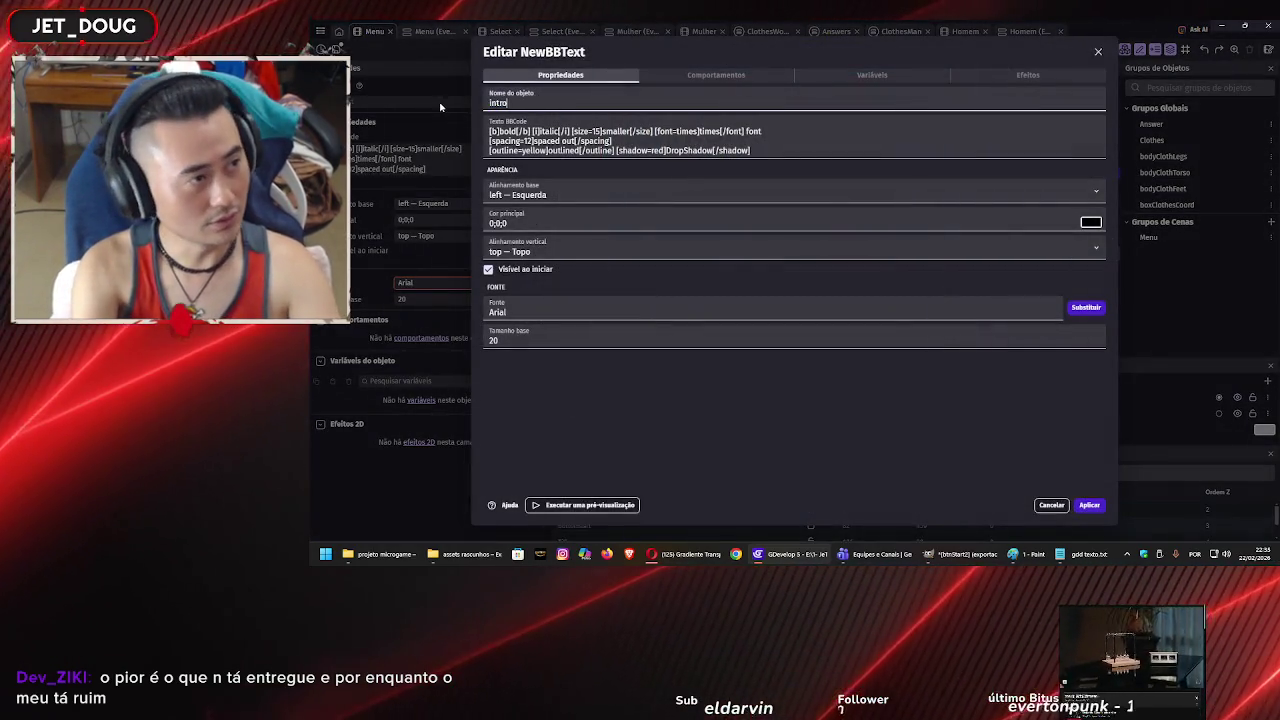
{"action": "left_click", "coordinate": [1061, 371]}
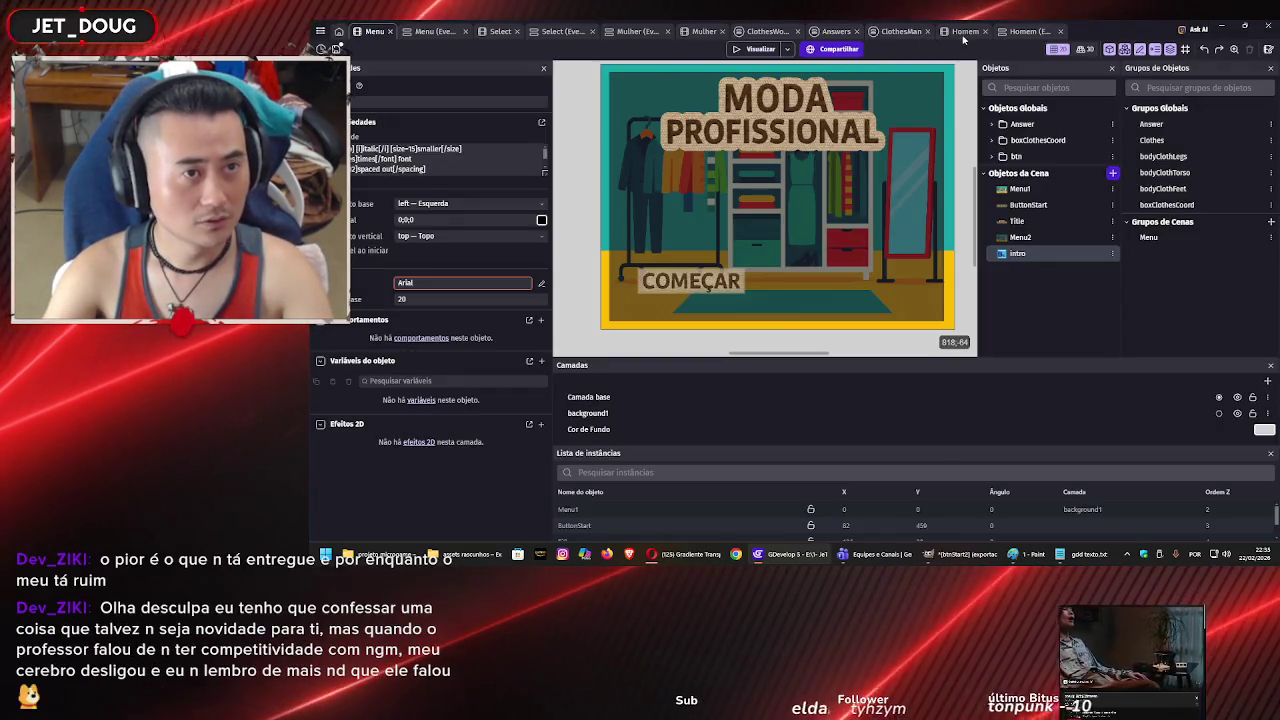
{"action": "left_click", "coordinate": [963, 33]}
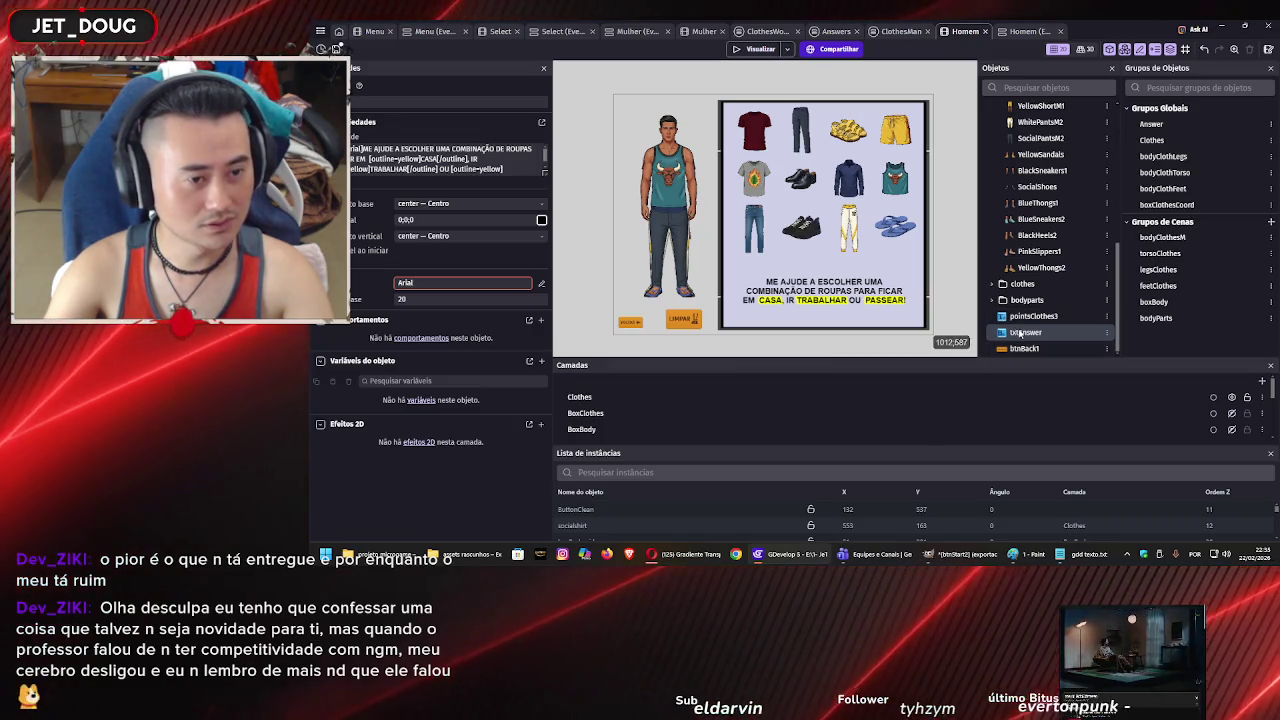
Copy the txtAnswer object's BBCode in the Homem scene and return to the Menu scene layout.
{"action": "double_click", "coordinate": [1020, 333]}
{"action": "triple_click", "coordinate": [680, 137]}
{"action": "key", "text": "ctrl+c"}
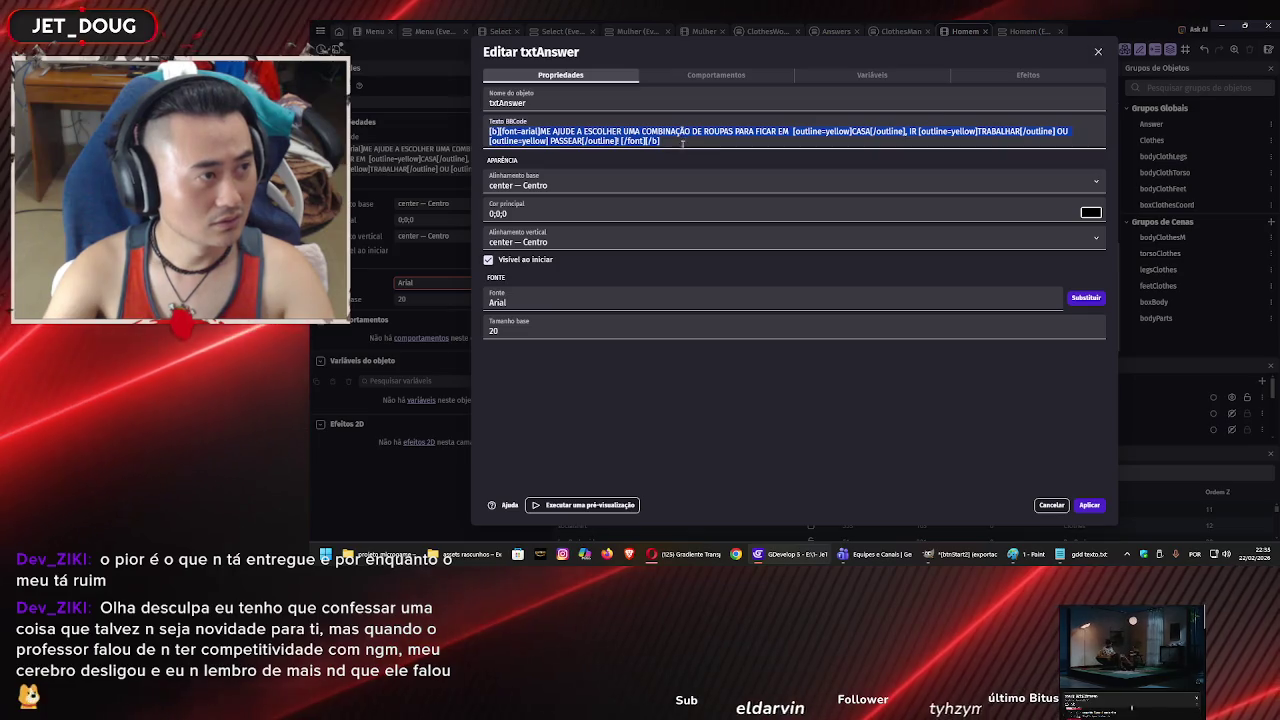
{"action": "left_click", "coordinate": [1088, 505]}
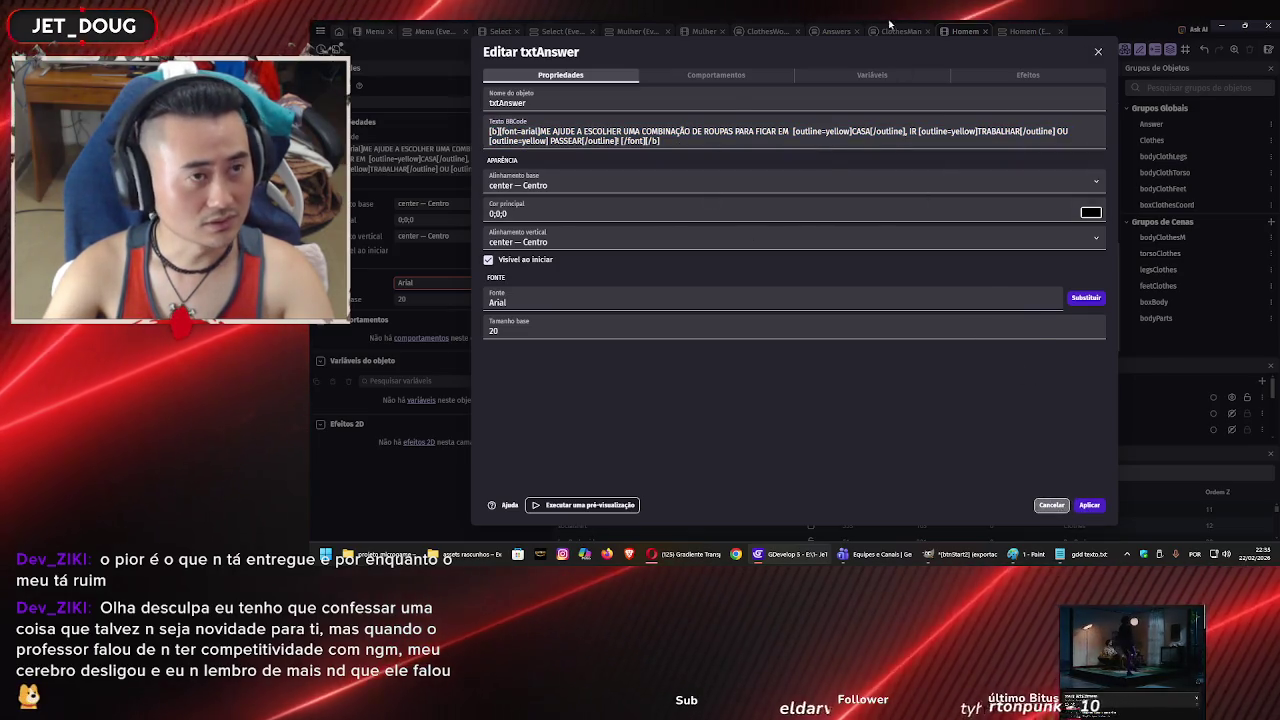
{"action": "left_click", "coordinate": [545, 32]}
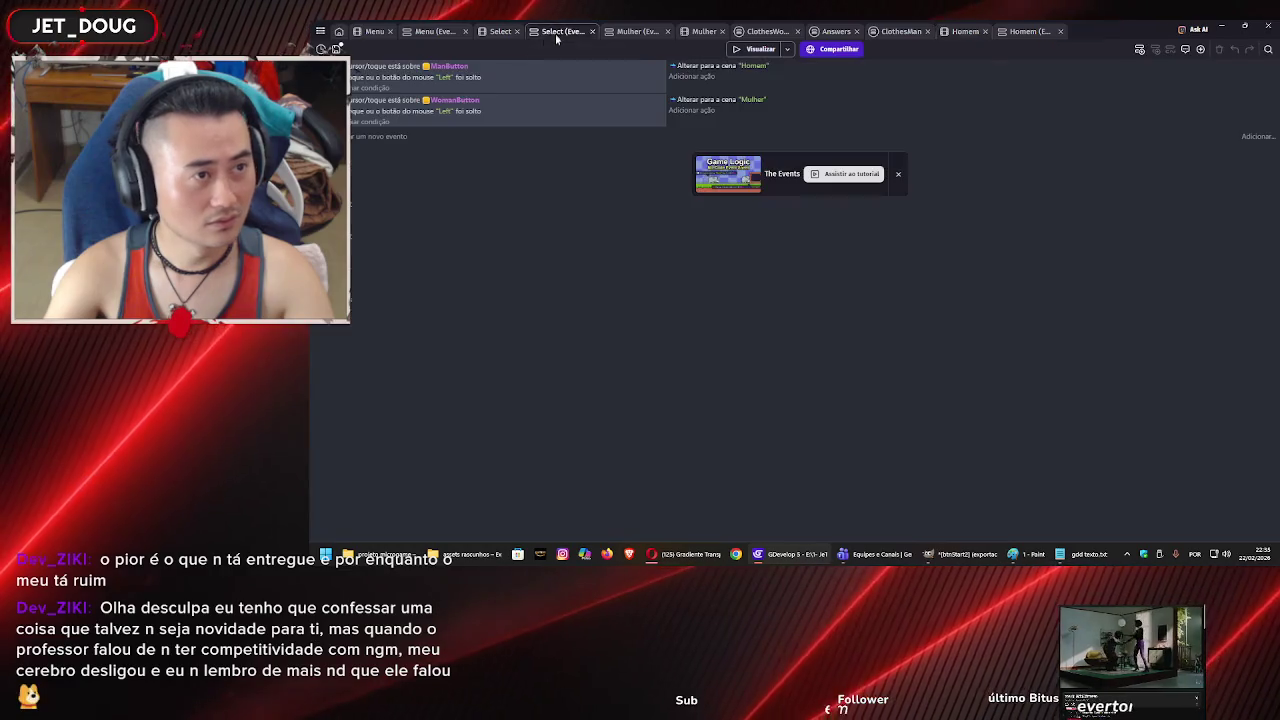
{"action": "left_click", "coordinate": [437, 31]}
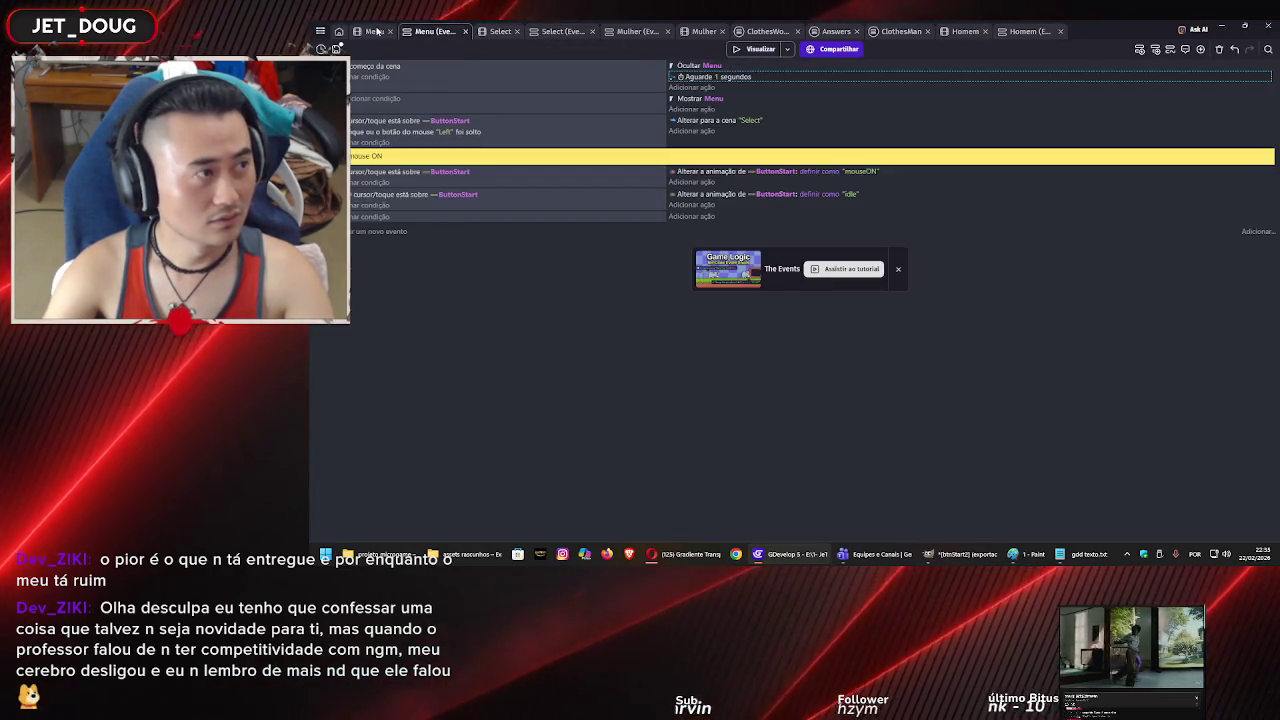
{"action": "left_click", "coordinate": [375, 31]}
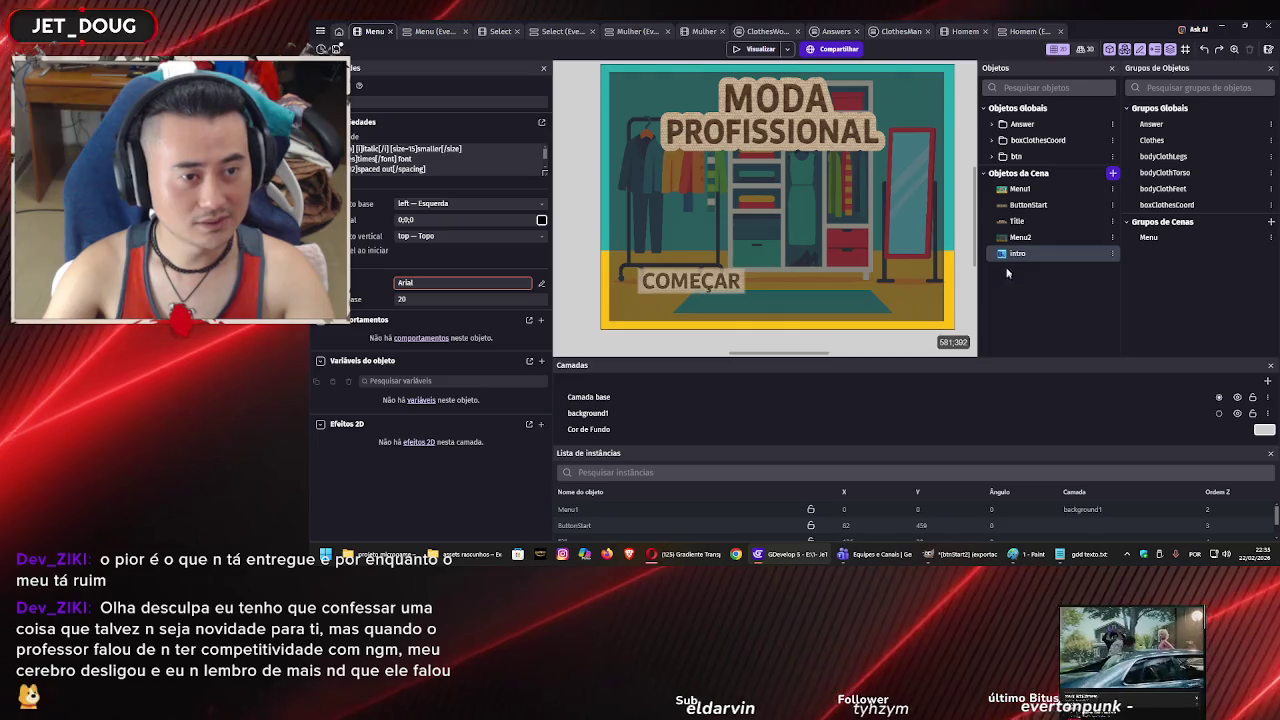
Paste the copied BBCode into the intro object and delete its opening sentence.
{"action": "double_click", "coordinate": [1017, 255]}
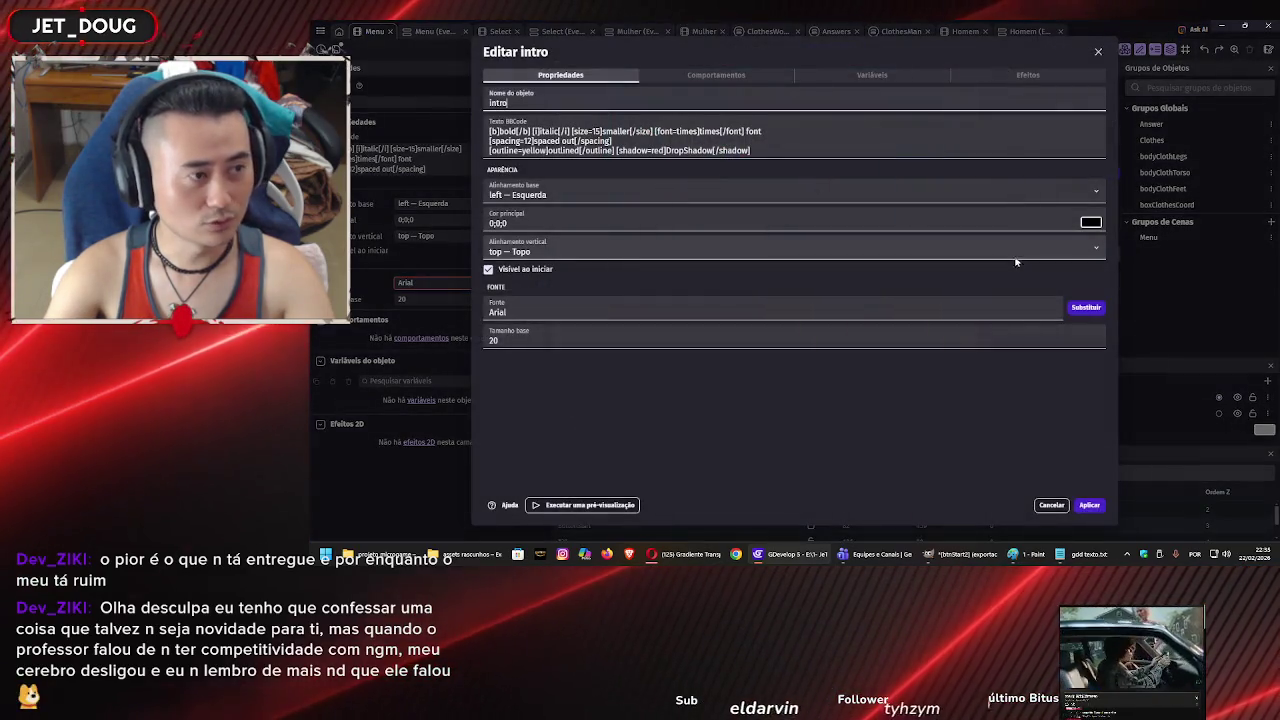
{"action": "triple_click", "coordinate": [781, 150]}
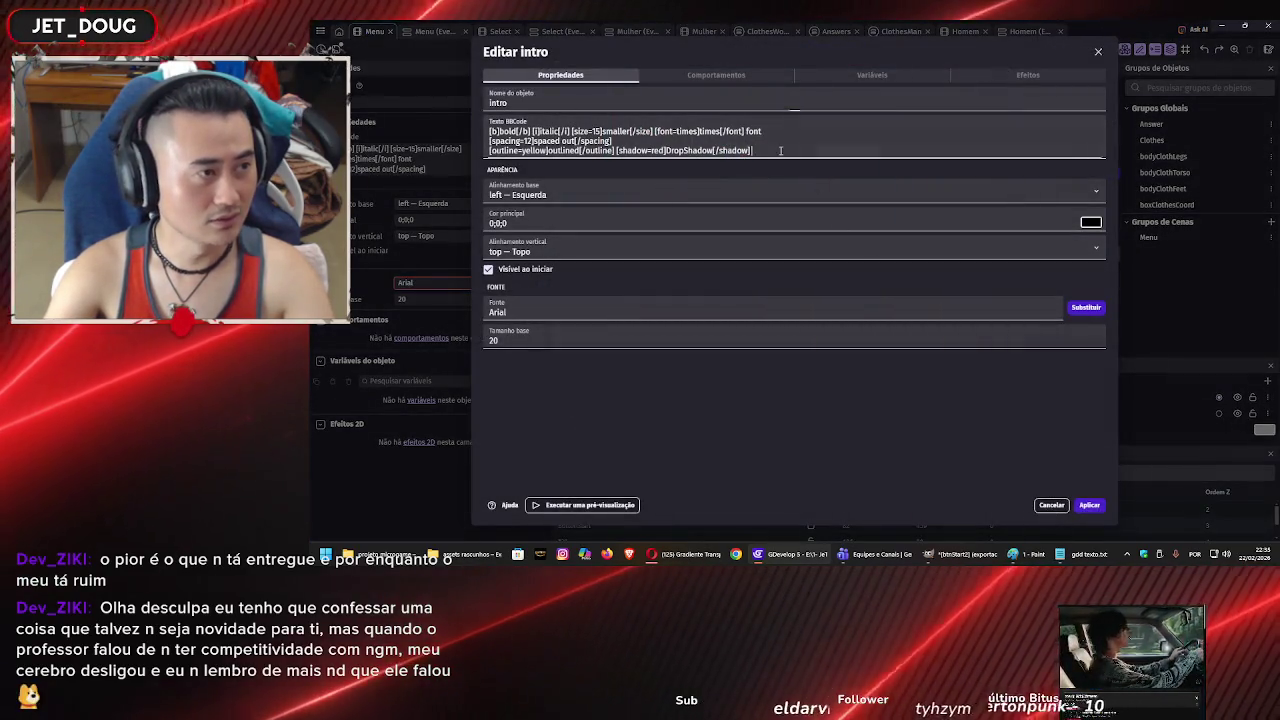
{"action": "key", "text": "ctrl+v"}
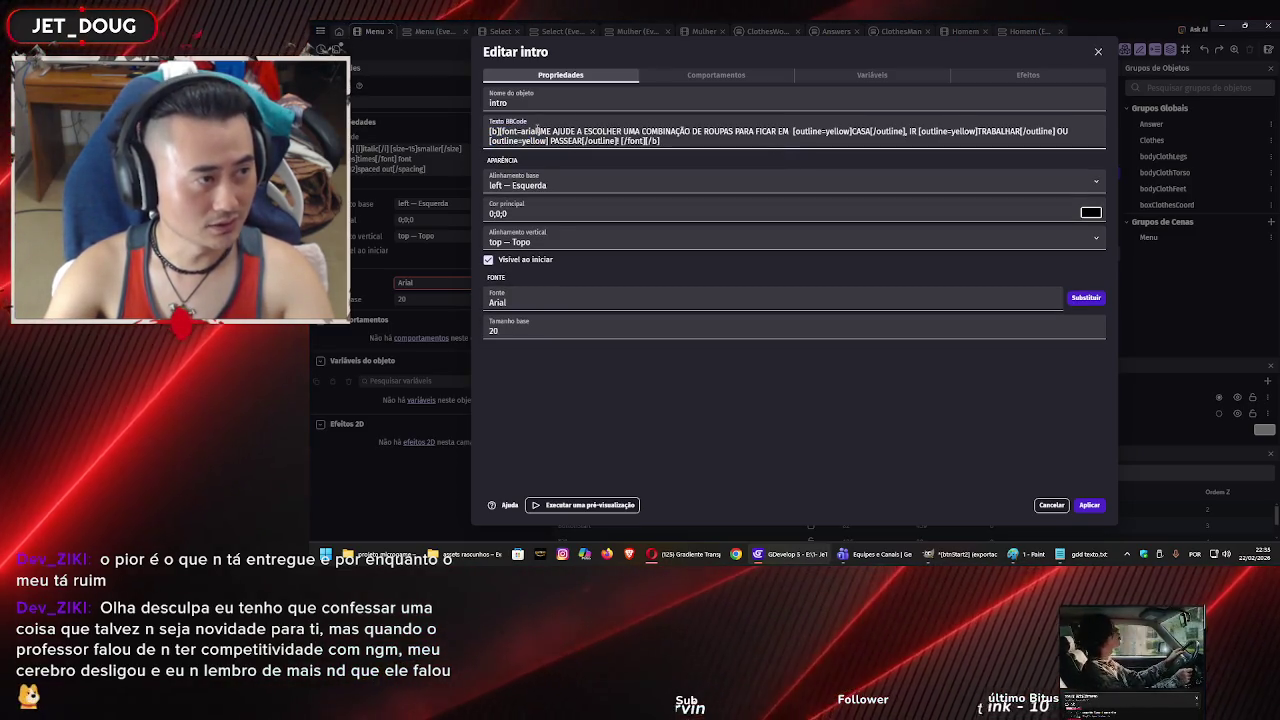
{"action": "left_click_drag", "start_coordinate": [541, 131], "coordinate": [735, 131]}
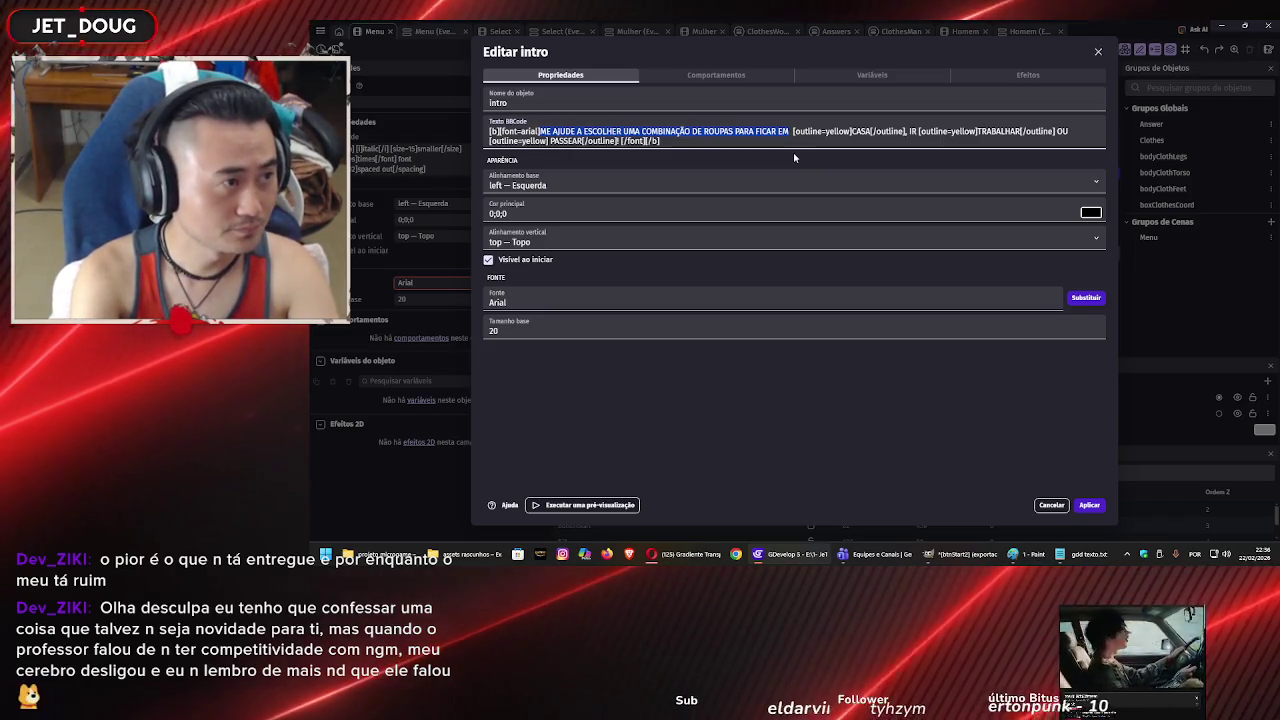
{"action": "key", "text": "BackSpace"}
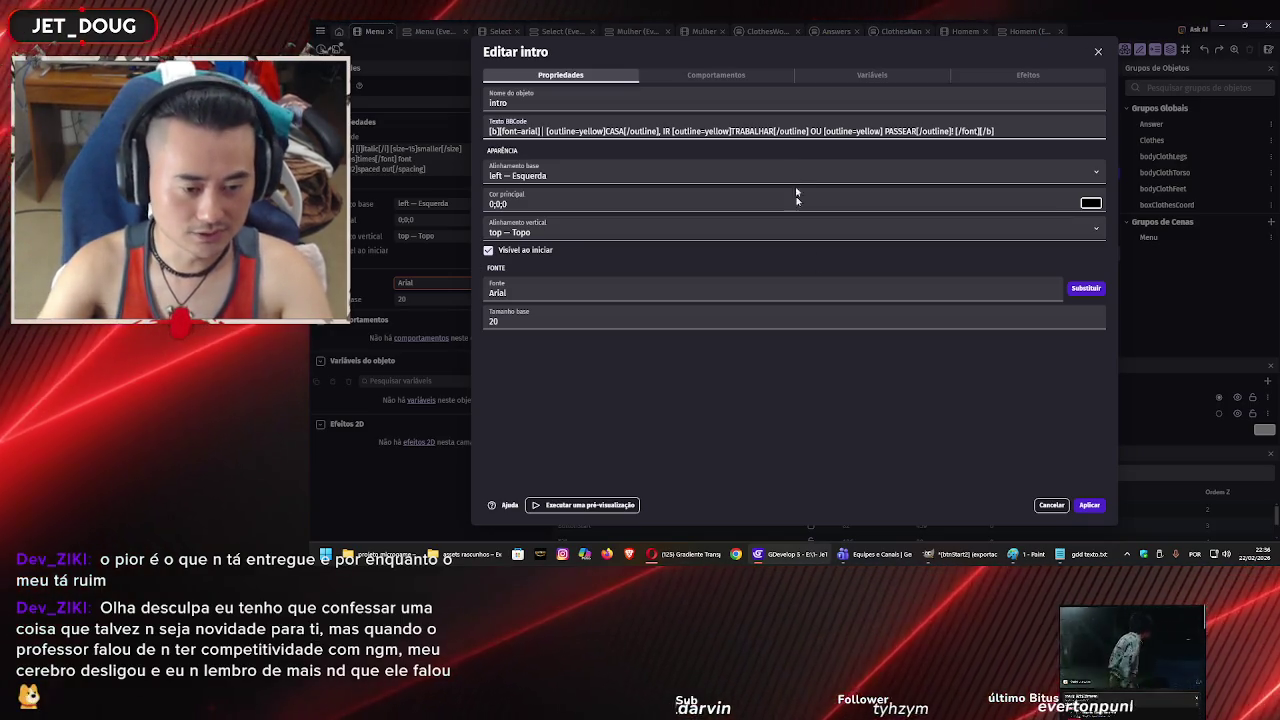
{"action": "left_click", "coordinate": [1072, 554]}
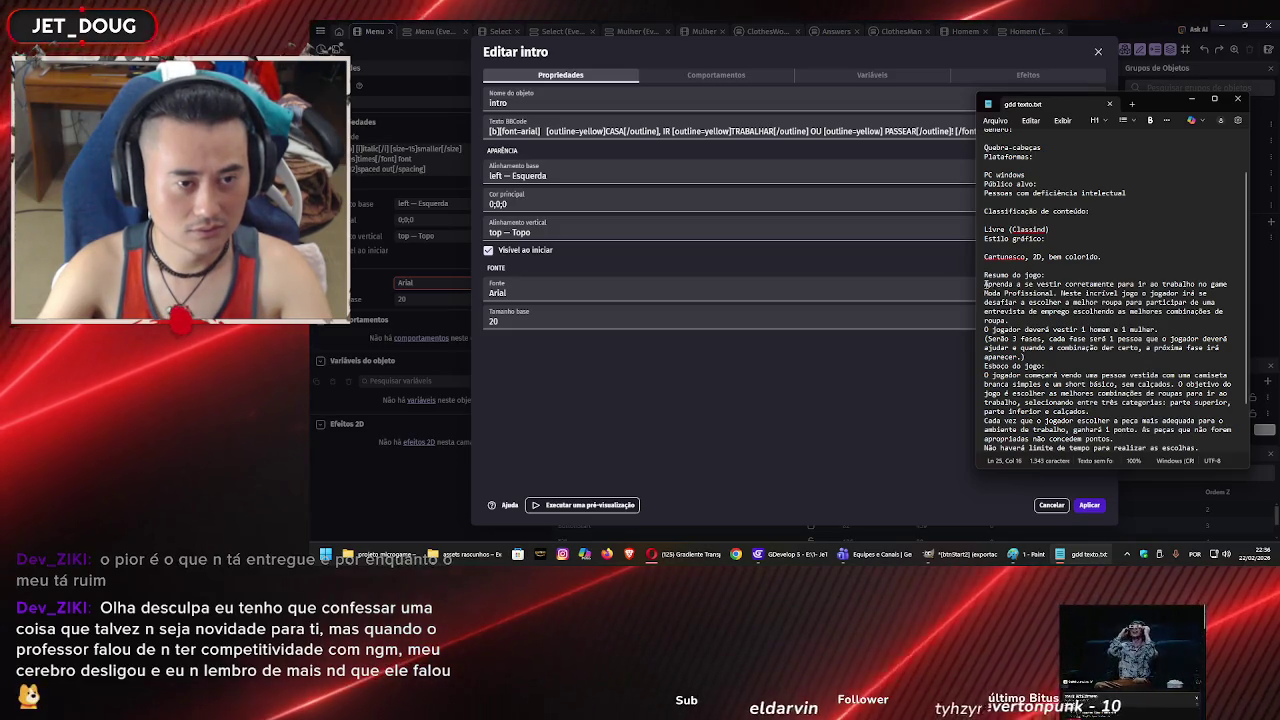
{"action": "left_click", "coordinate": [540, 128]}
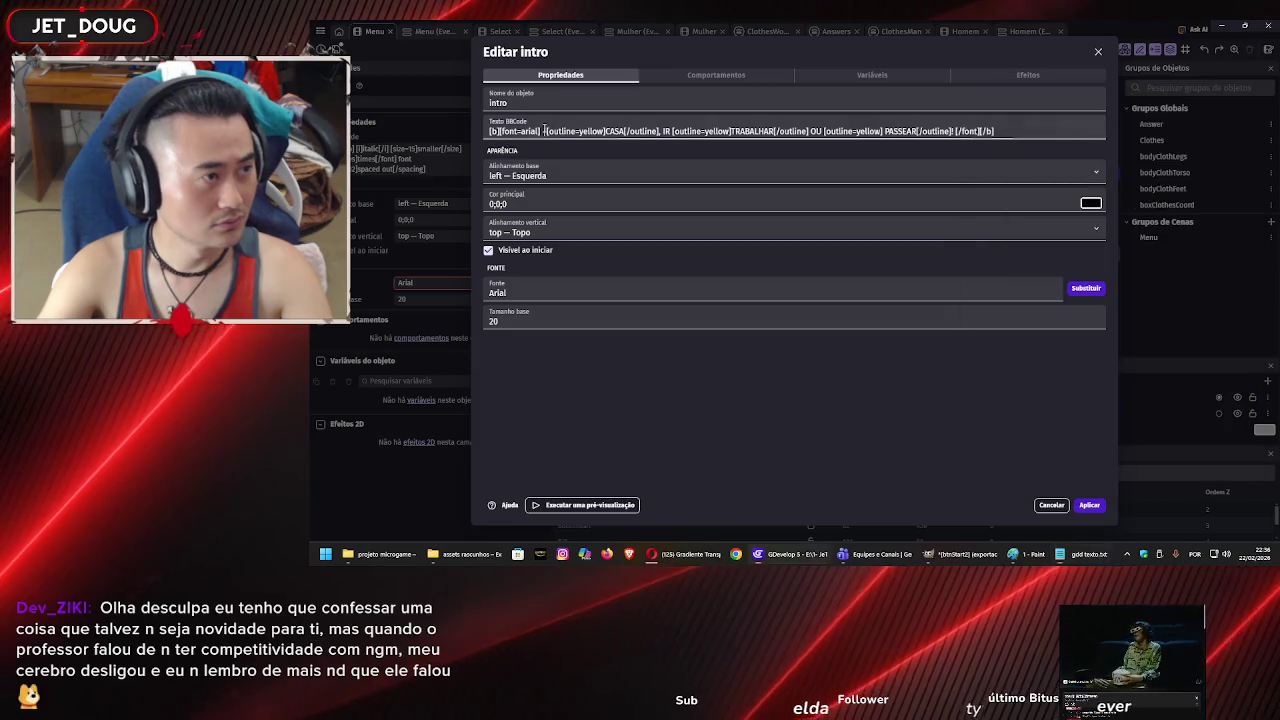
Type 'DIVIRTA-SE TESTANDO VÁRIAS COMBINAÇÕES DIFERENTES DE ROUPAS' as the intro text.
{"action": "type", "text": "Divirta-se "}
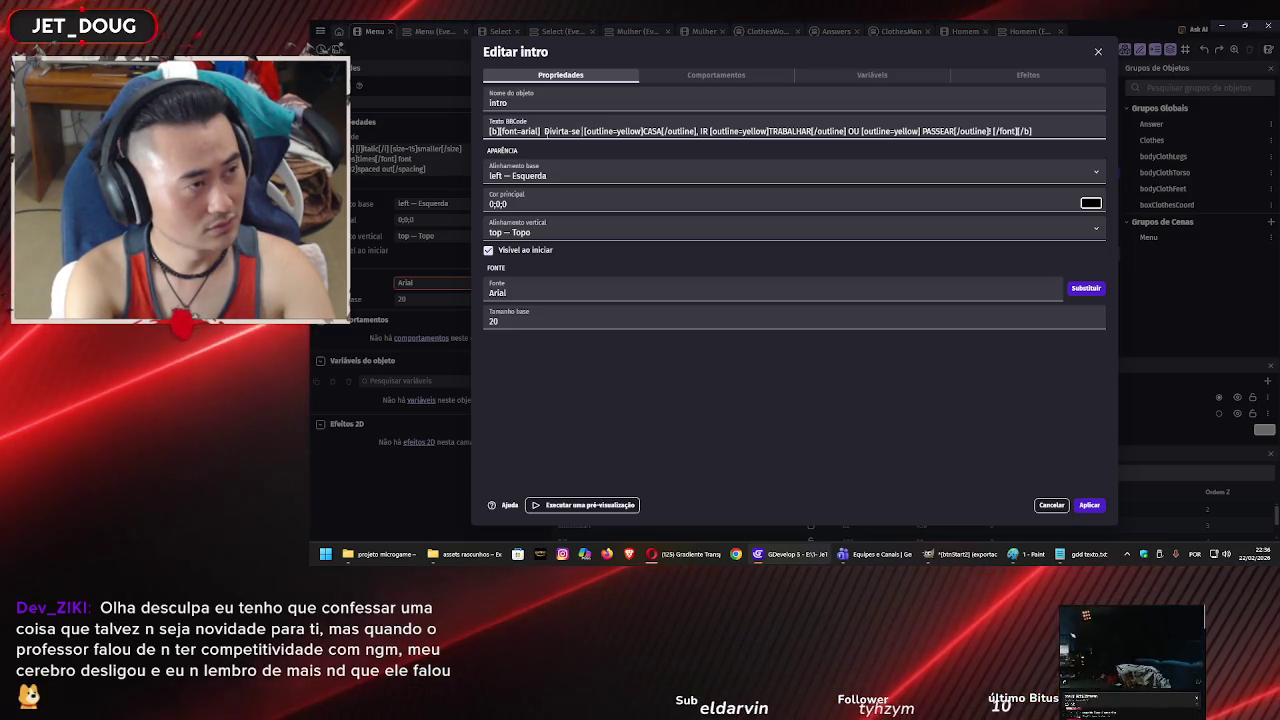
{"action": "type", "text": "testando várias"}
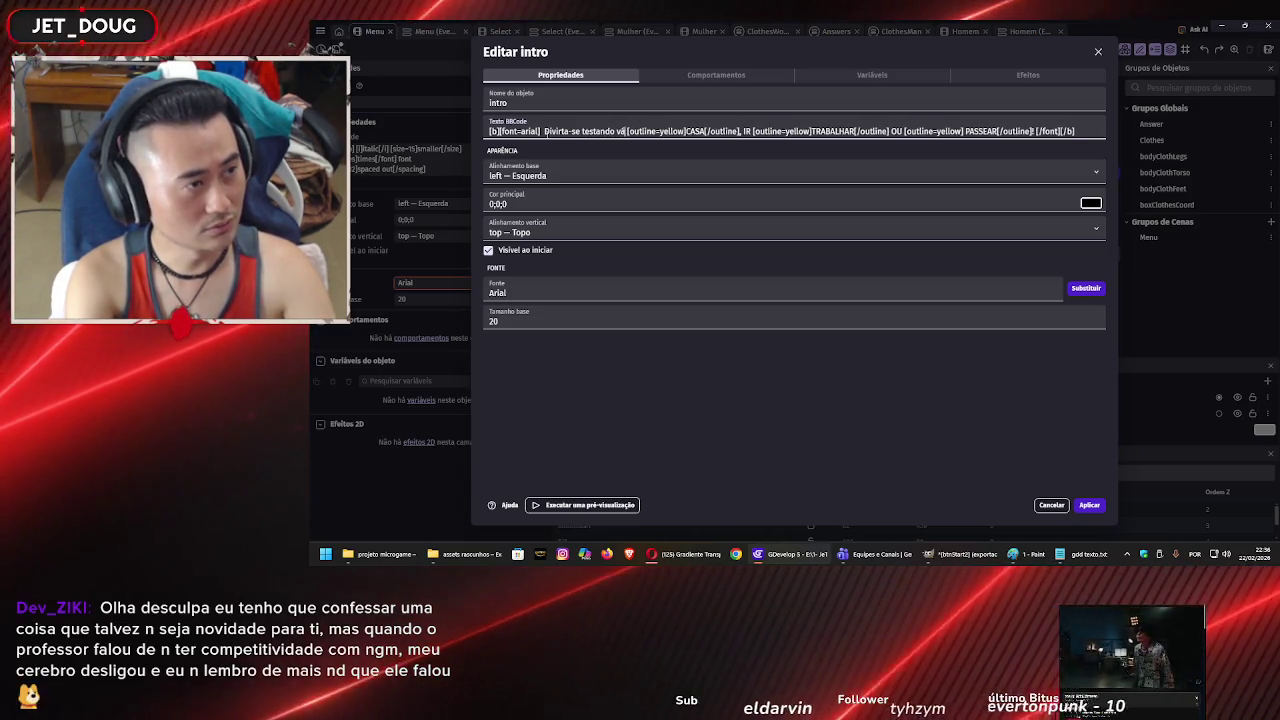
{"action": "key", "text": "BackSpace"}
{"action": "key", "text": "BackSpace"}
{"action": "key", "text": "BackSpace"}
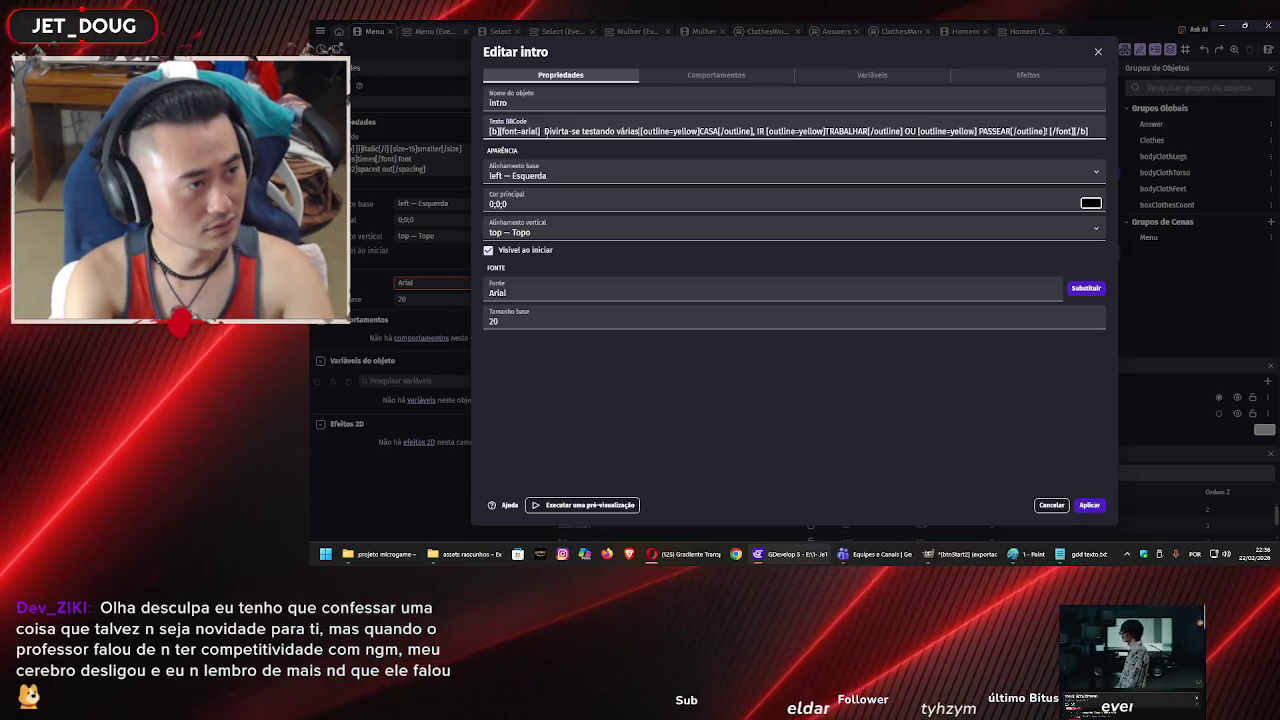
{"action": "key", "text": "BackSpace"}
{"action": "key", "text": "BackSpace"}
{"action": "key", "text": "BackSpace"}
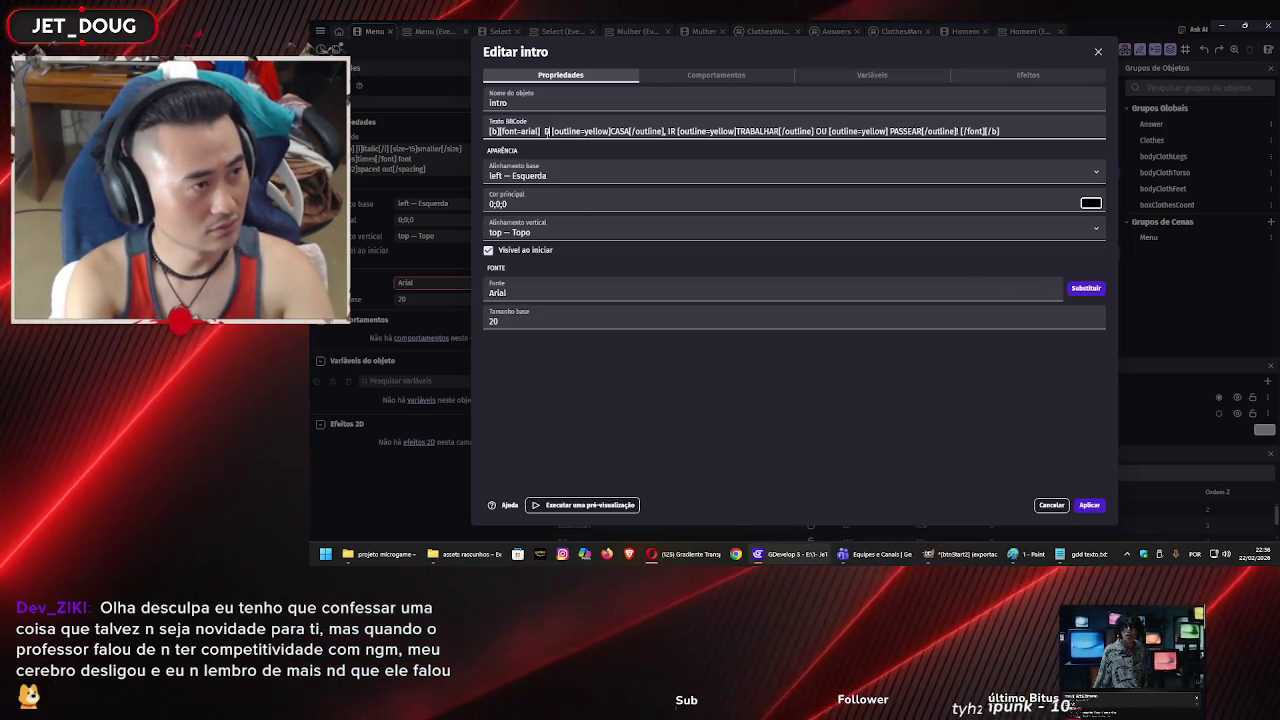
{"action": "type", "text": "DIVIRTA-SE "}
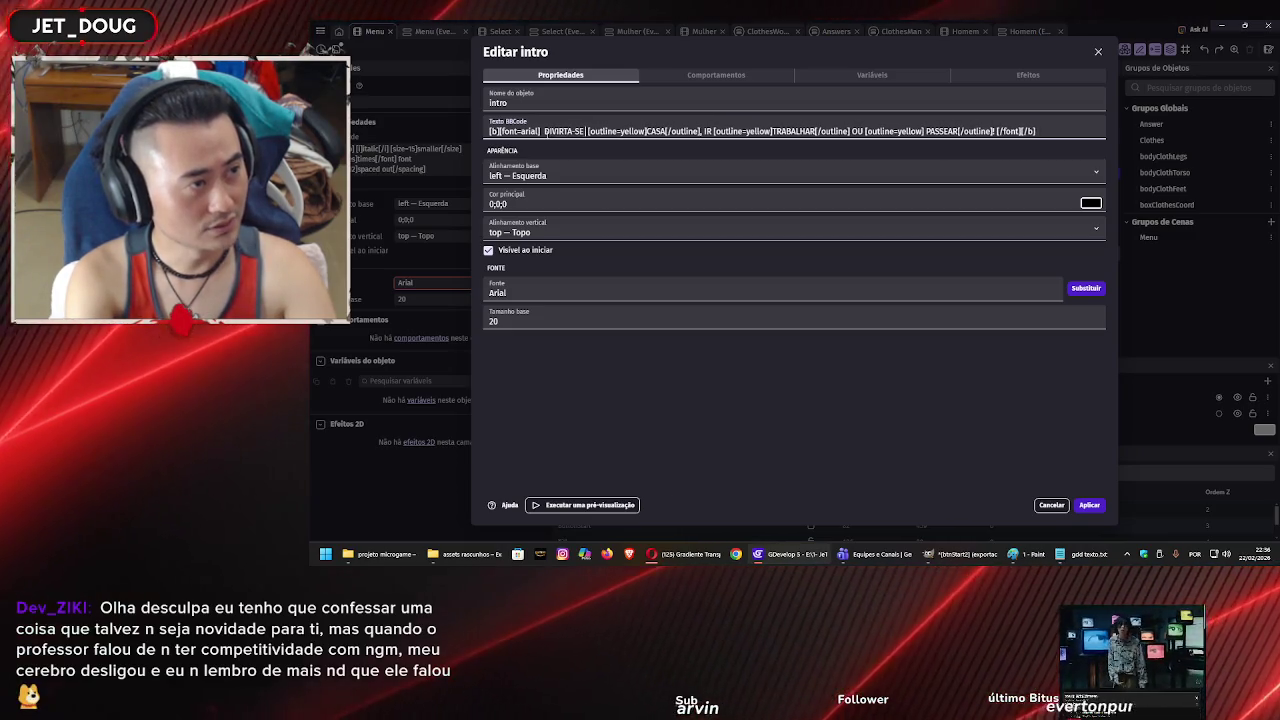
{"action": "type", "text": "TESTANDO VÁRIAS COMBIN"}
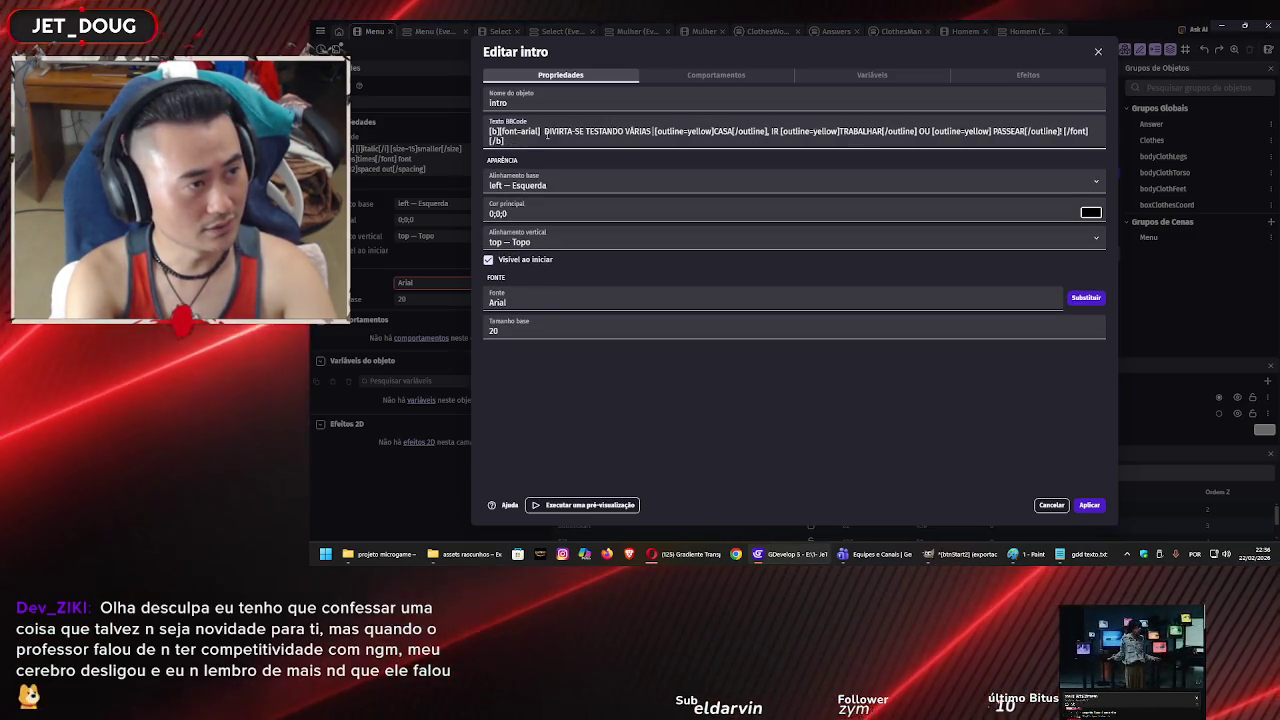
{"action": "type", "text": "AÇÕES DIV"}
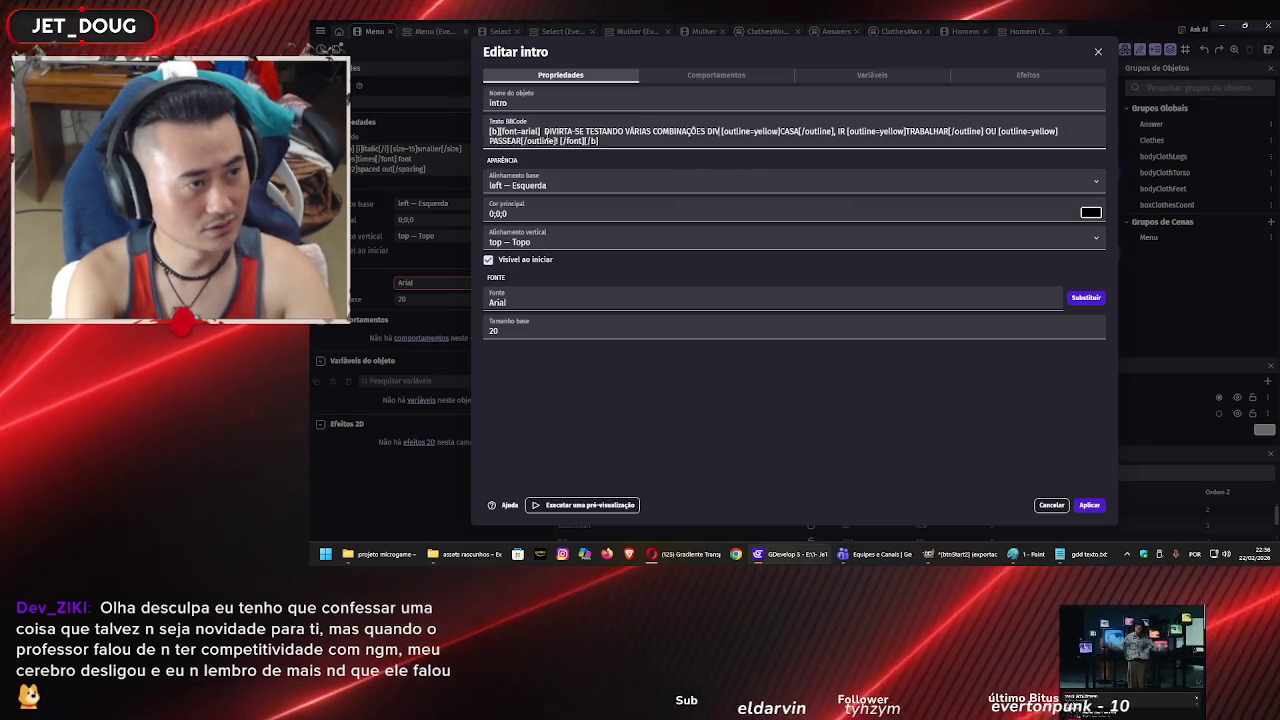
{"action": "key", "text": "BackSpace"}
{"action": "type", "text": "FERENTES DE ROUPAS"}
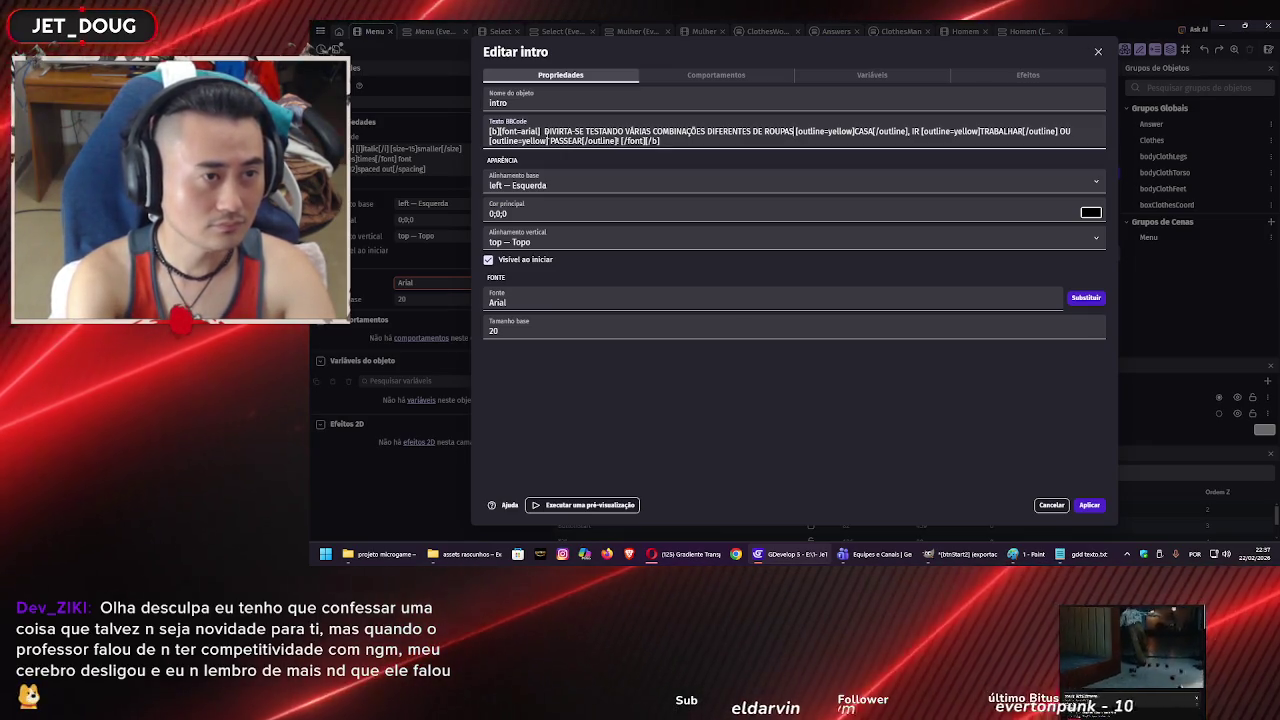
Remove the leftover word CASA and outlined words, set base alignment to center, and apply.
{"action": "left_click", "coordinate": [853, 131]}
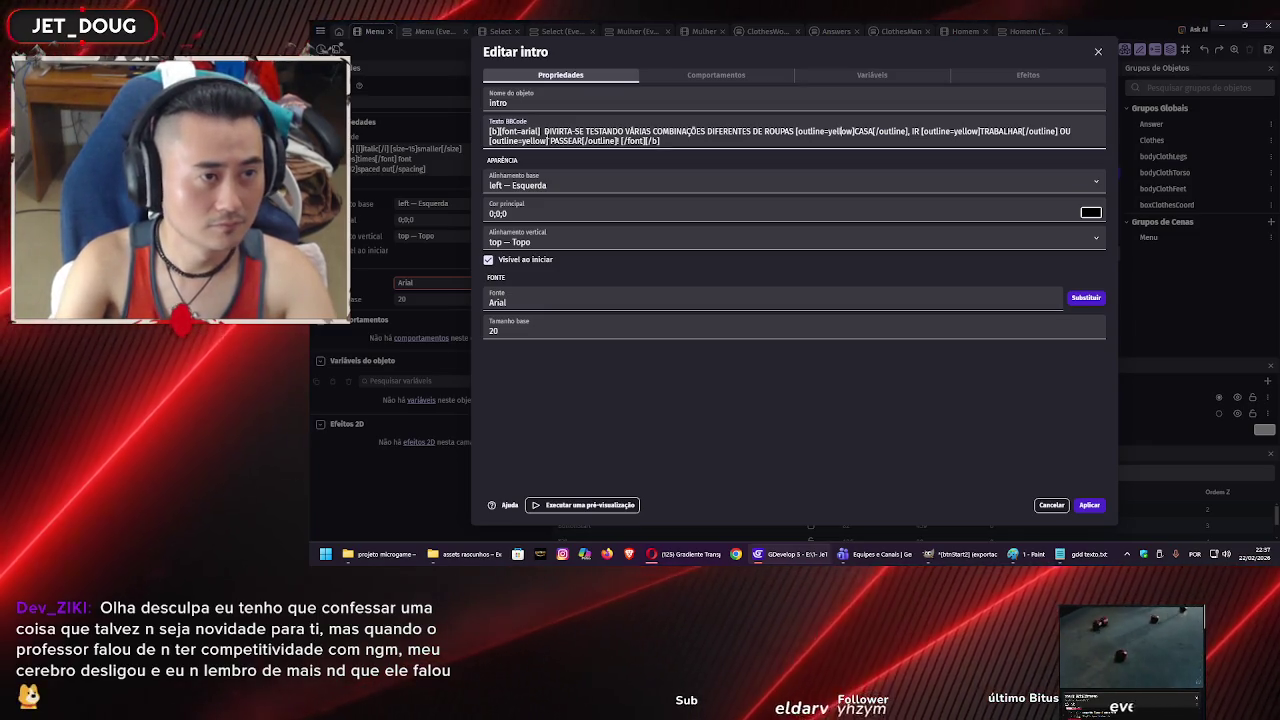
{"action": "key", "text": "Delete"}
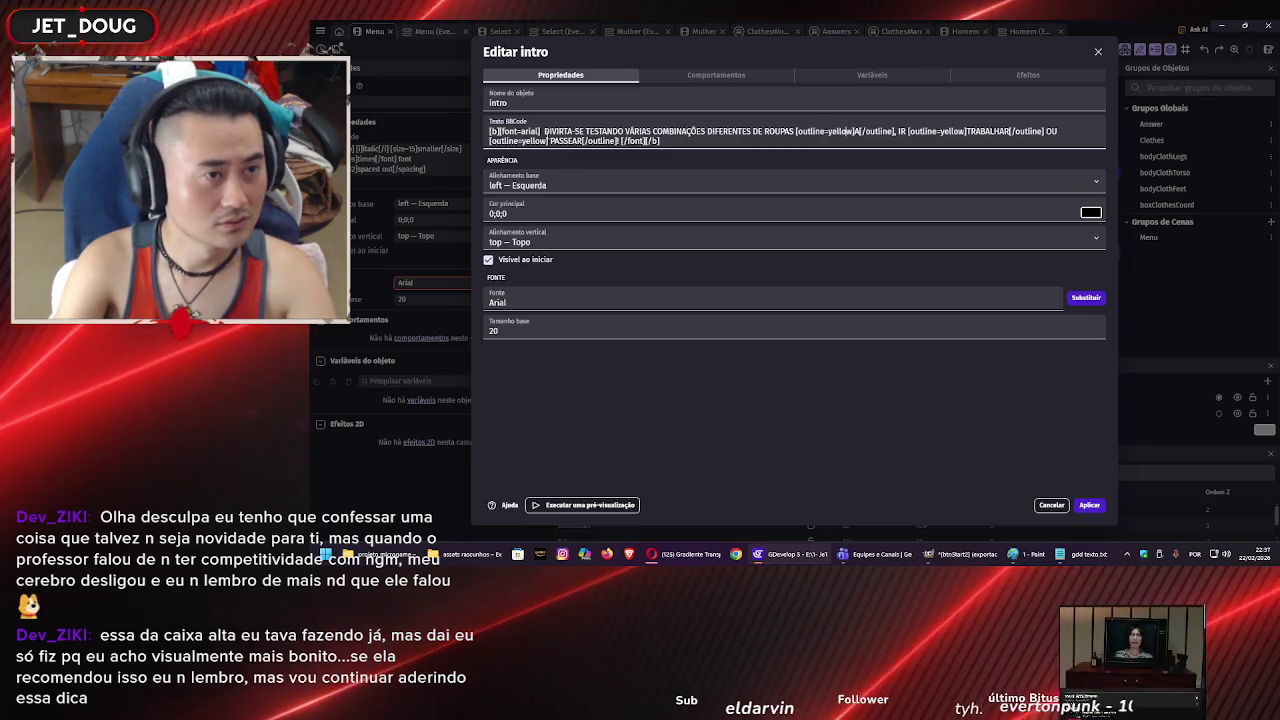
{"action": "key", "text": "Delete"}
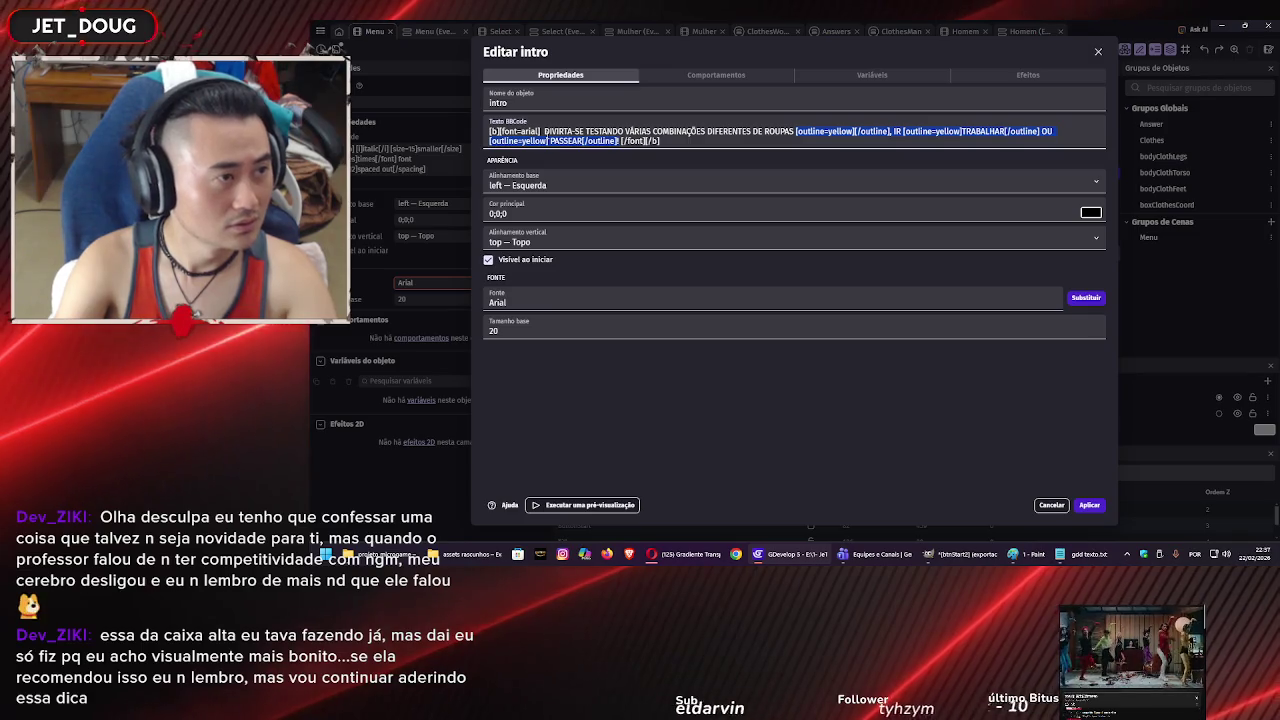
{"action": "key", "text": "BackSpace"}
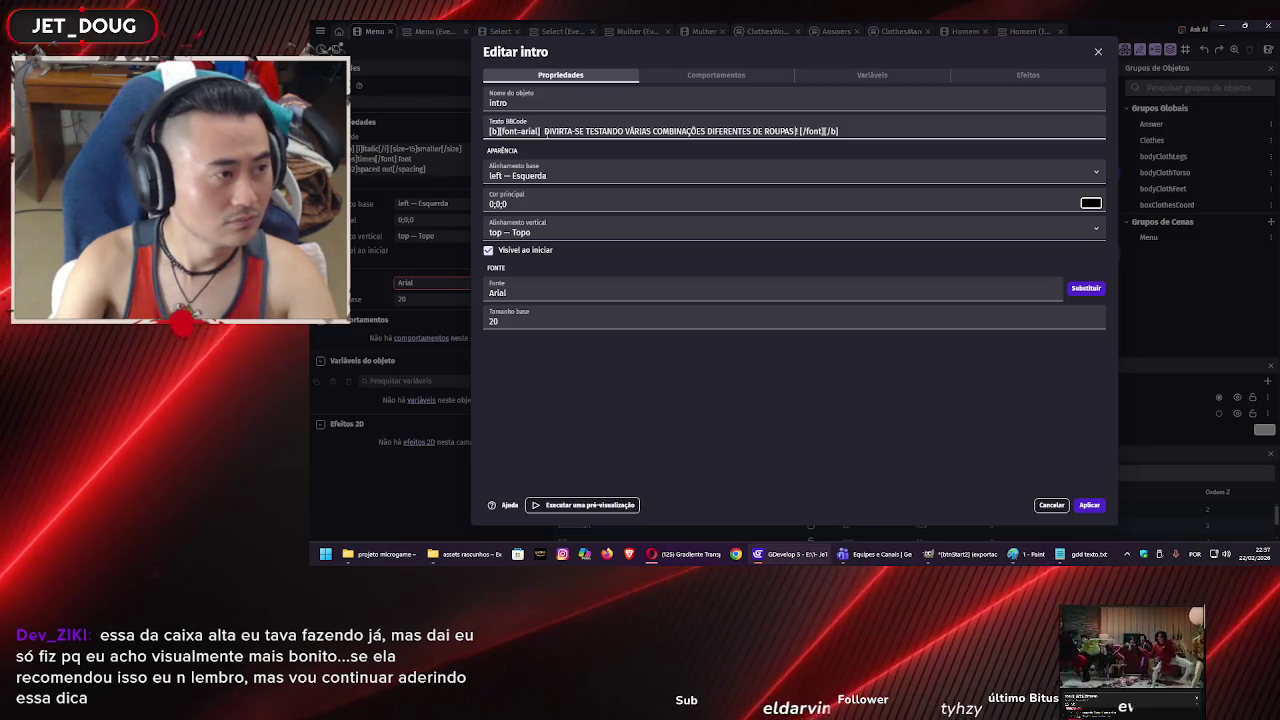
{"action": "left_click", "coordinate": [754, 176]}
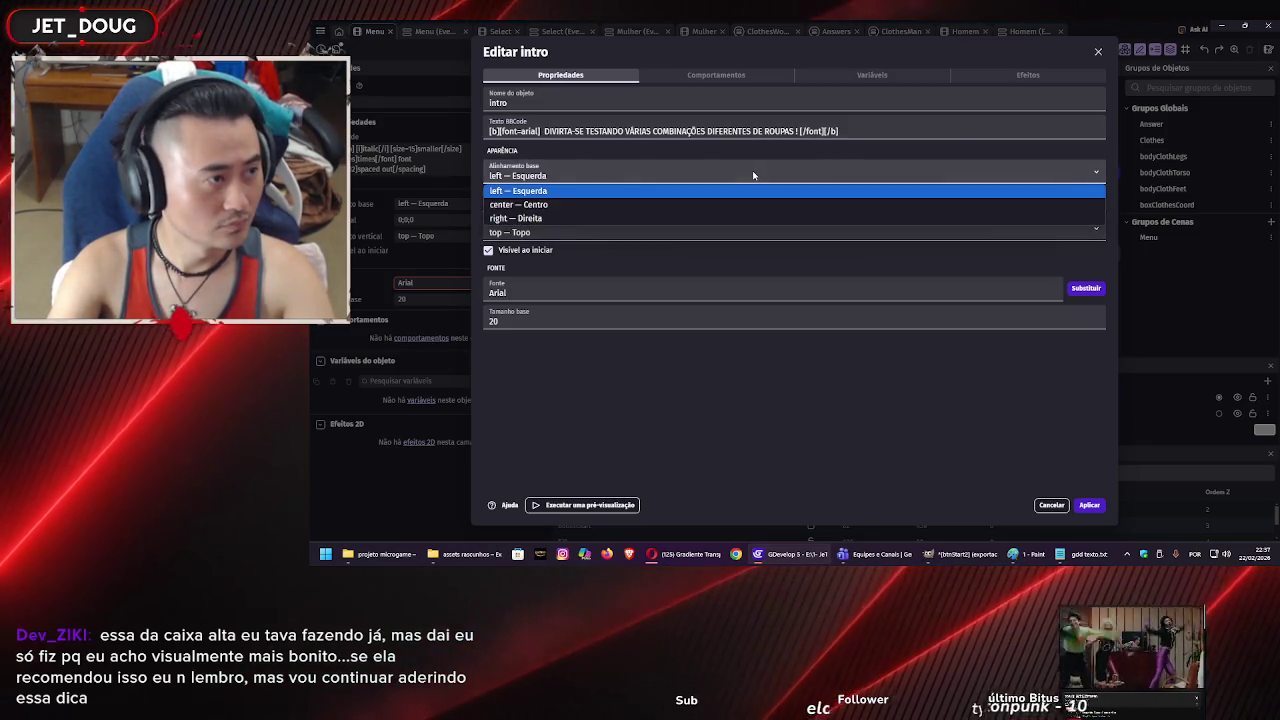
{"action": "left_click", "coordinate": [737, 204]}
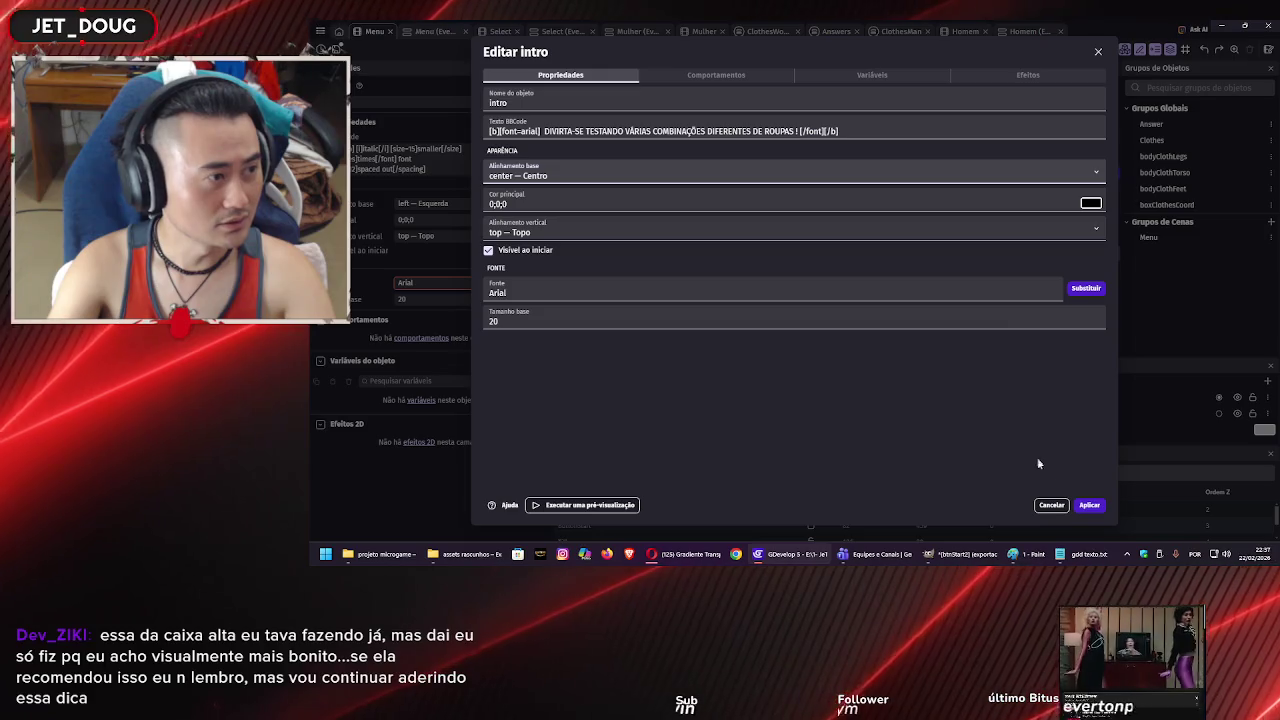
{"action": "left_click", "coordinate": [1094, 507]}
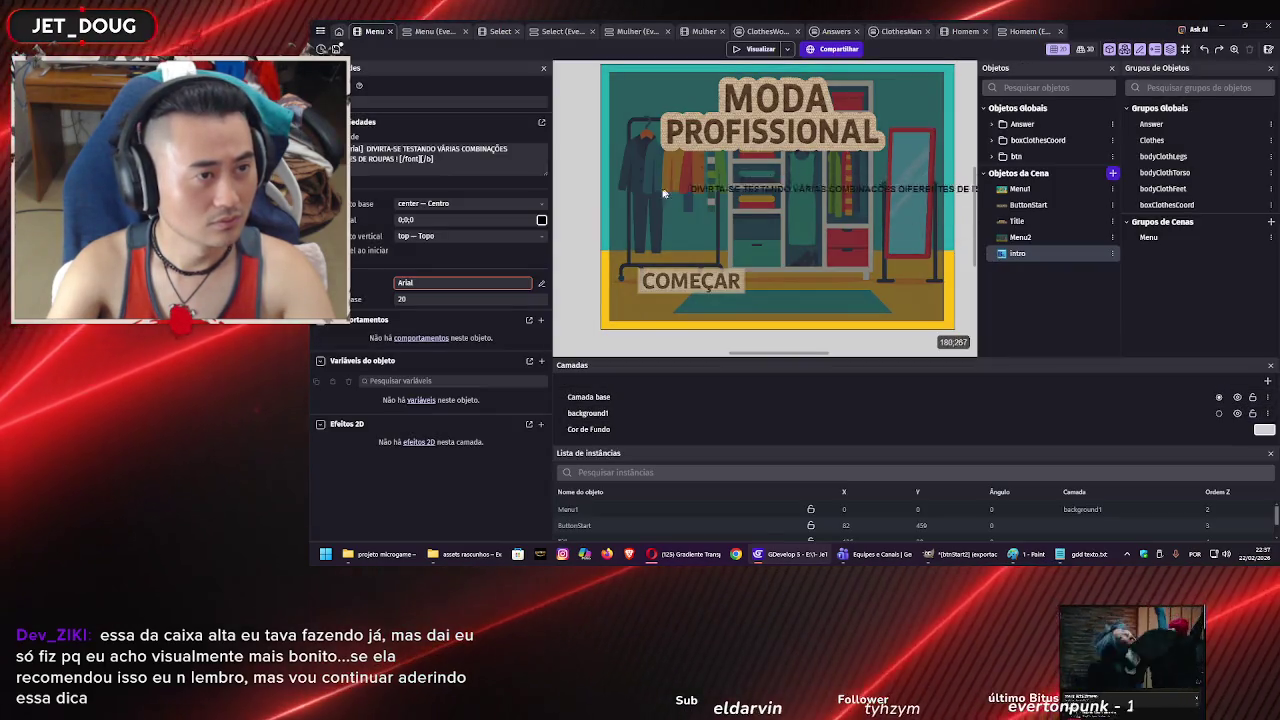
Break the intro sentence onto two lines and move the text slightly higher.
{"action": "double_click", "coordinate": [806, 200]}
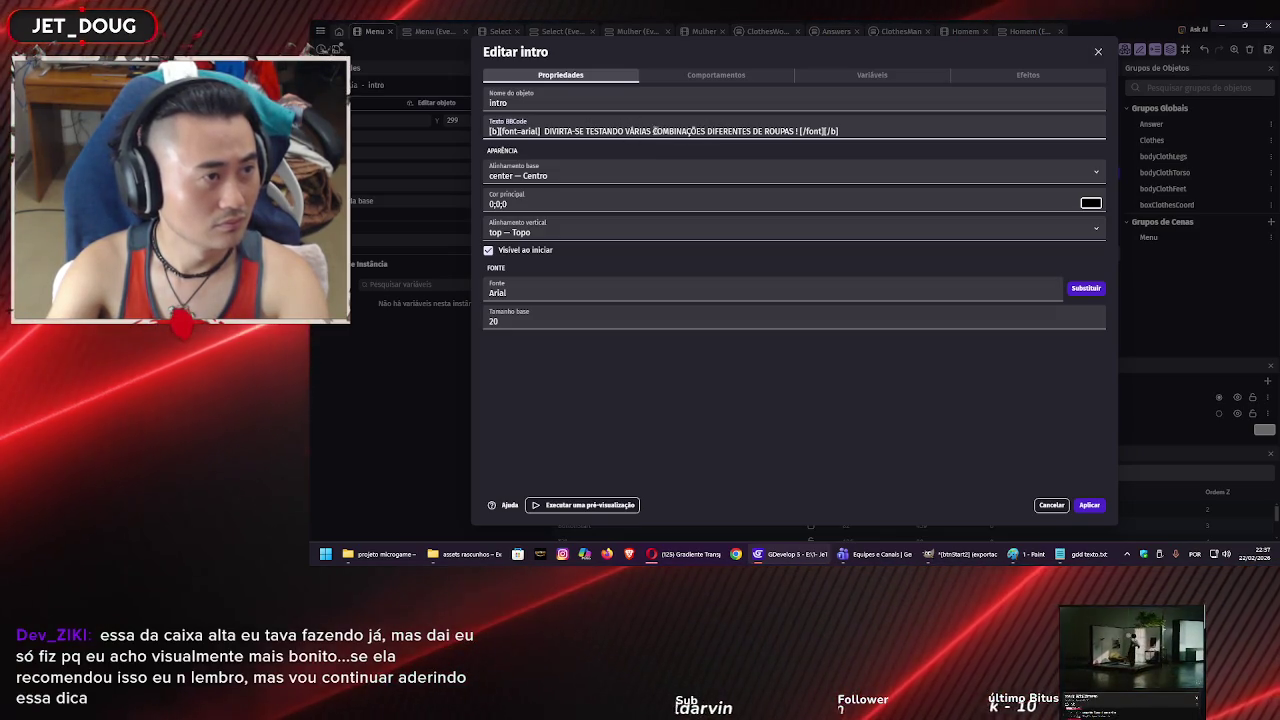
{"action": "key", "text": "Return"}
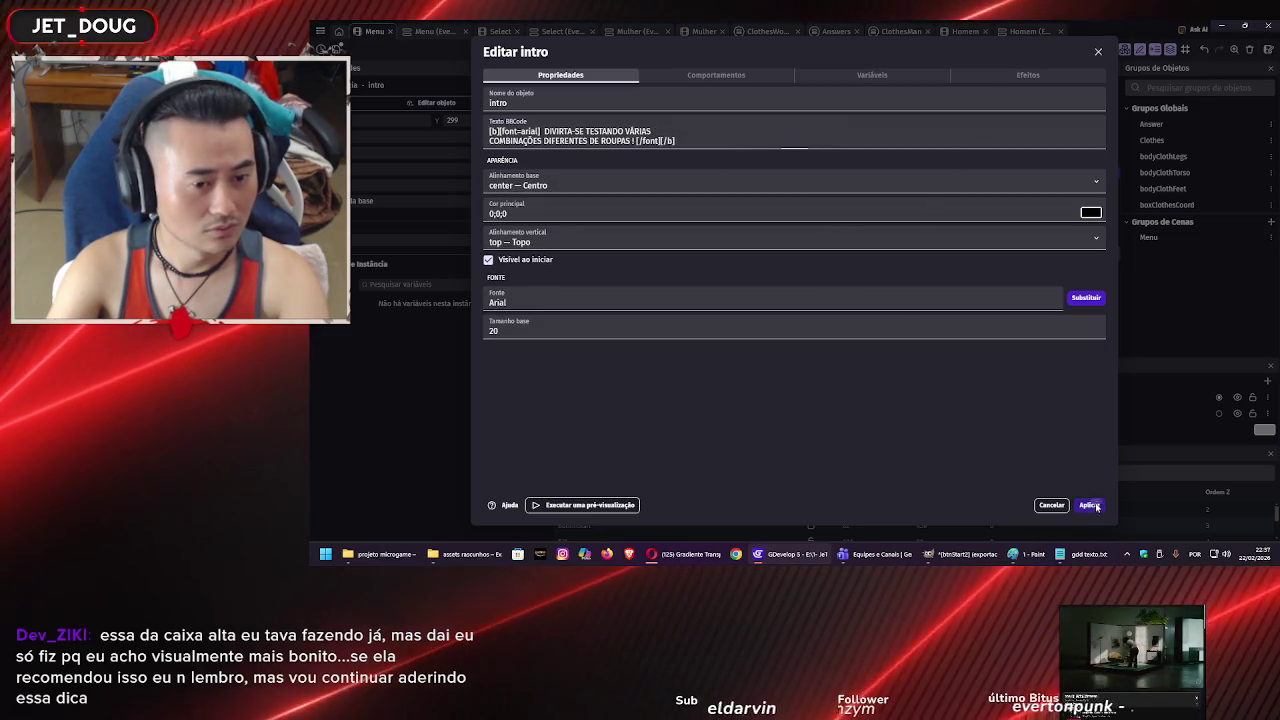
{"action": "left_click", "coordinate": [1089, 505]}
{"action": "left_click_drag", "start_coordinate": [777, 212], "coordinate": [815, 204]}
Visit the Homem scene, then reopen the intro object's BBCode editor in the Menu scene.
{"action": "double_click", "coordinate": [815, 204]}
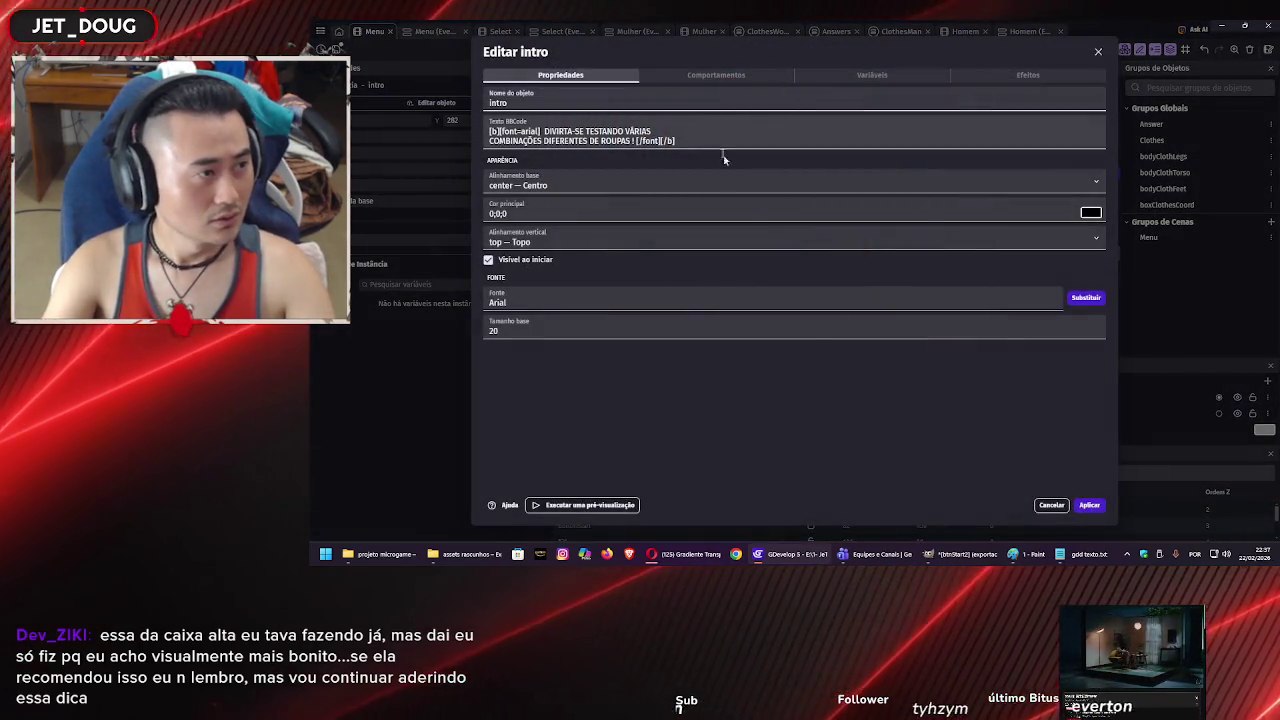
{"action": "left_click", "coordinate": [1051, 505]}
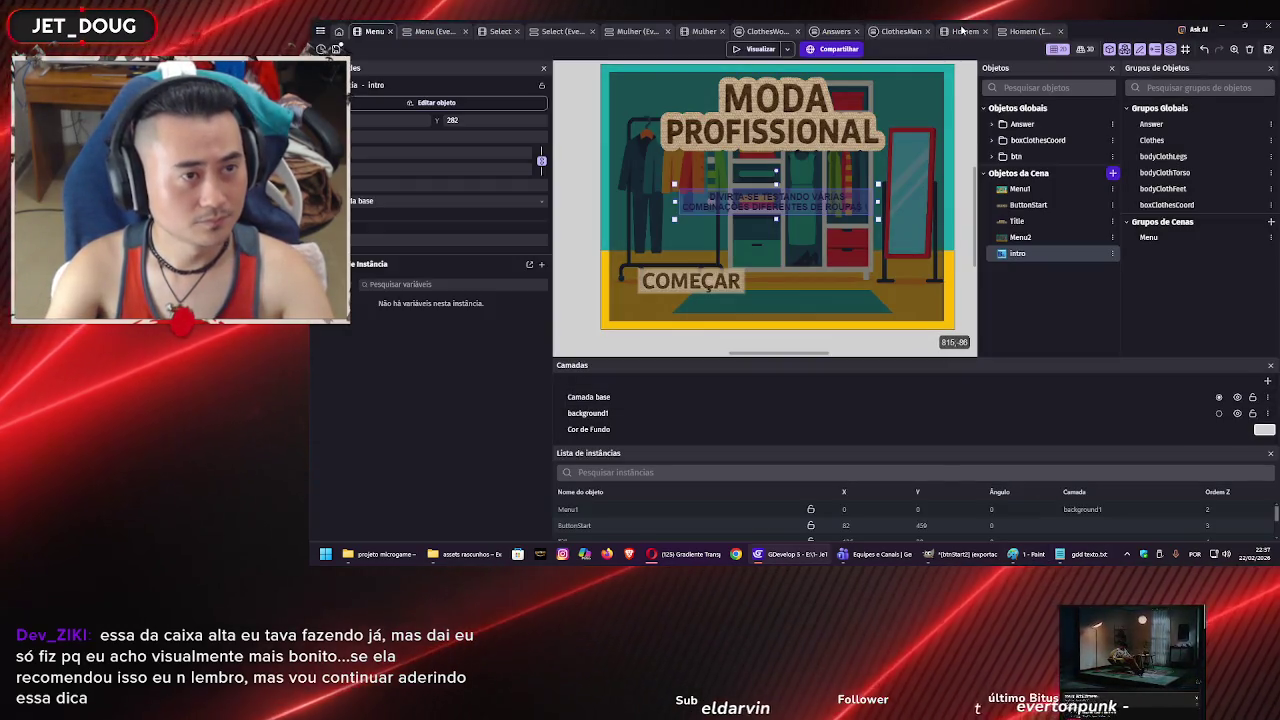
{"action": "left_click", "coordinate": [961, 31]}
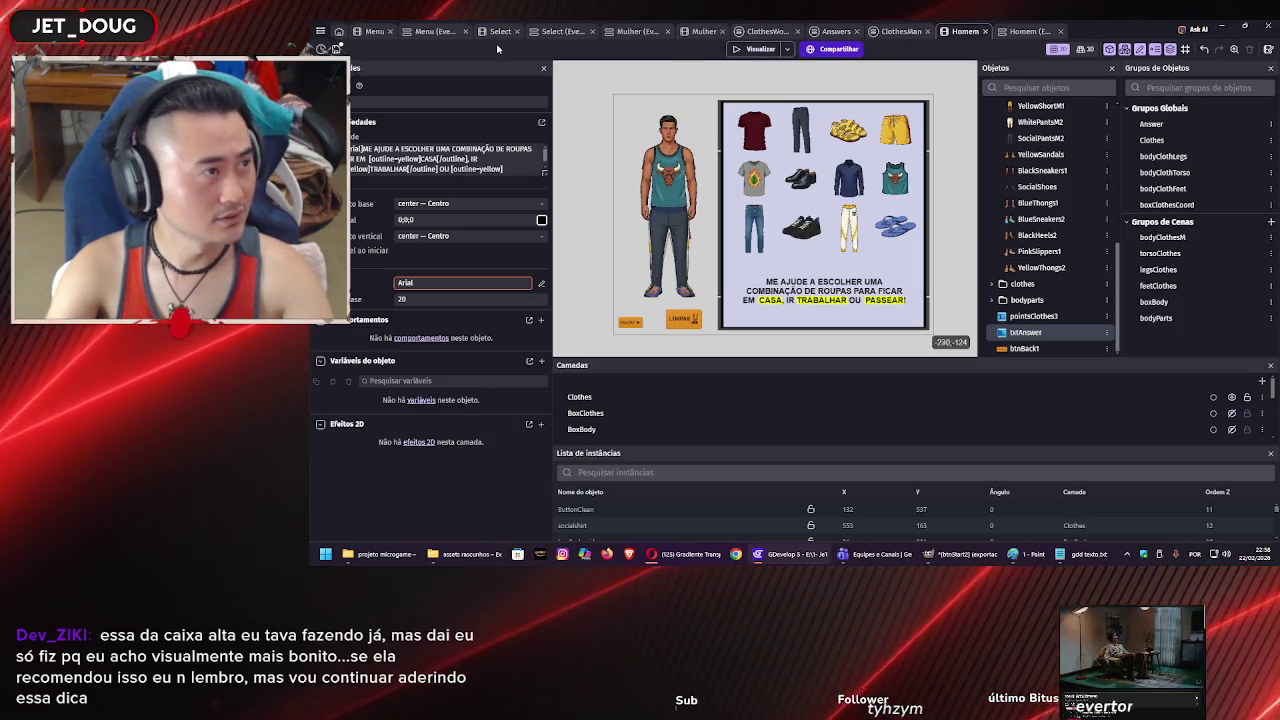
{"action": "left_click", "coordinate": [440, 33]}
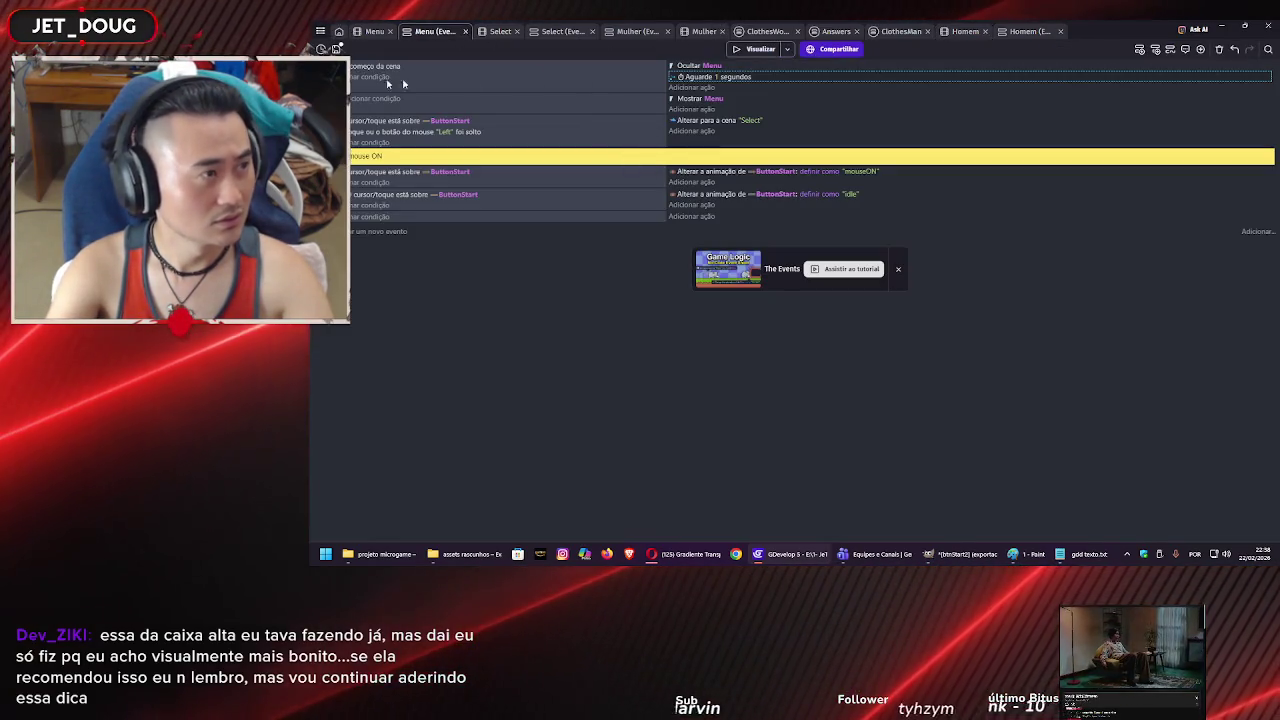
{"action": "left_click", "coordinate": [370, 31]}
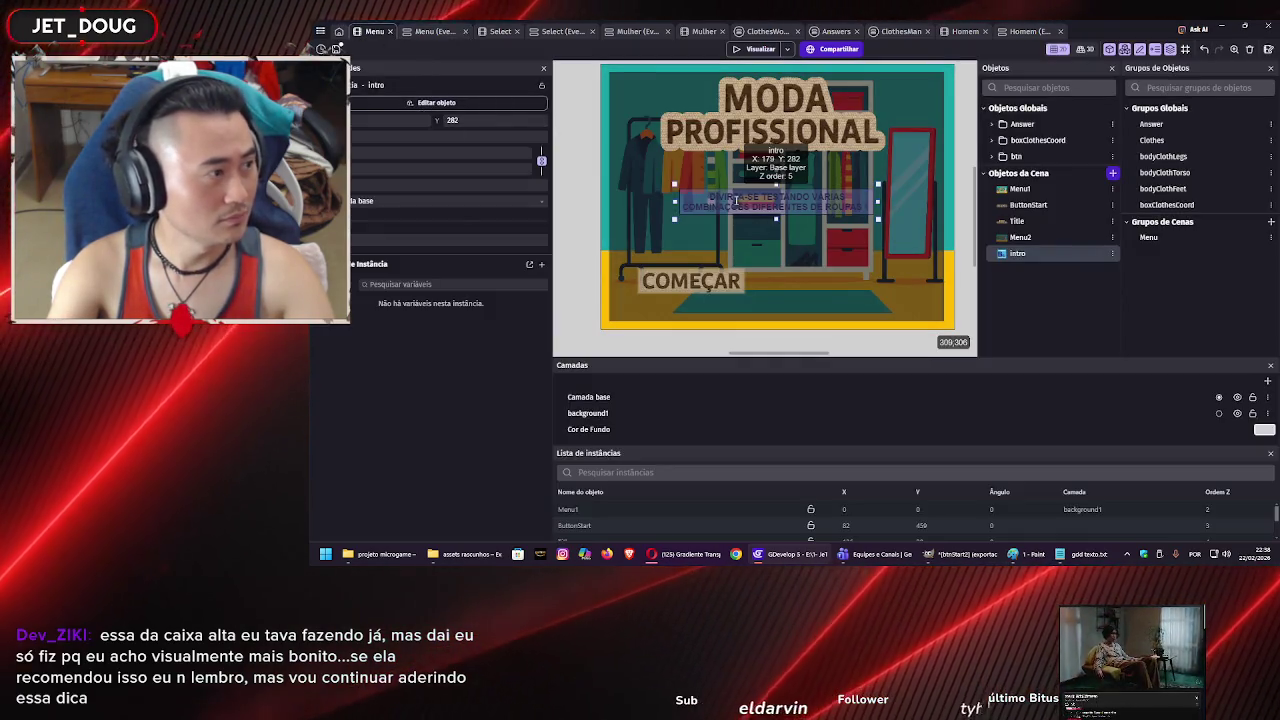
{"action": "double_click", "coordinate": [741, 204]}
{"action": "left_click", "coordinate": [541, 131]}
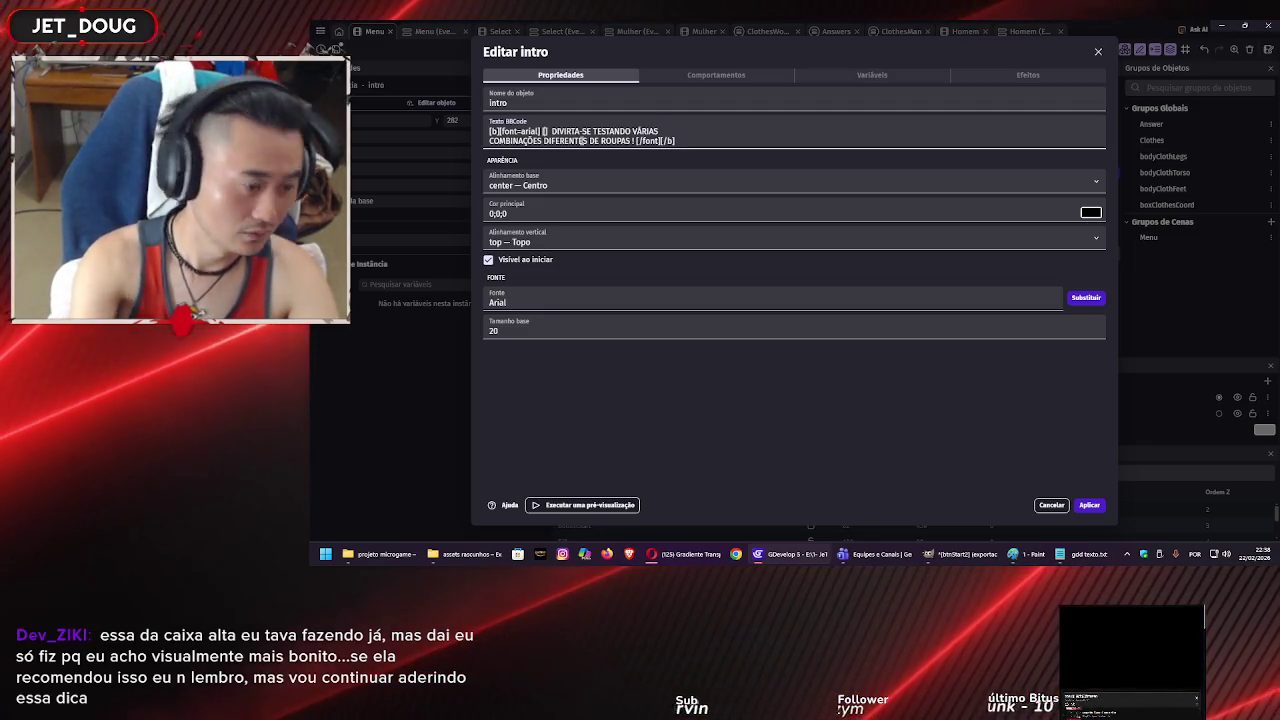
Wrap the intro BBCode in [outline=white] and [/outline] tags and apply the change.
{"action": "type", "text": "id"}
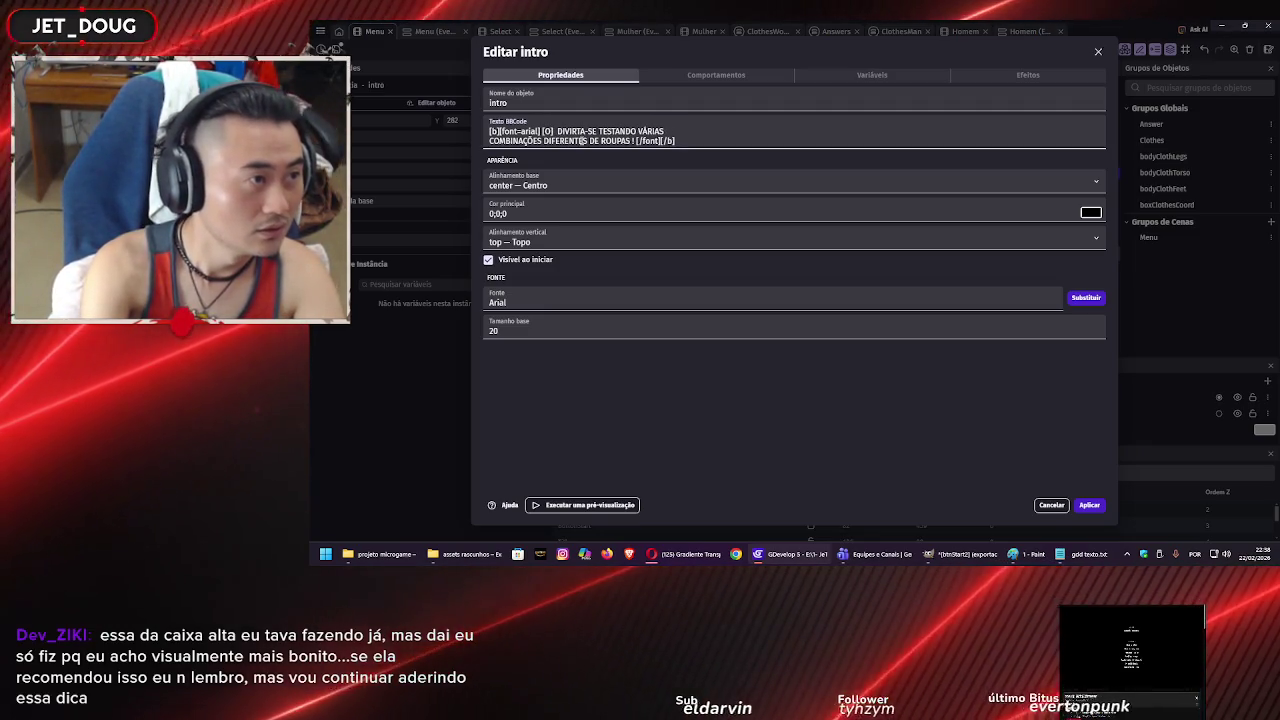
{"action": "key", "text": "BackSpace"}
{"action": "key", "text": "BackSpace"}
{"action": "type", "text": "out"}
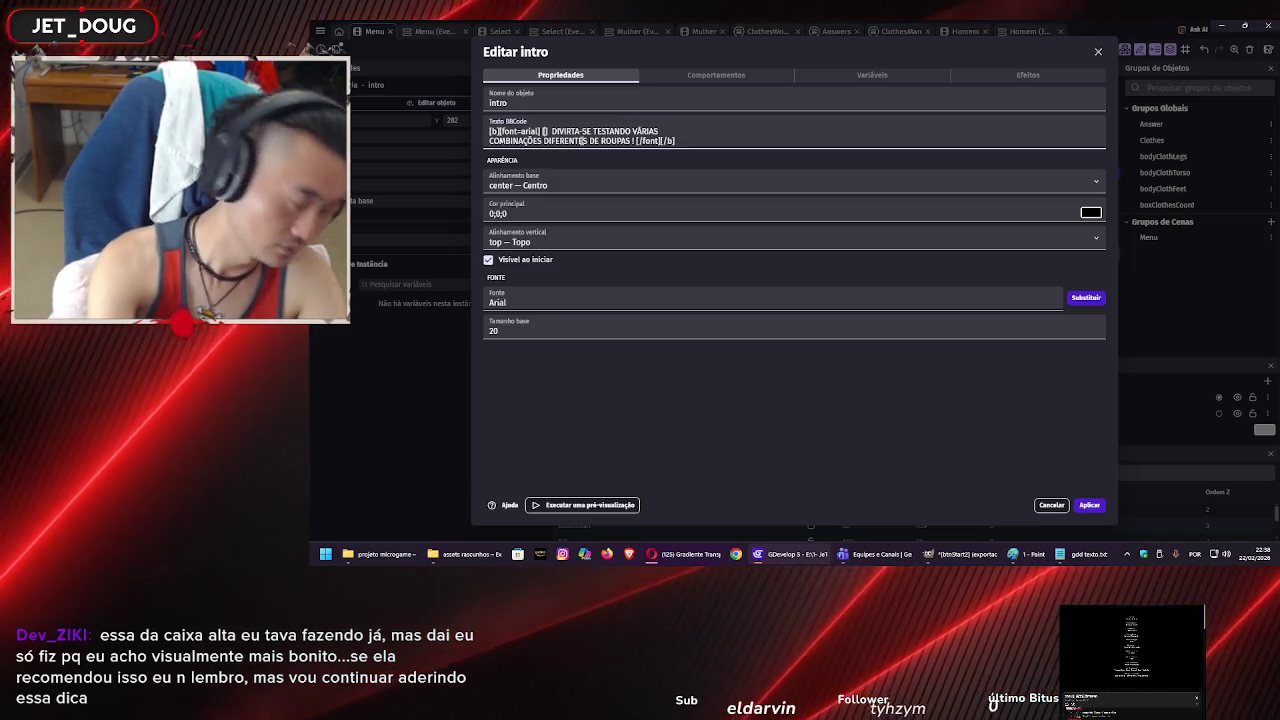
{"action": "type", "text": "line"}
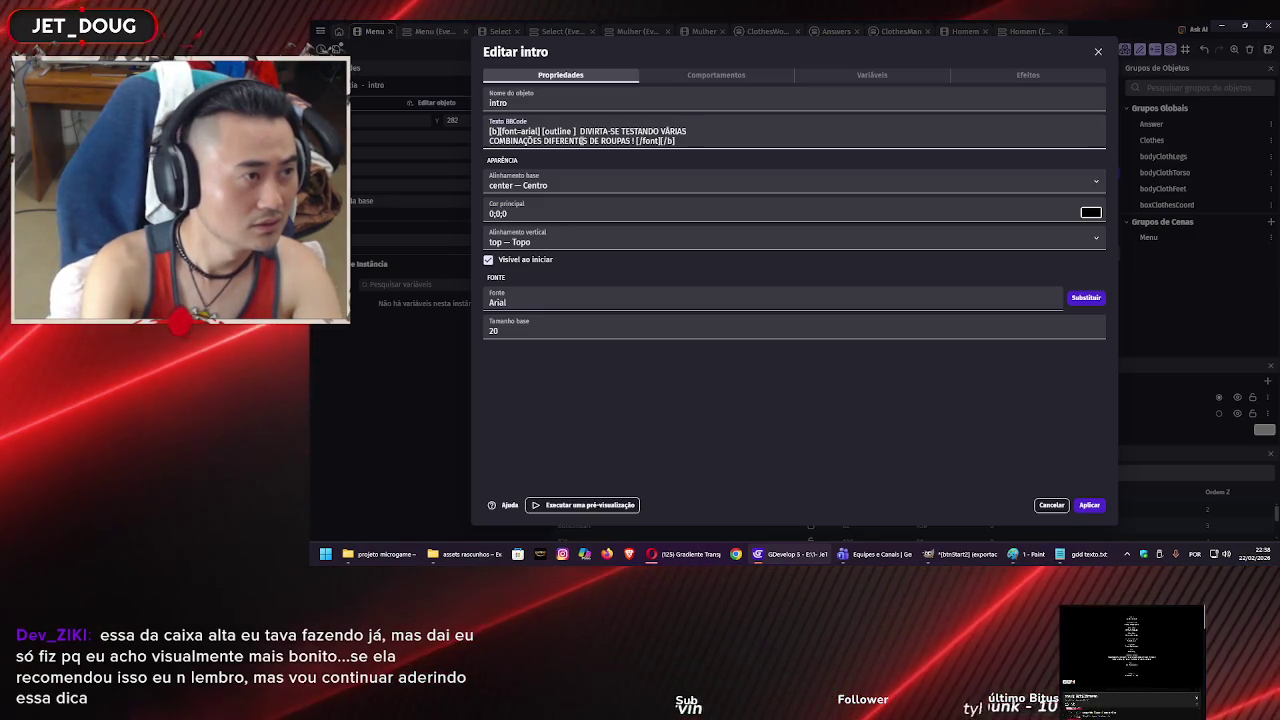
{"action": "type", "text": "white"}
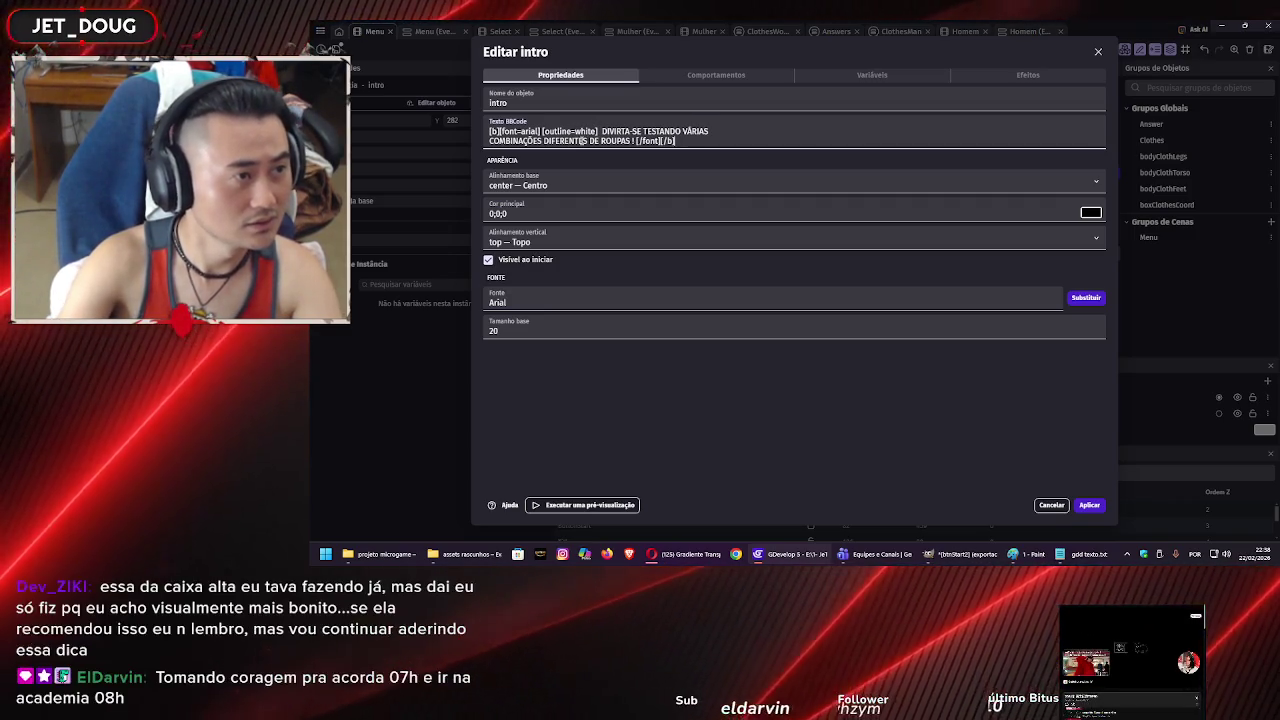
{"action": "left_click", "coordinate": [637, 141]}
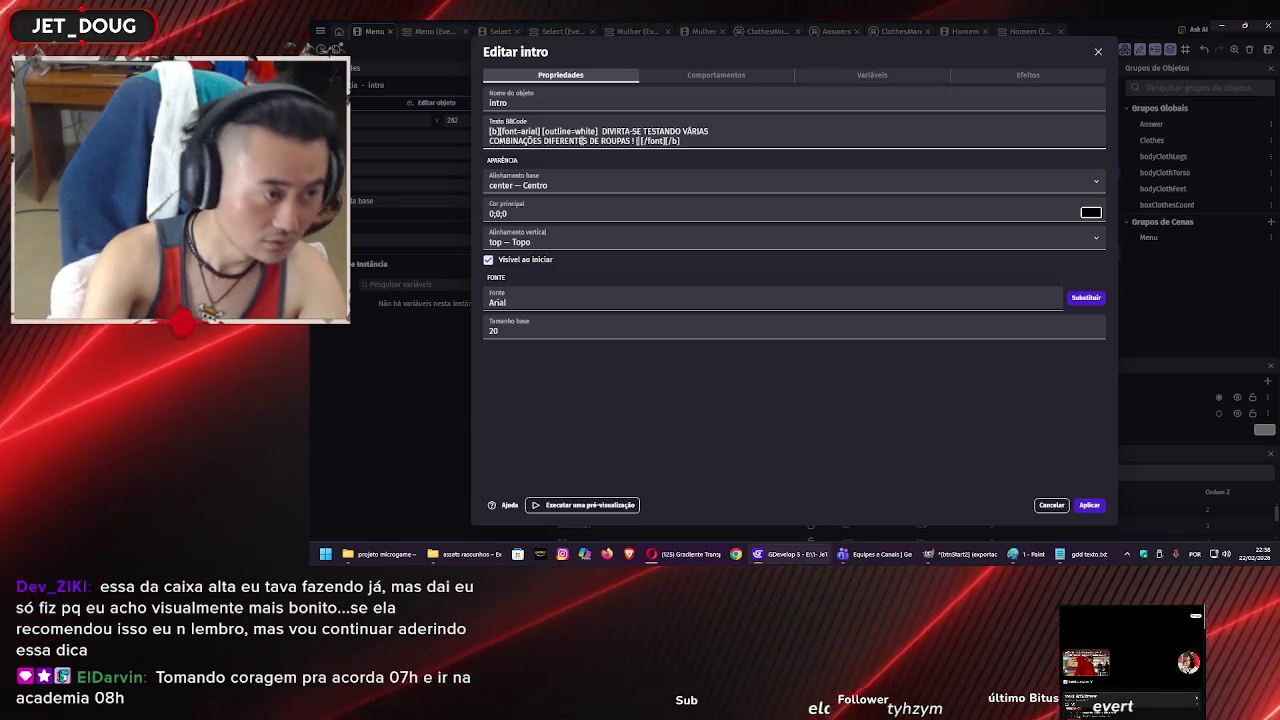
{"action": "type", "text": "] [out"}
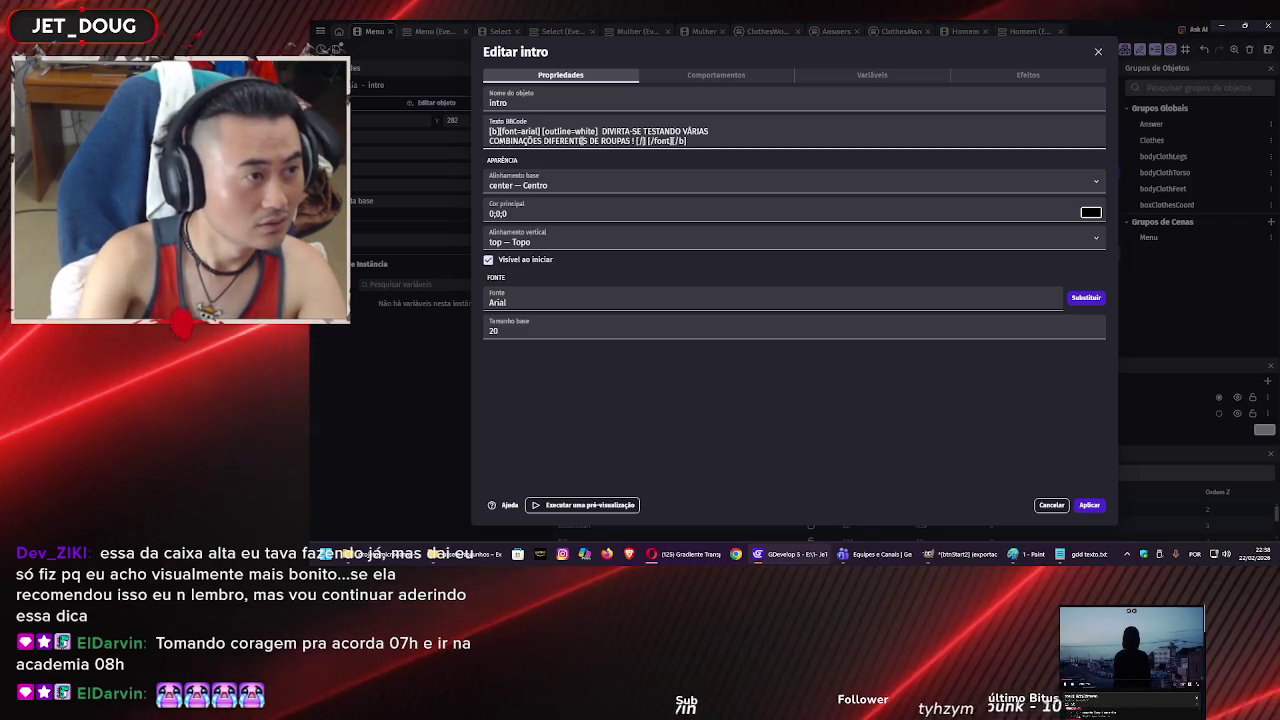
{"action": "type", "text": "line"}
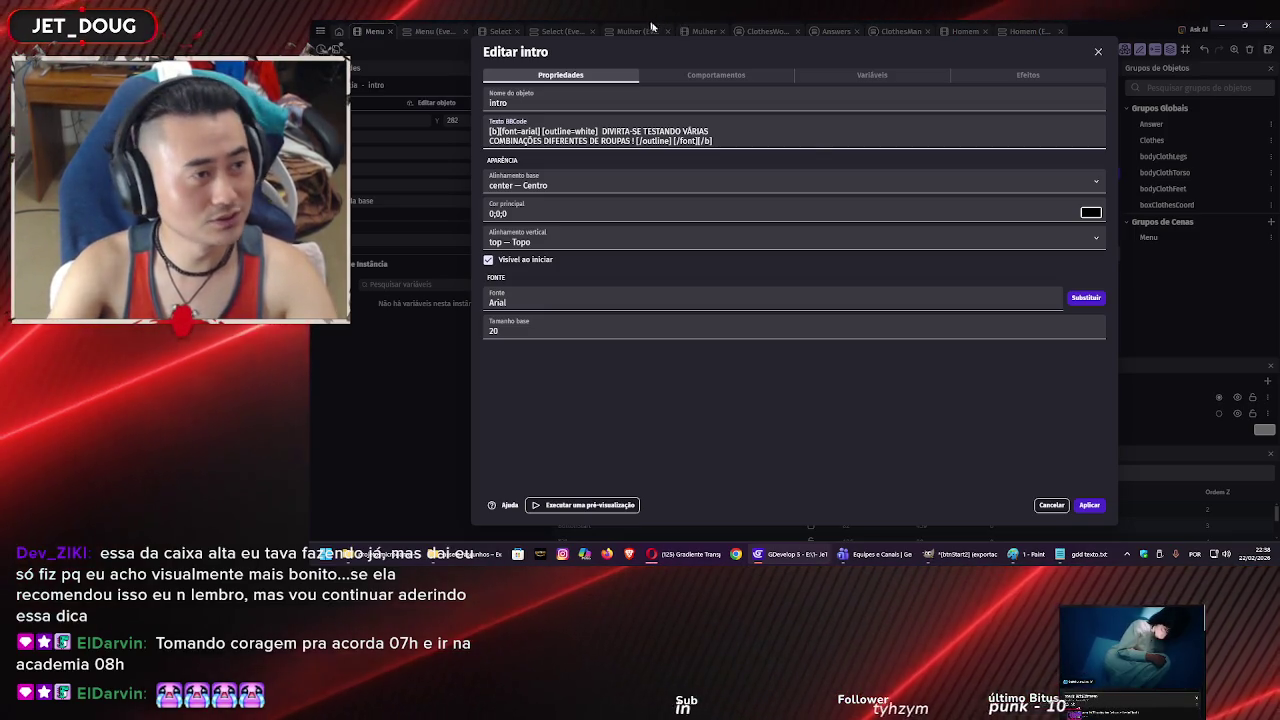
{"action": "left_click", "coordinate": [1095, 505]}
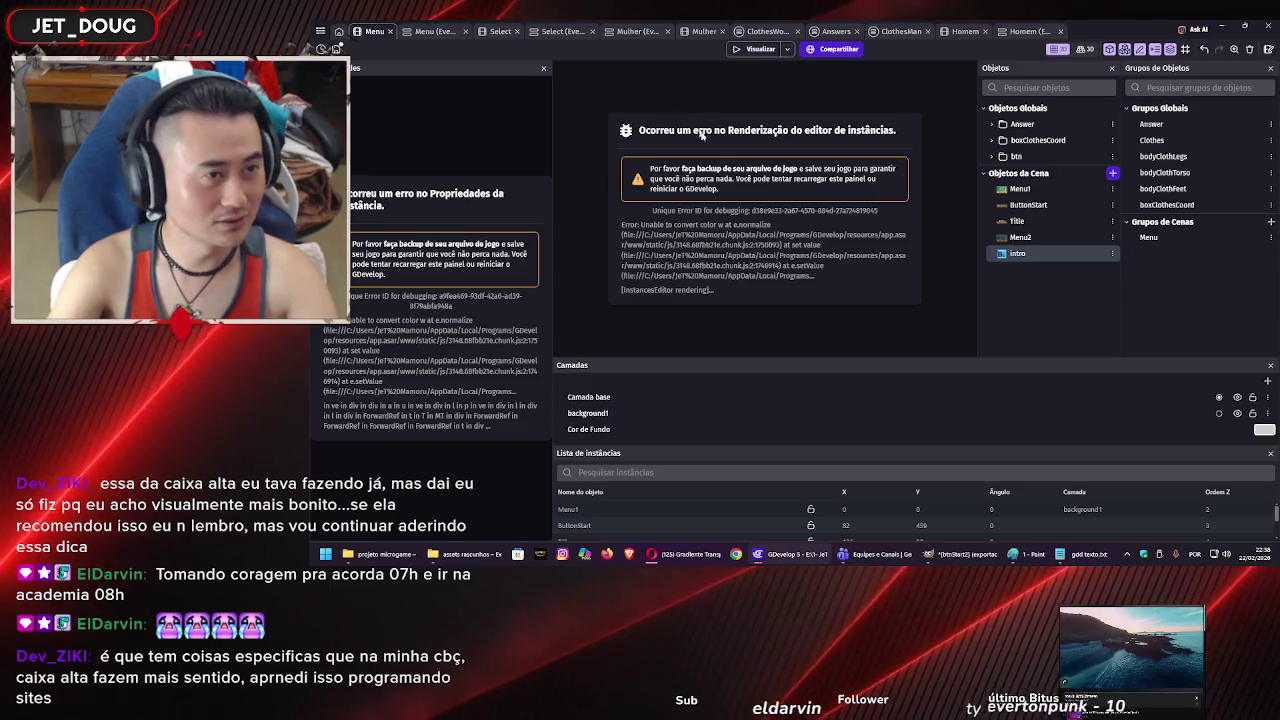
Save the project, close the crashed Menu scene and reopen it from the project's scene list.
{"action": "key", "text": "ctrl+s"}
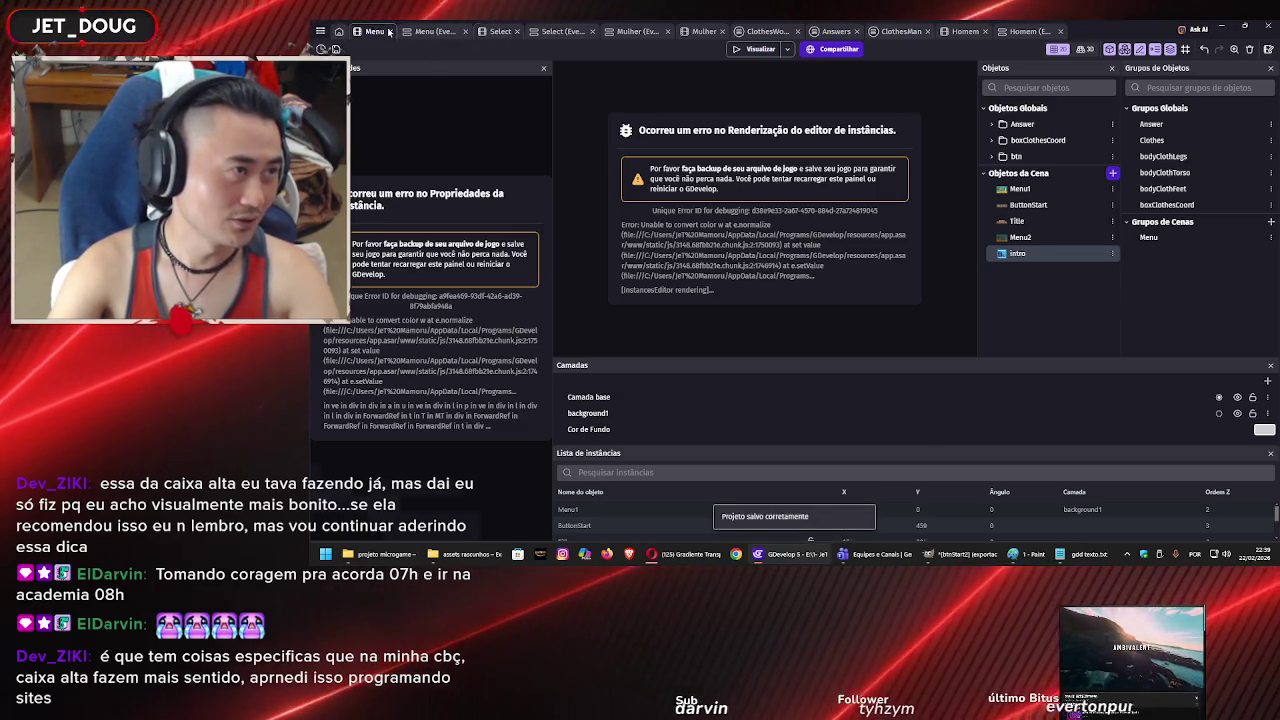
{"action": "left_click", "coordinate": [500, 31]}
{"action": "right_click", "coordinate": [372, 31]}
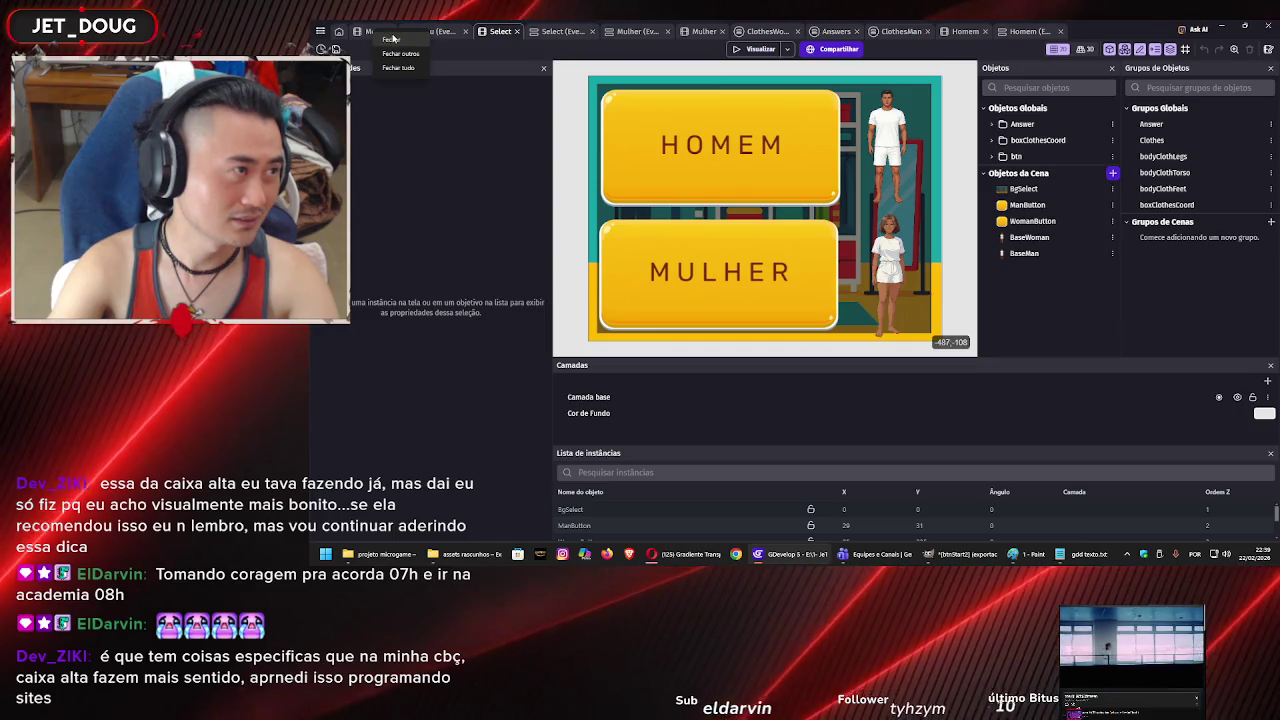
{"action": "left_click", "coordinate": [380, 112]}
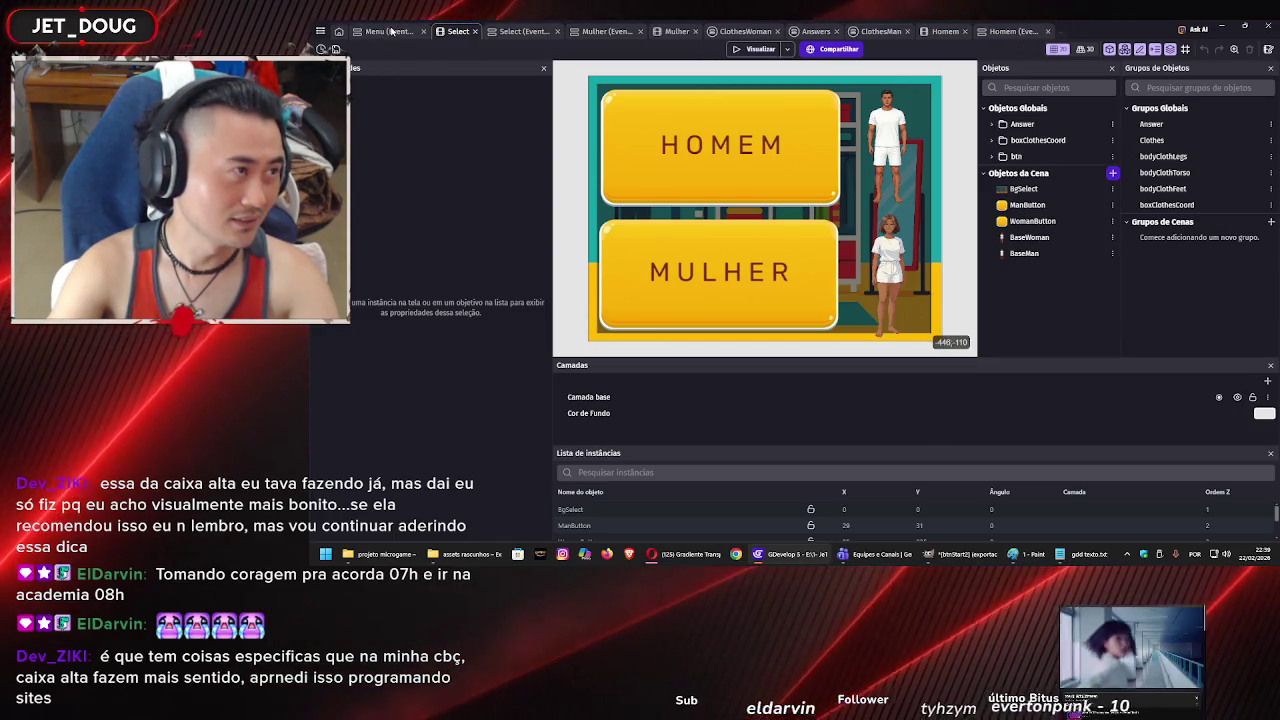
{"action": "left_click", "coordinate": [321, 31]}
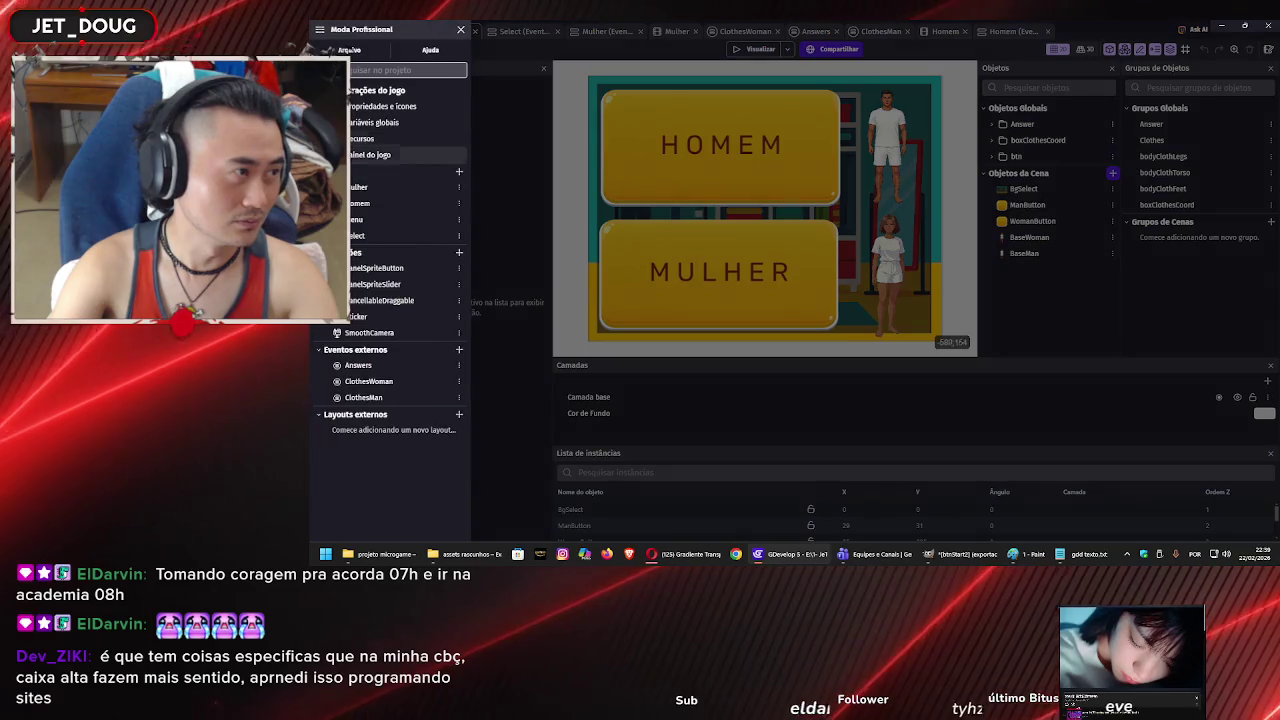
{"action": "left_click", "coordinate": [355, 193]}
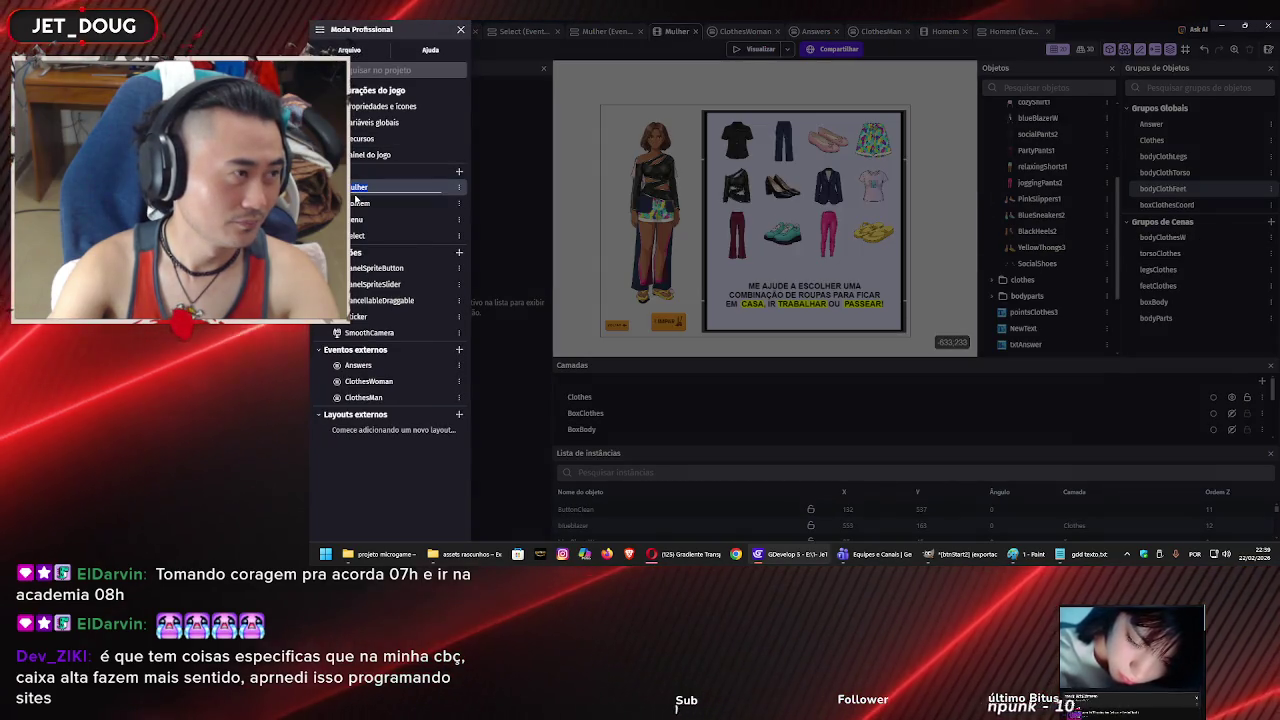
{"action": "left_click", "coordinate": [356, 219]}
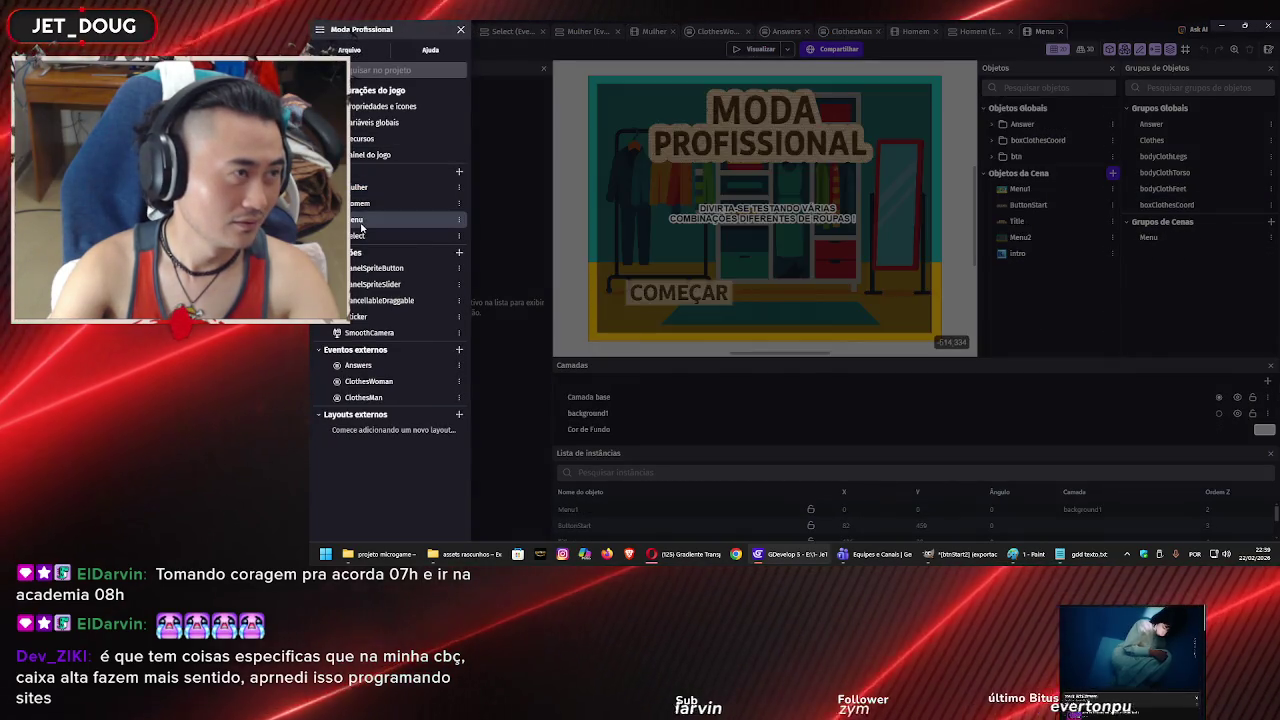
{"action": "left_click", "coordinate": [505, 131]}
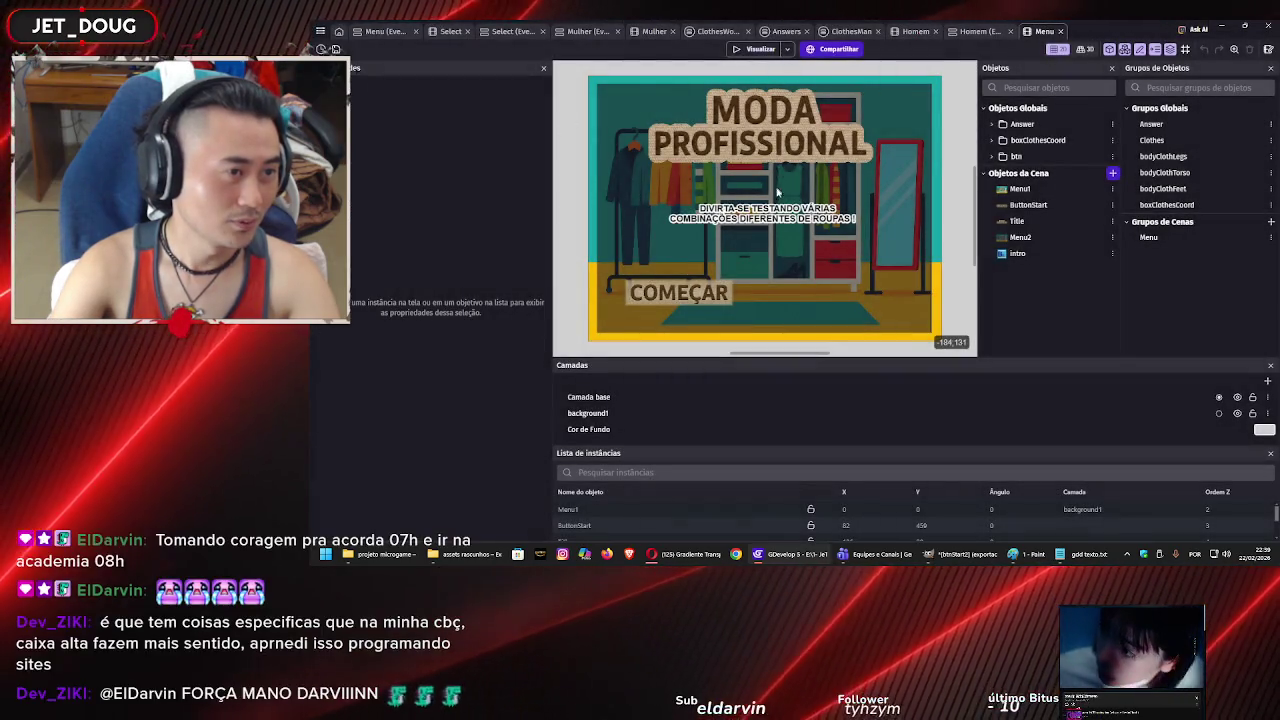
Select the intro text, enlarge its box and nudge it slightly left.
{"action": "left_click", "coordinate": [762, 217]}
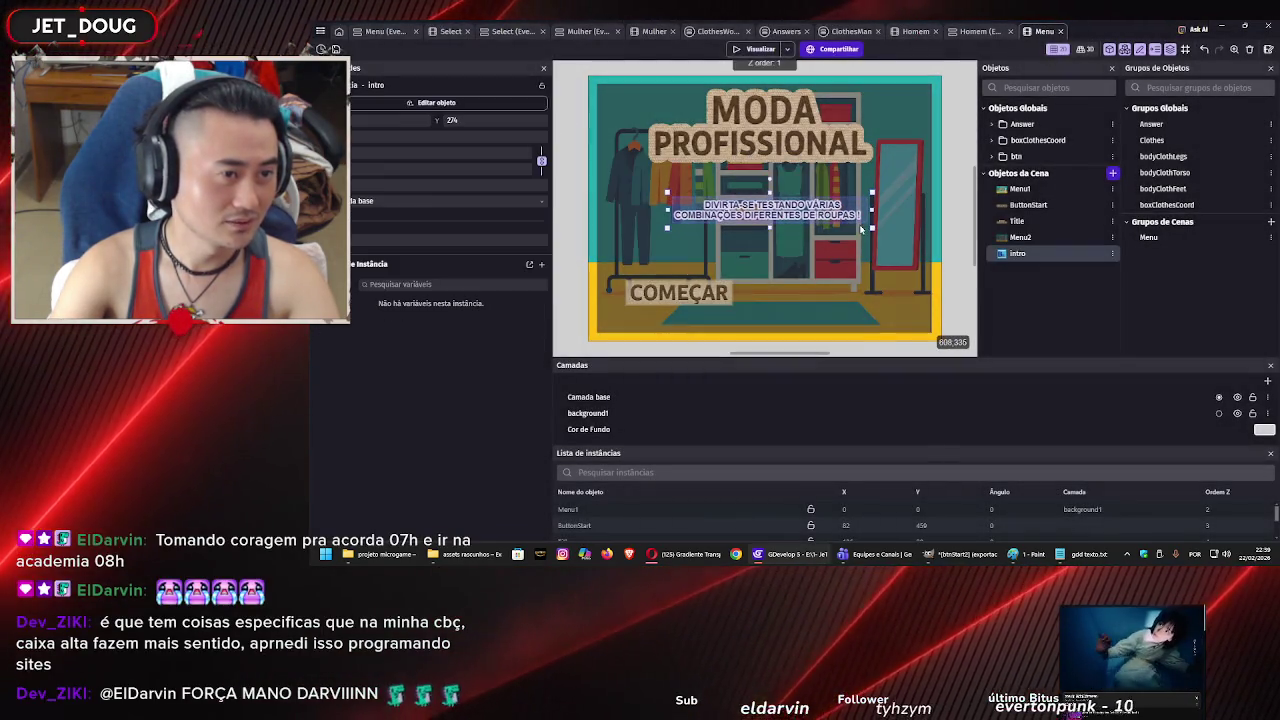
{"action": "left_click_drag", "start_coordinate": [871, 228], "coordinate": [894, 249]}
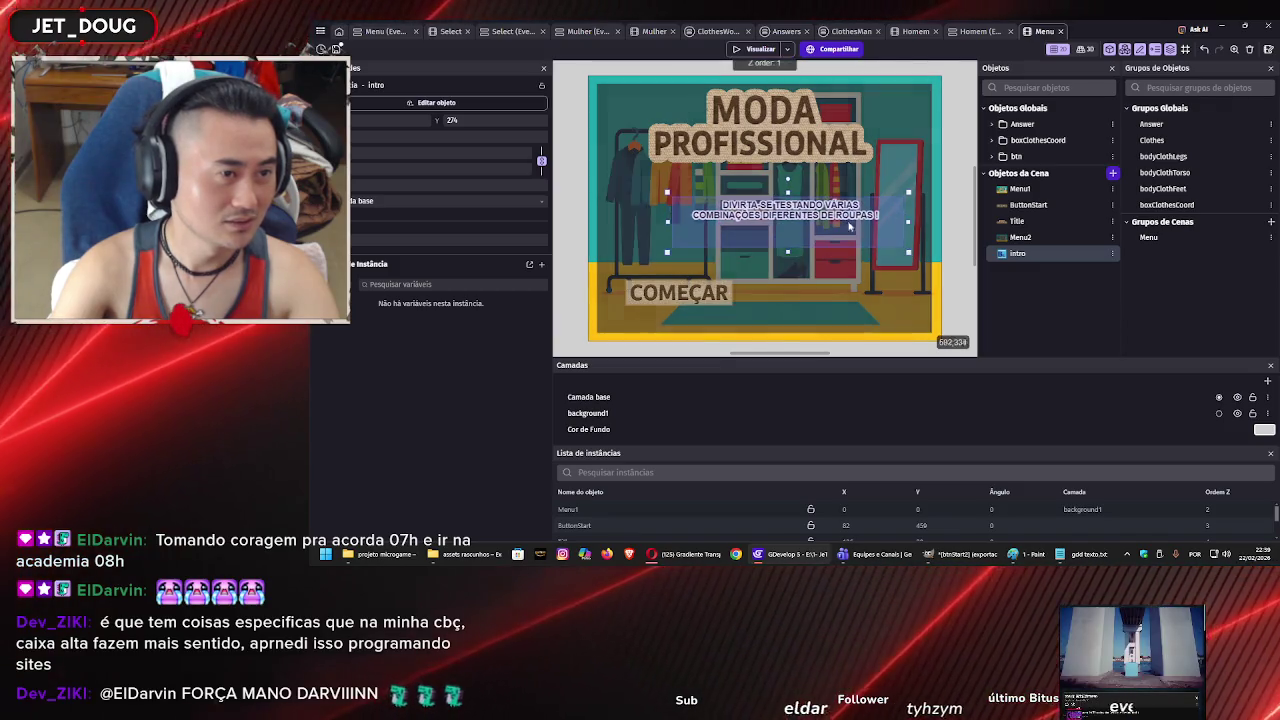
{"action": "left_click_drag", "start_coordinate": [828, 218], "coordinate": [822, 217]}
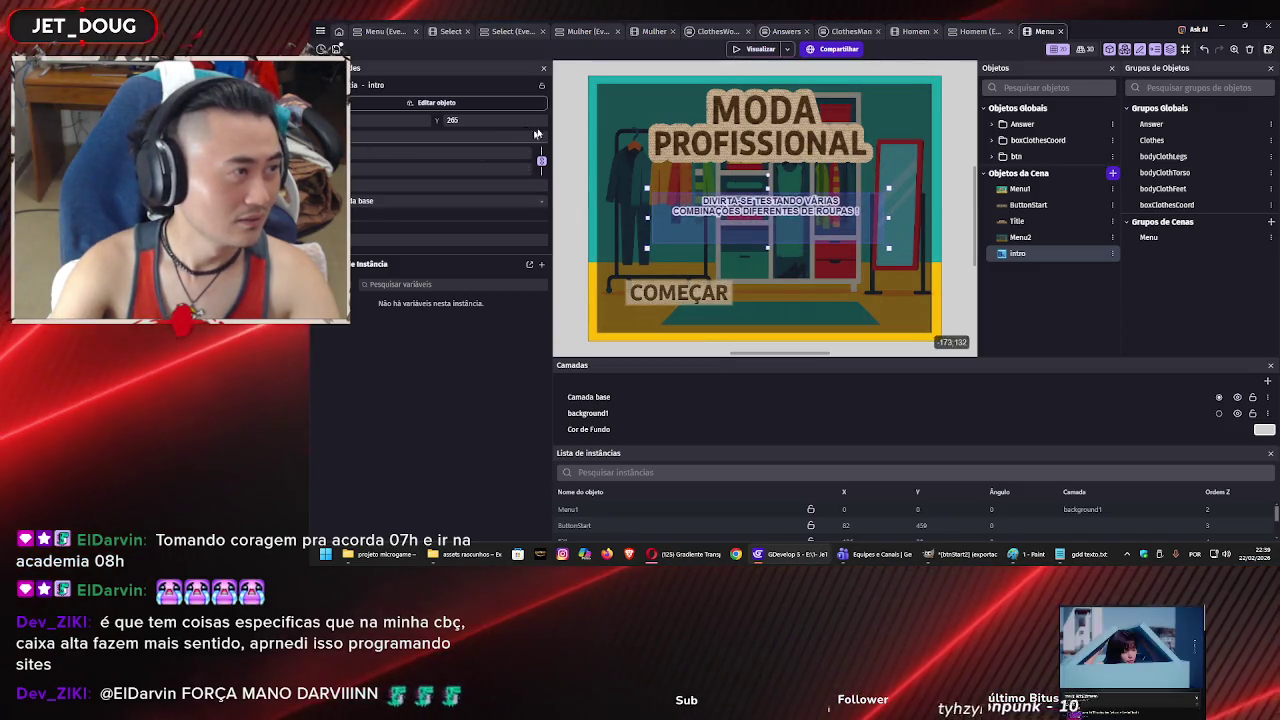
Set the intro text's base size to 40, then move it up and widen its box.
{"action": "left_click", "coordinate": [436, 102]}
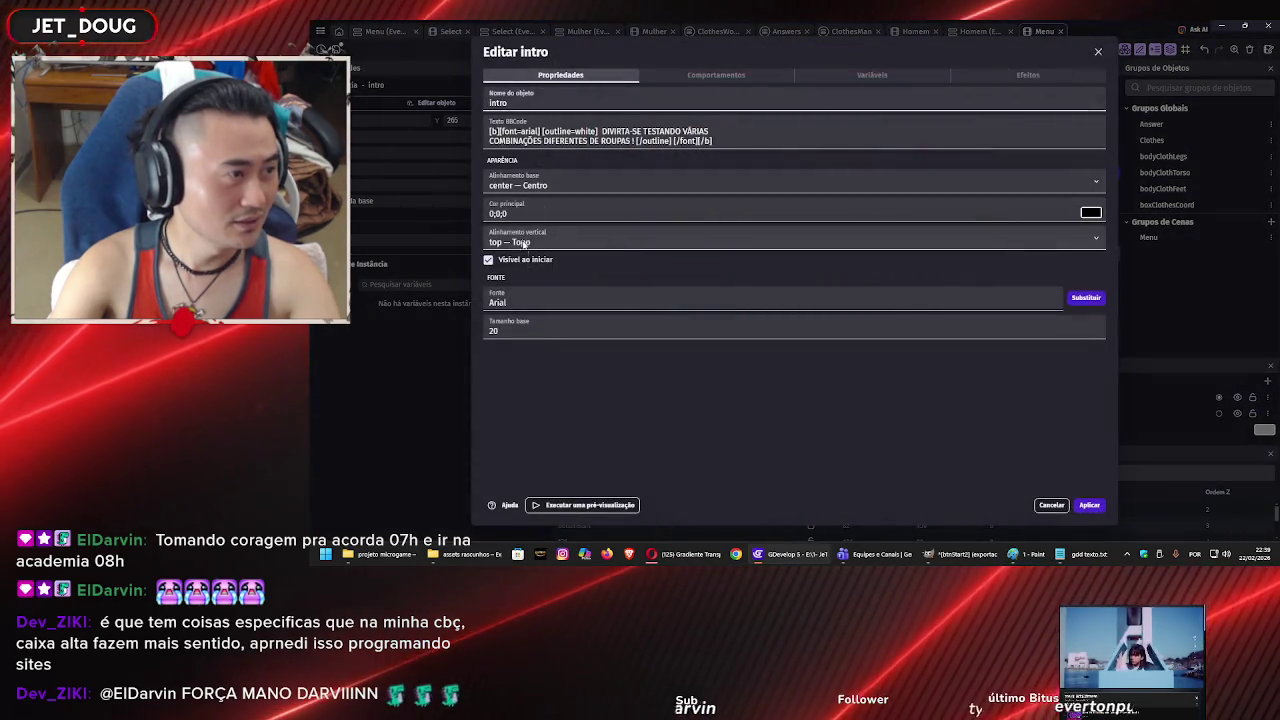
{"action": "double_click", "coordinate": [503, 330]}
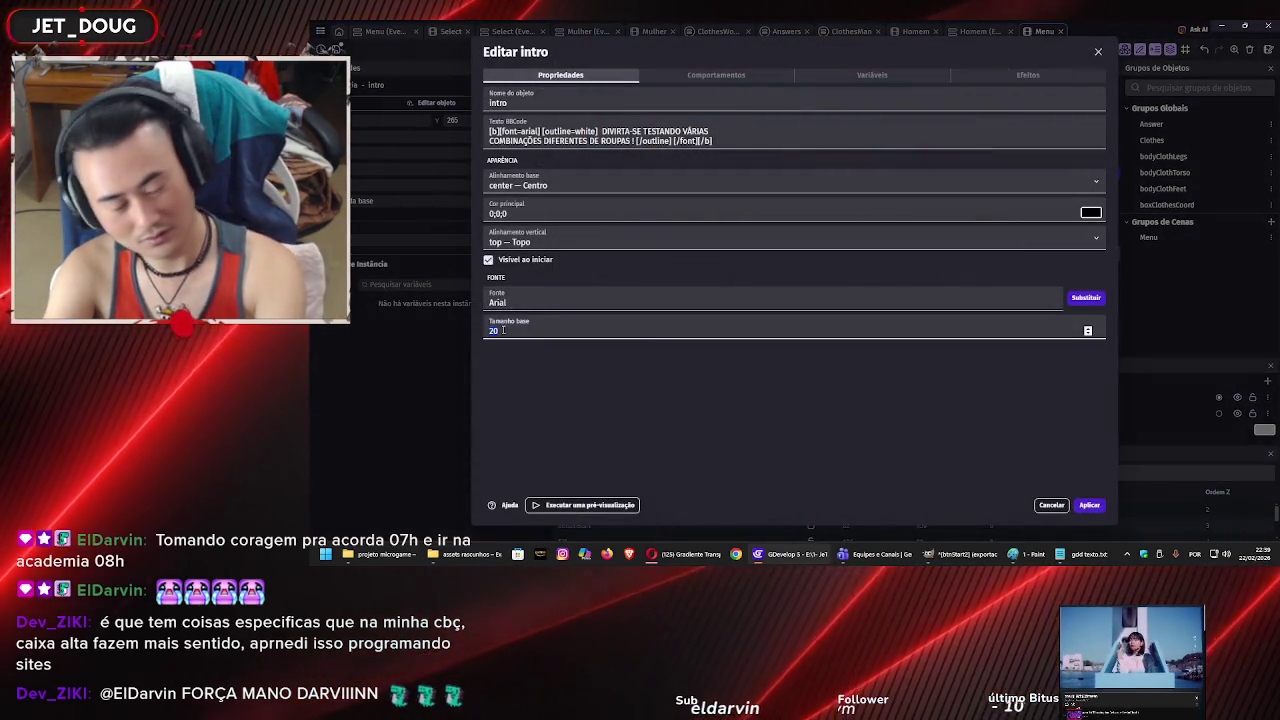
{"action": "type", "text": "40"}
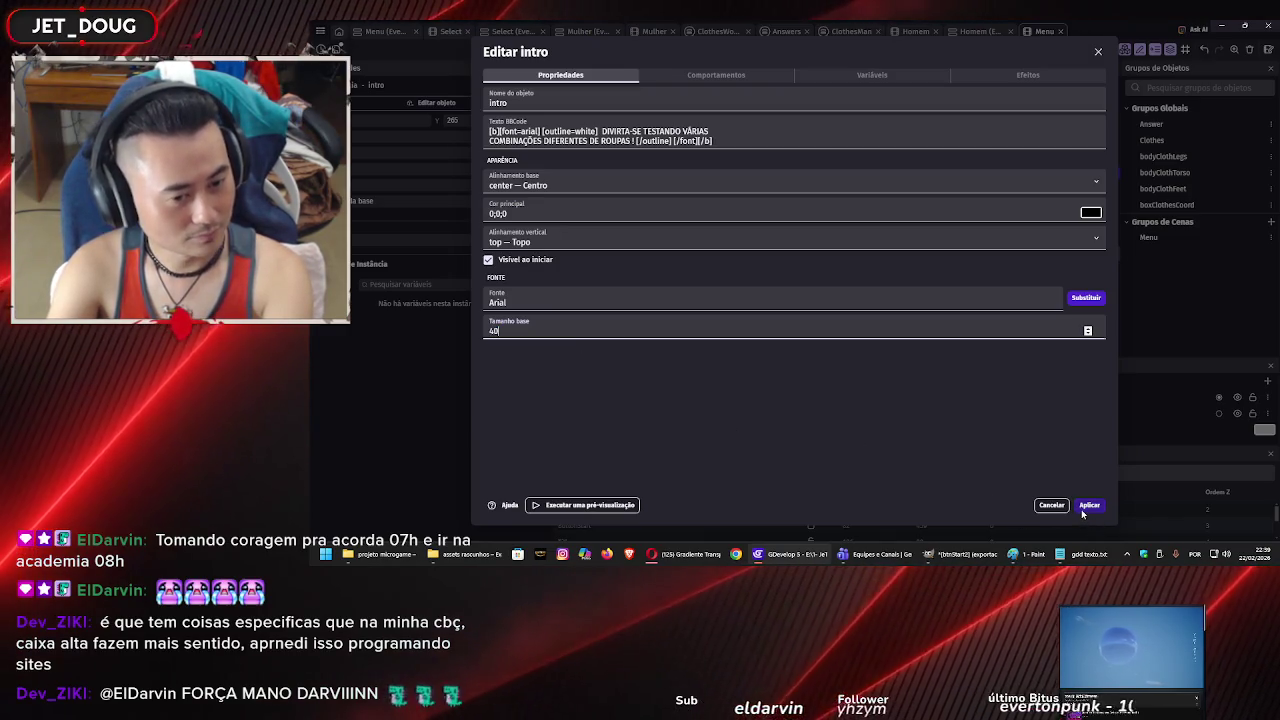
{"action": "left_click", "coordinate": [1082, 508]}
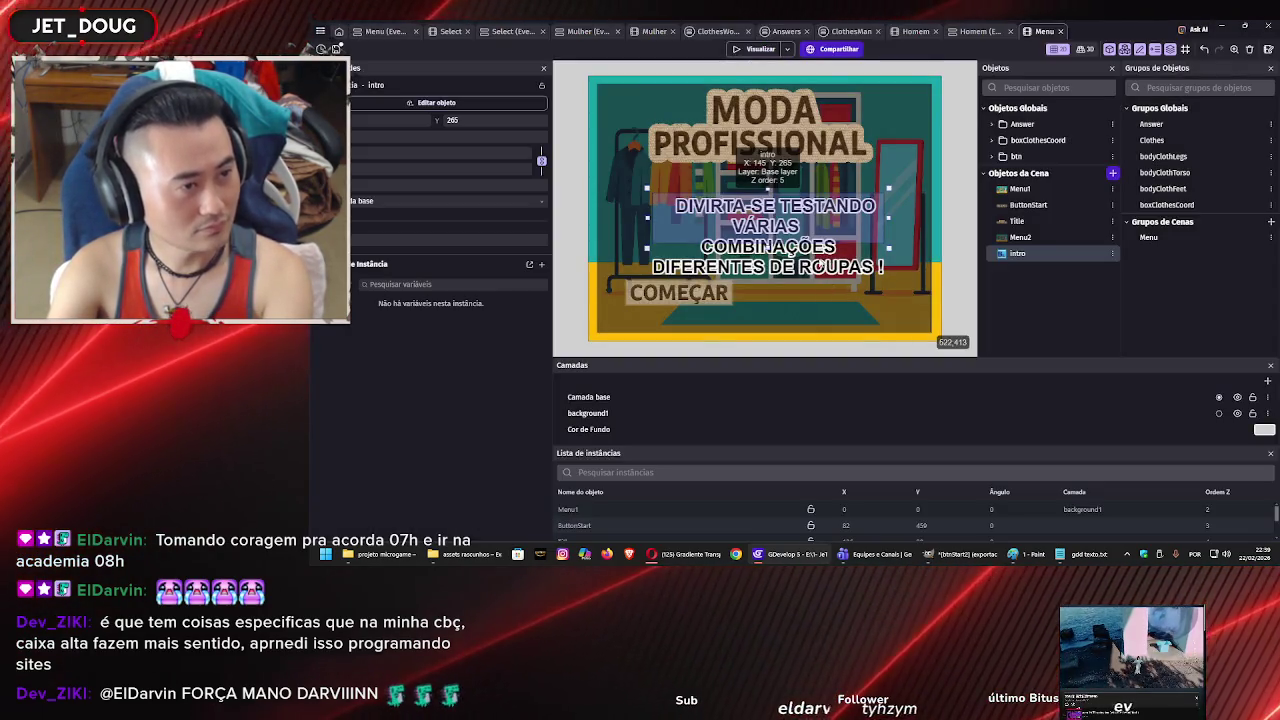
{"action": "left_click_drag", "start_coordinate": [767, 200], "coordinate": [750, 184]}
{"action": "mouse_move", "coordinate": [871, 231]}
{"action": "left_mouse_down"}
{"action": "mouse_move", "coordinate": [925, 238]}
{"action": "mouse_move", "coordinate": [853, 254]}
{"action": "left_mouse_up"}
Recheck the intro text size, nudge the text lower, and reopen its settings.
{"action": "double_click", "coordinate": [667, 184]}
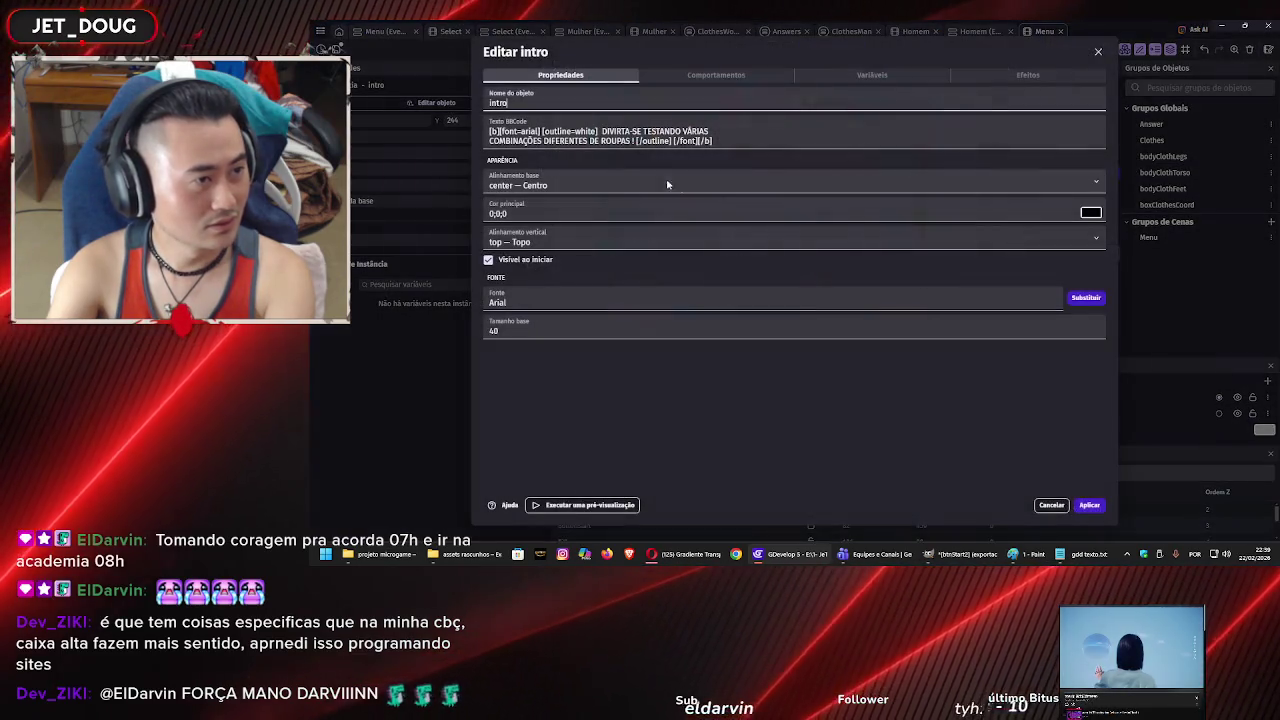
{"action": "double_click", "coordinate": [540, 330]}
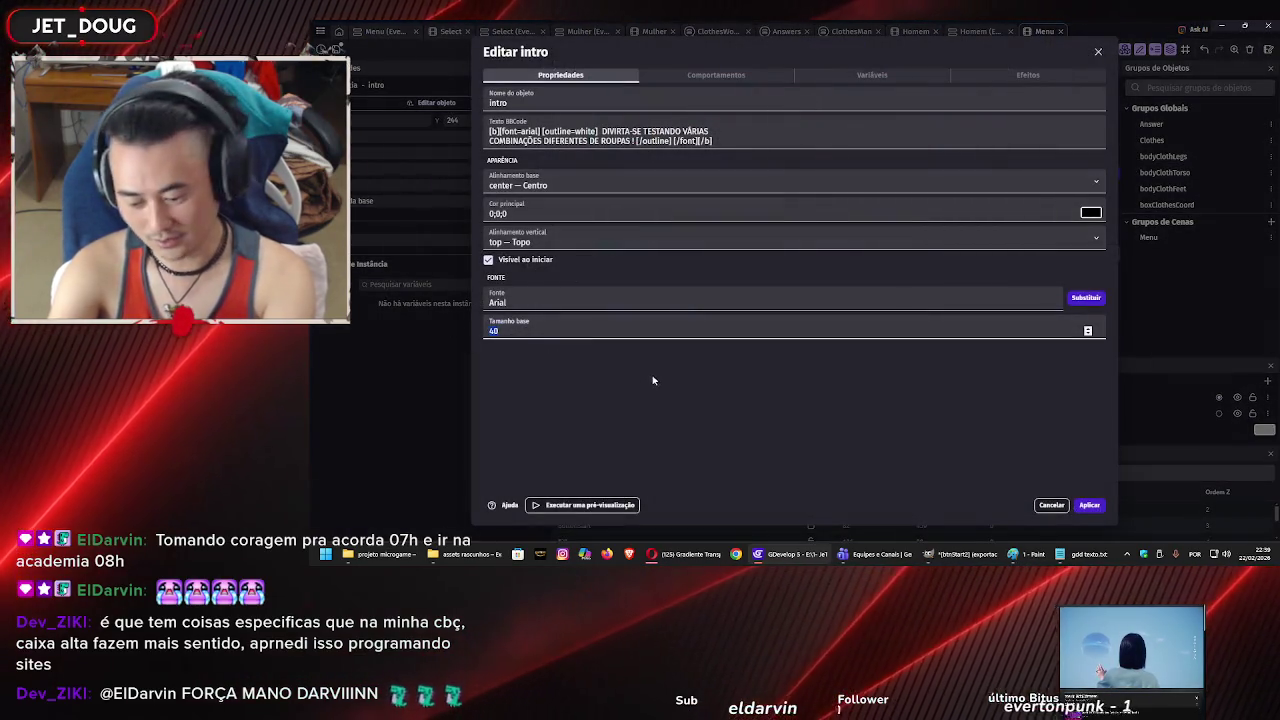
{"action": "type", "text": "30"}
{"action": "left_click", "coordinate": [1088, 504]}
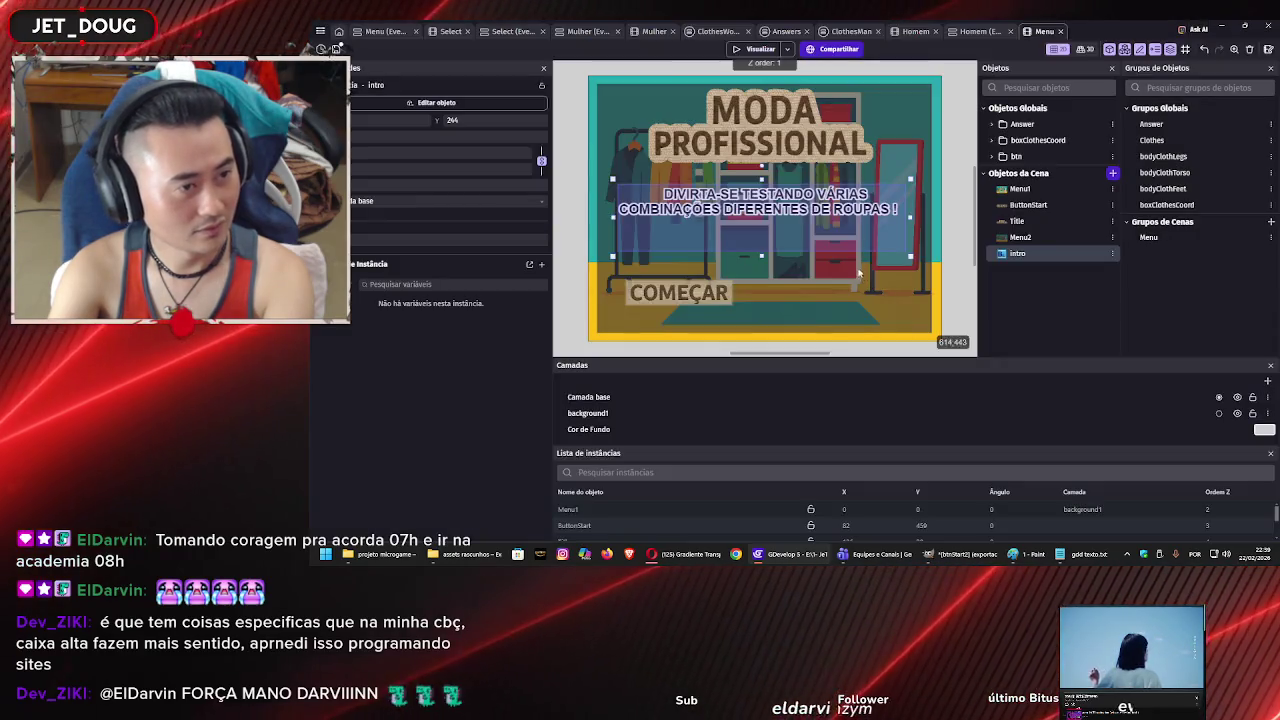
{"action": "mouse_move", "coordinate": [860, 245]}
{"action": "left_mouse_down"}
{"action": "mouse_move", "coordinate": [868, 255]}
{"action": "mouse_move", "coordinate": [875, 217]}
{"action": "left_mouse_up"}
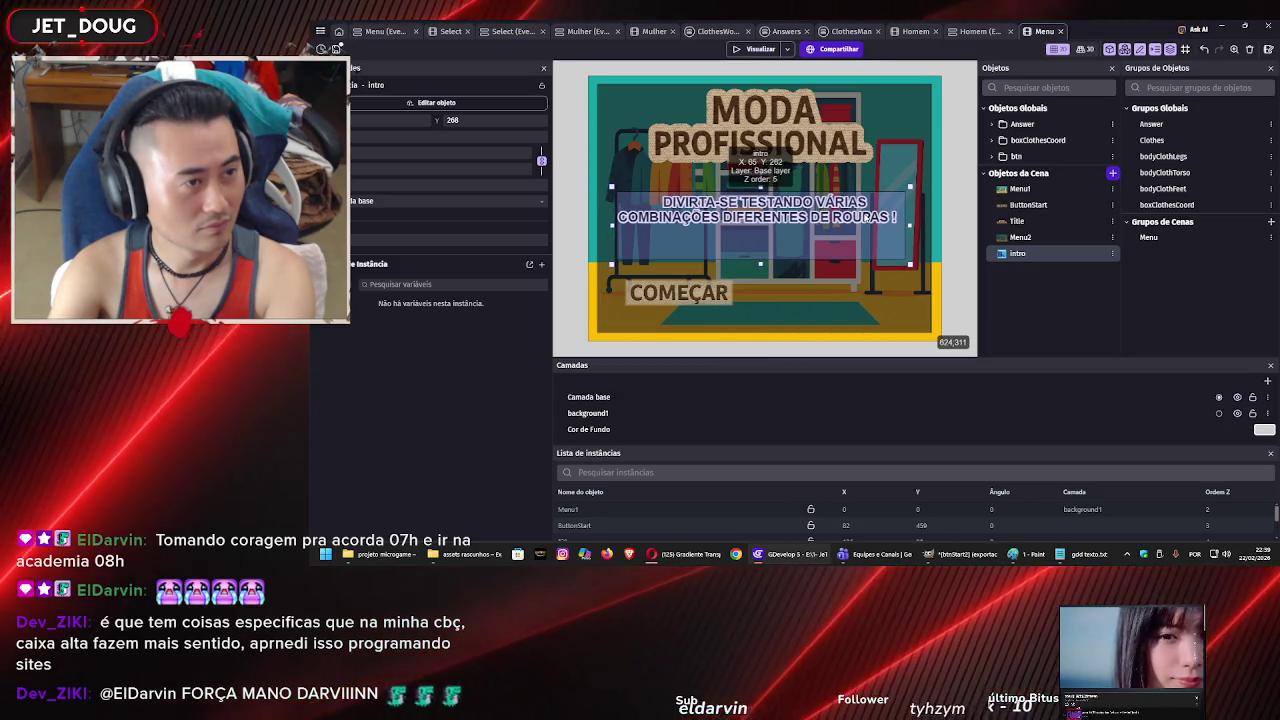
{"action": "left_click", "coordinate": [900, 228]}
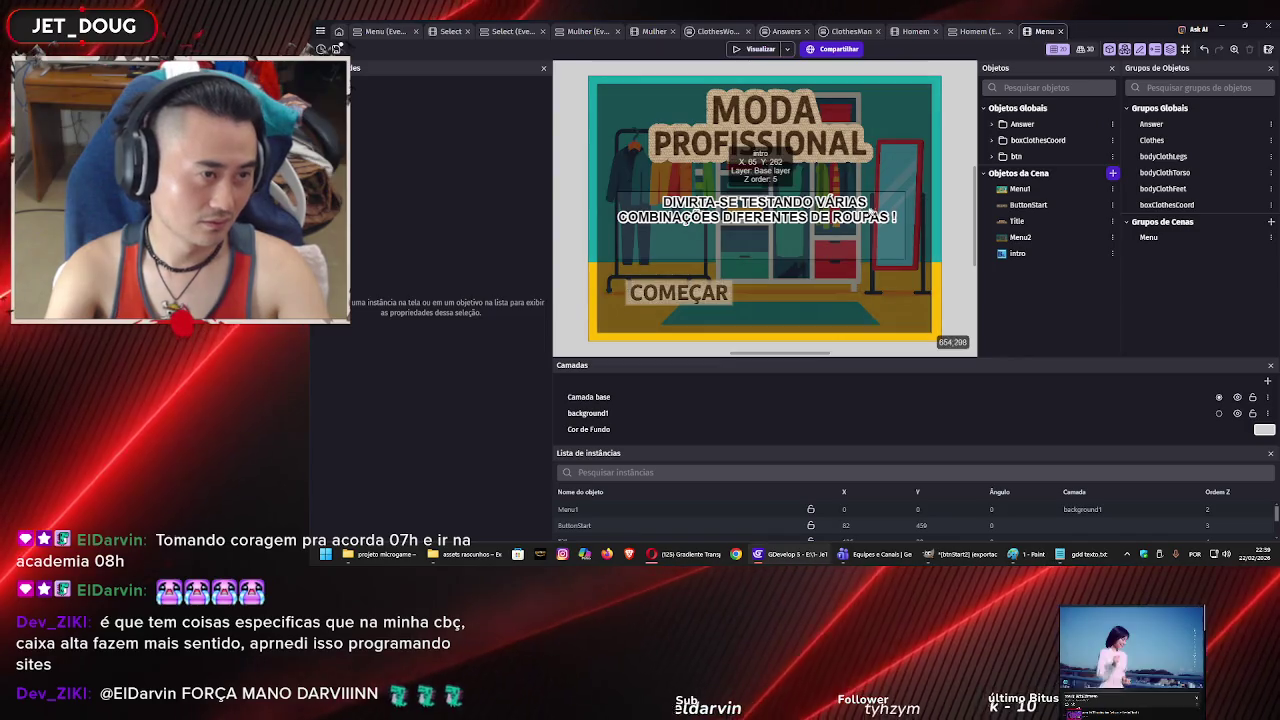
{"action": "left_click", "coordinate": [833, 218]}
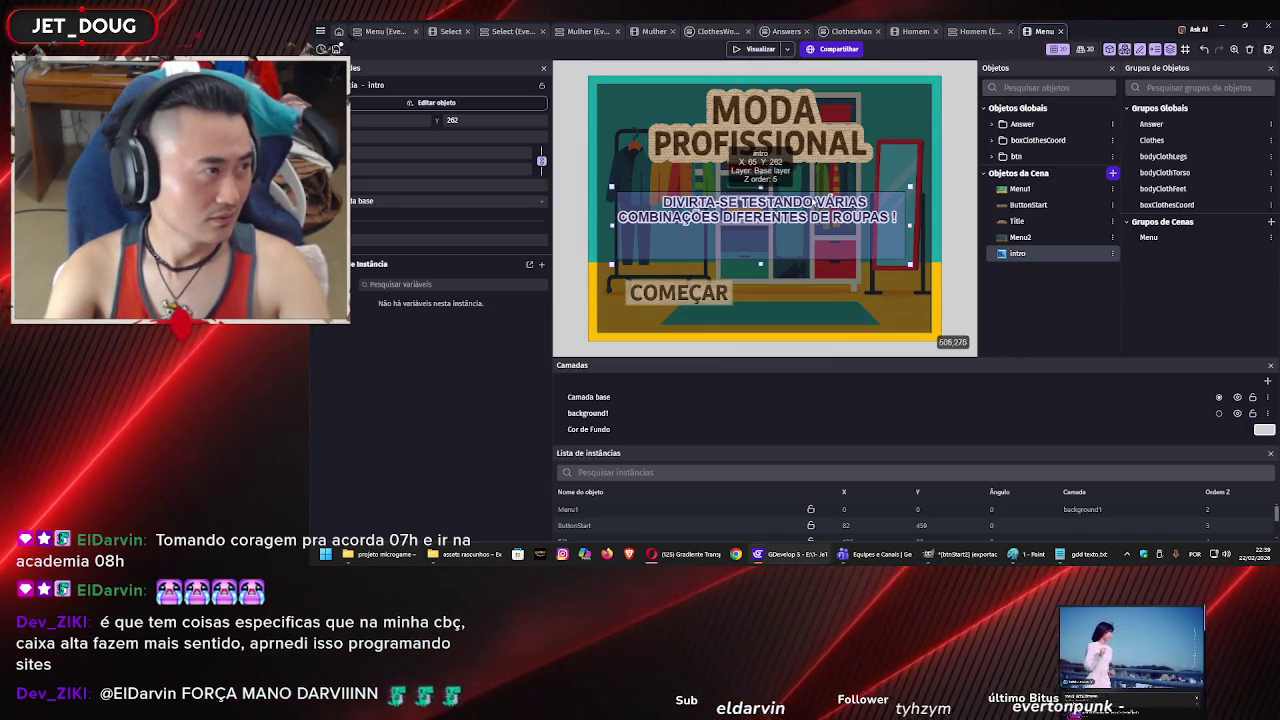
{"action": "double_click", "coordinate": [812, 215]}
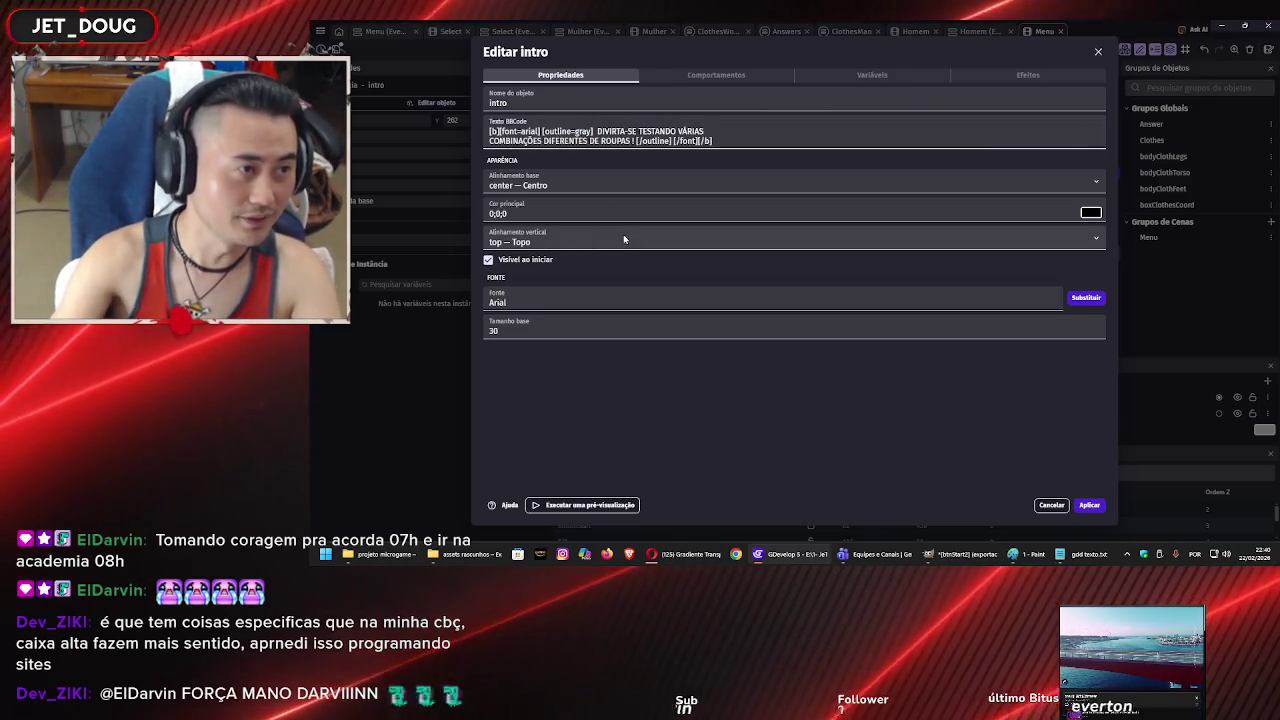
Close the intro settings and the failed Menu scene editor with Ctrl+W.
{"action": "left_click", "coordinate": [1089, 505]}
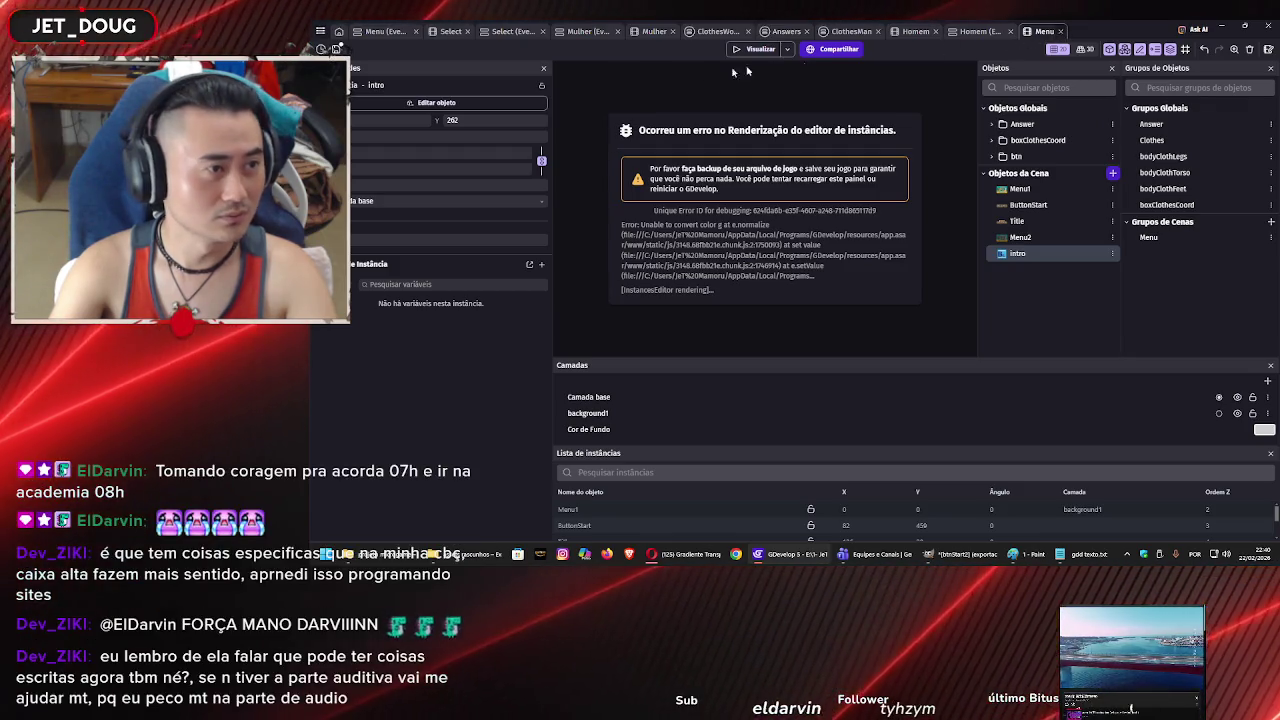
{"action": "key", "text": "ctrl+w"}
{"action": "left_click", "coordinate": [320, 31]}
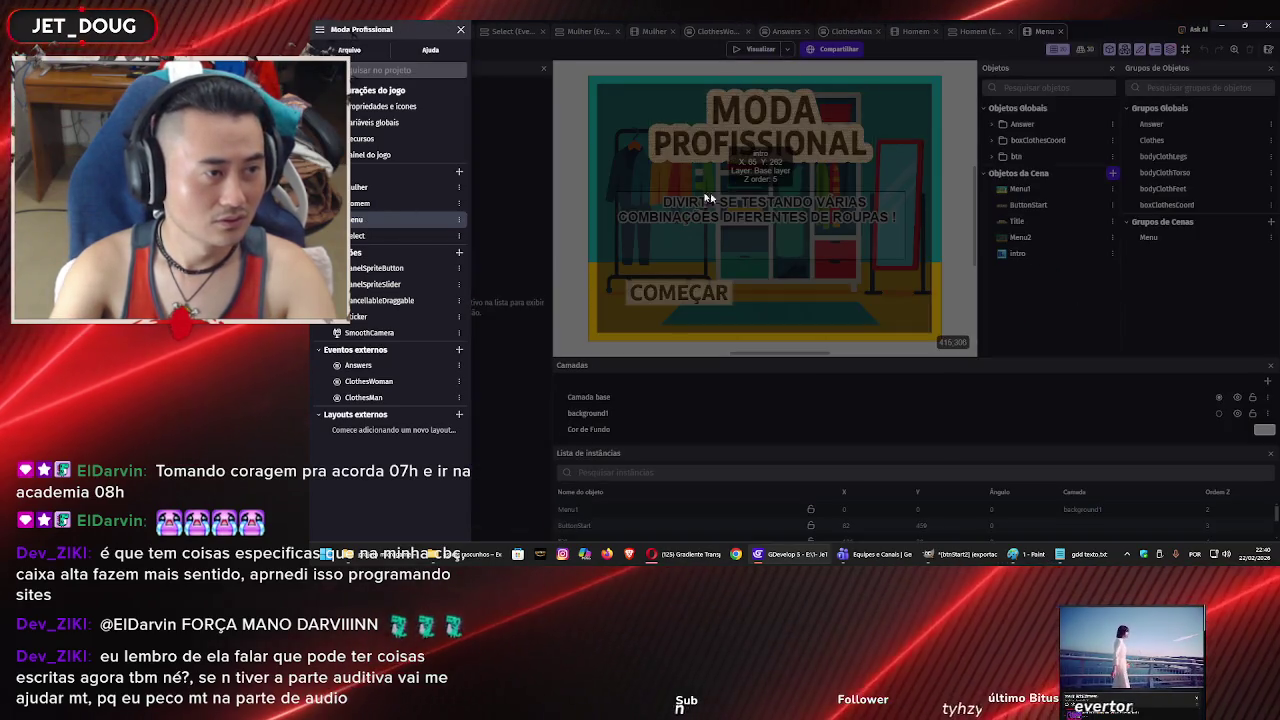
Reopen the Menu scene, preview the title screen, then view the Menu scene's events.
{"action": "left_click", "coordinate": [633, 216]}
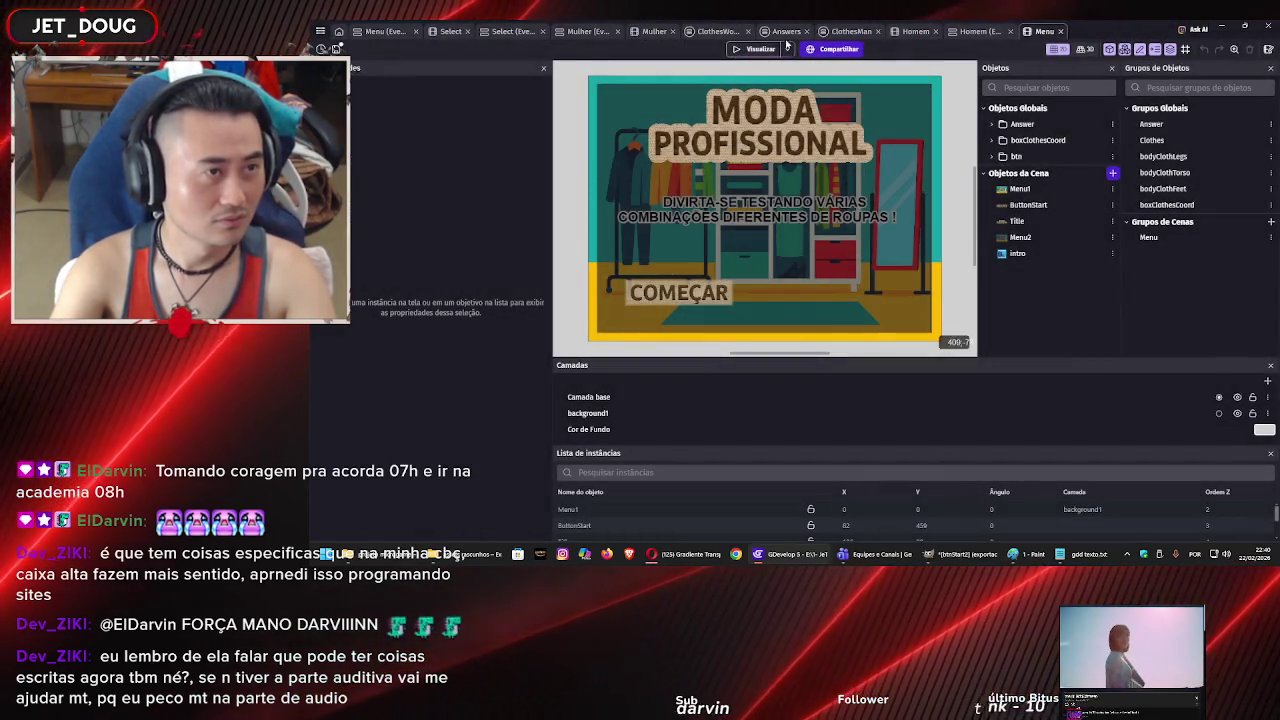
{"action": "left_click", "coordinate": [753, 50]}
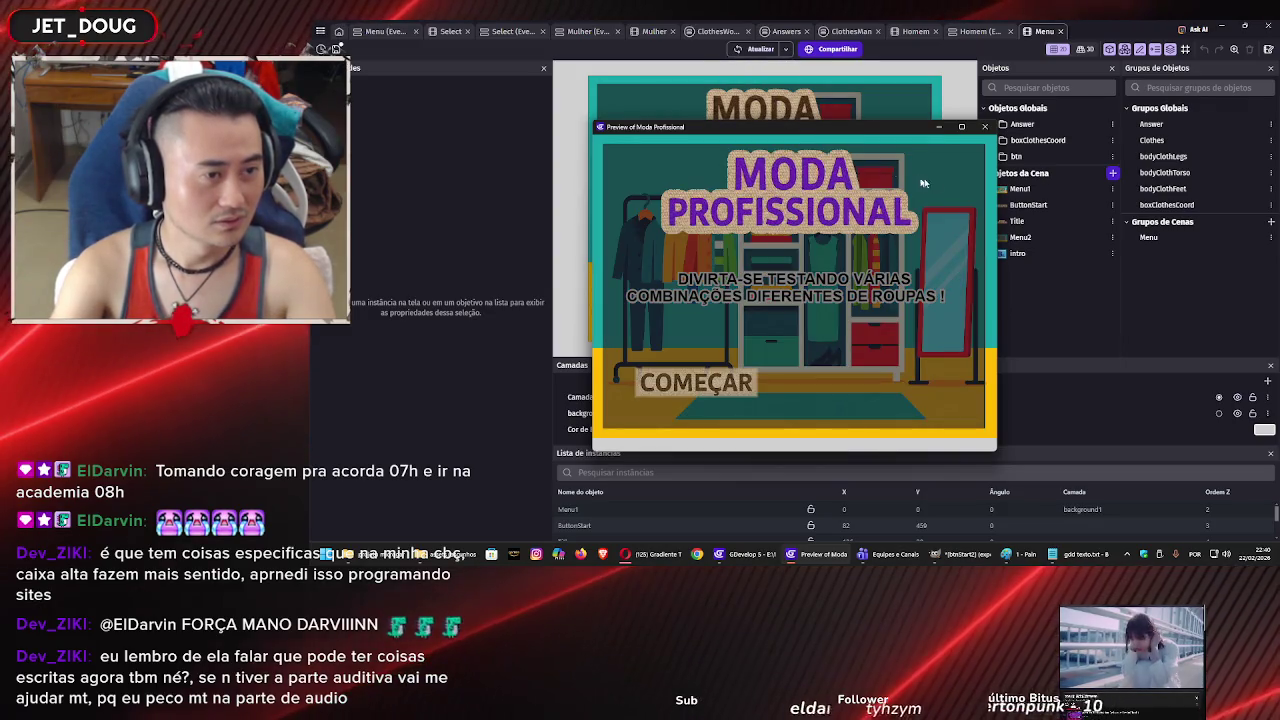
{"action": "left_click", "coordinate": [986, 127]}
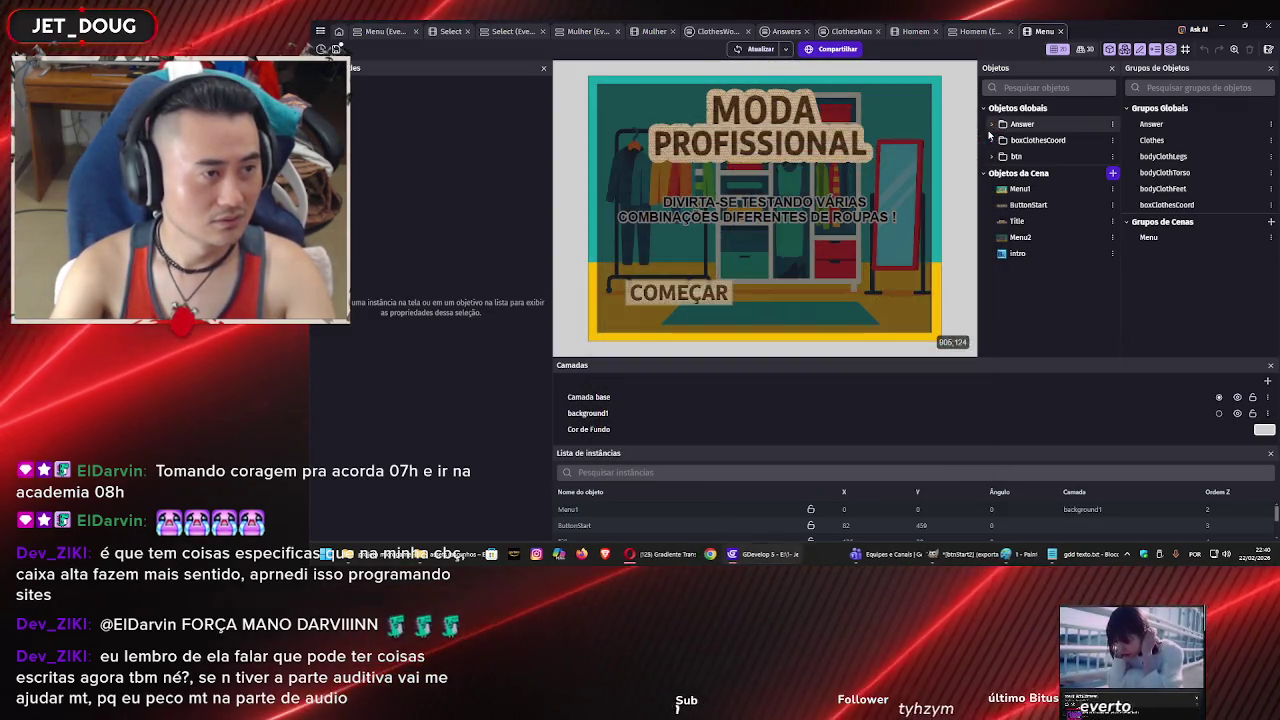
{"action": "left_click", "coordinate": [840, 216]}
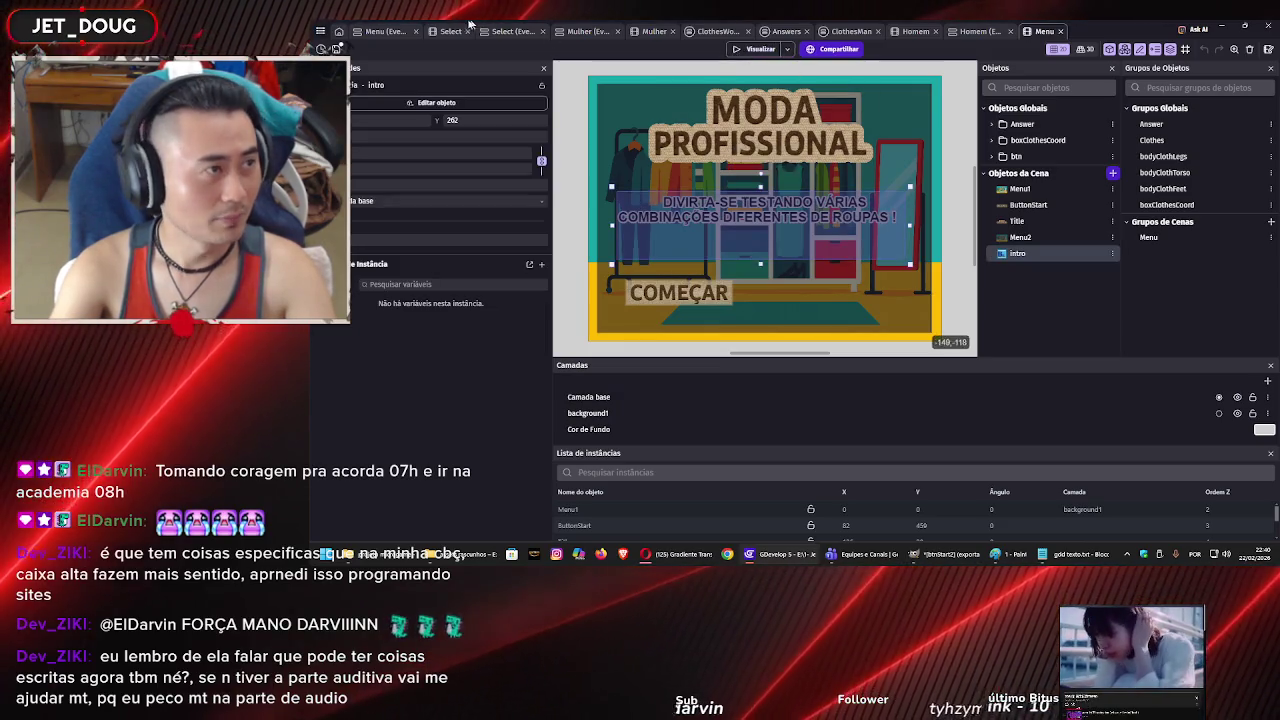
{"action": "left_click", "coordinate": [443, 33]}
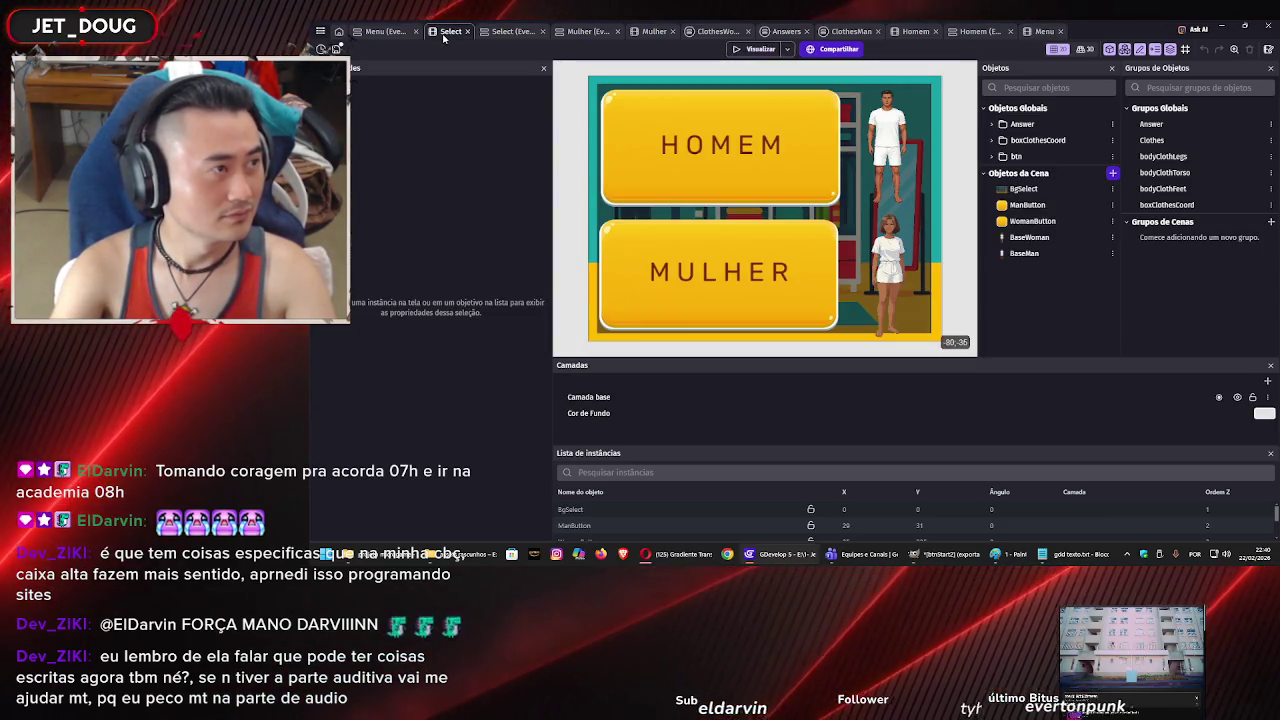
{"action": "left_click", "coordinate": [385, 31]}
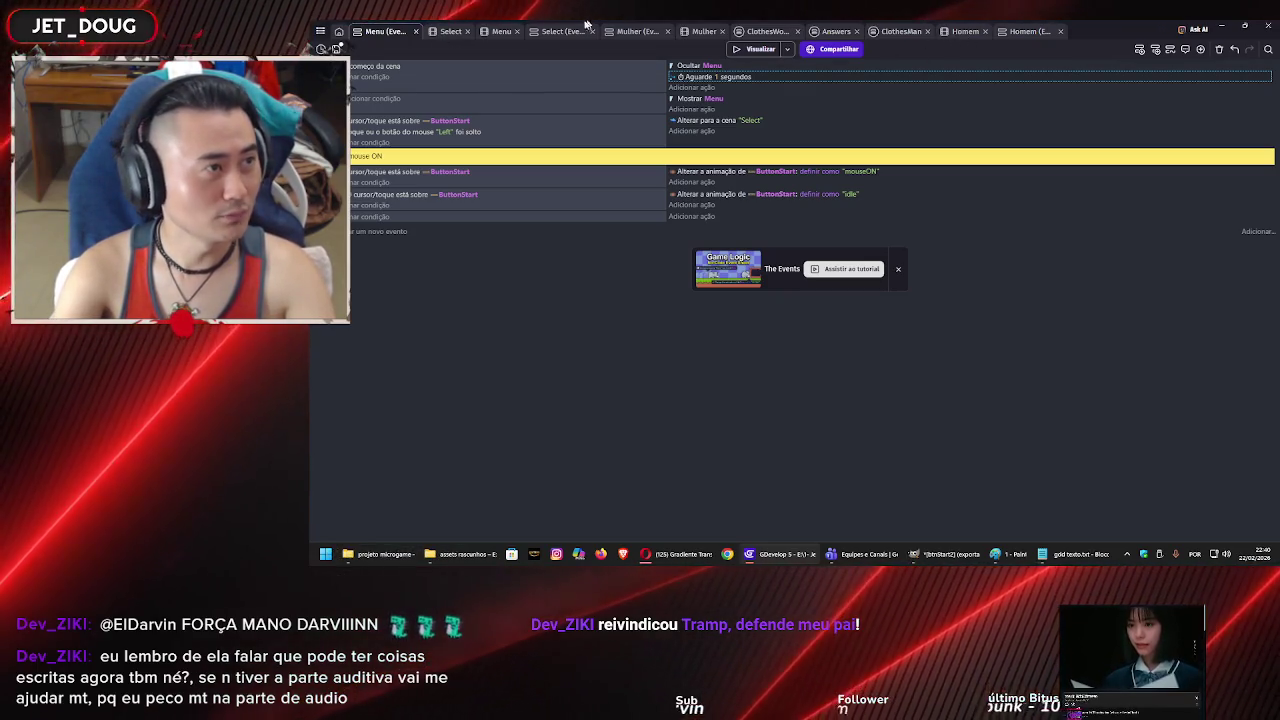
{"action": "left_click", "coordinate": [500, 32]}
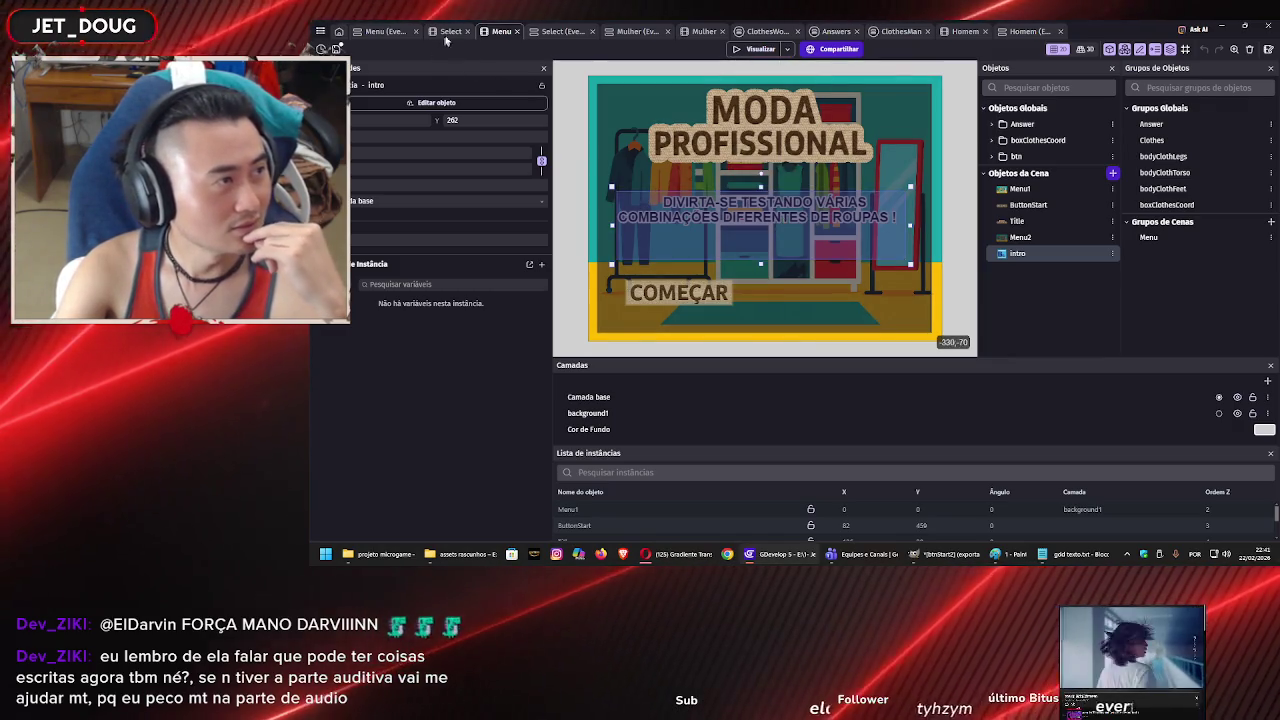
{"action": "left_click", "coordinate": [383, 31]}
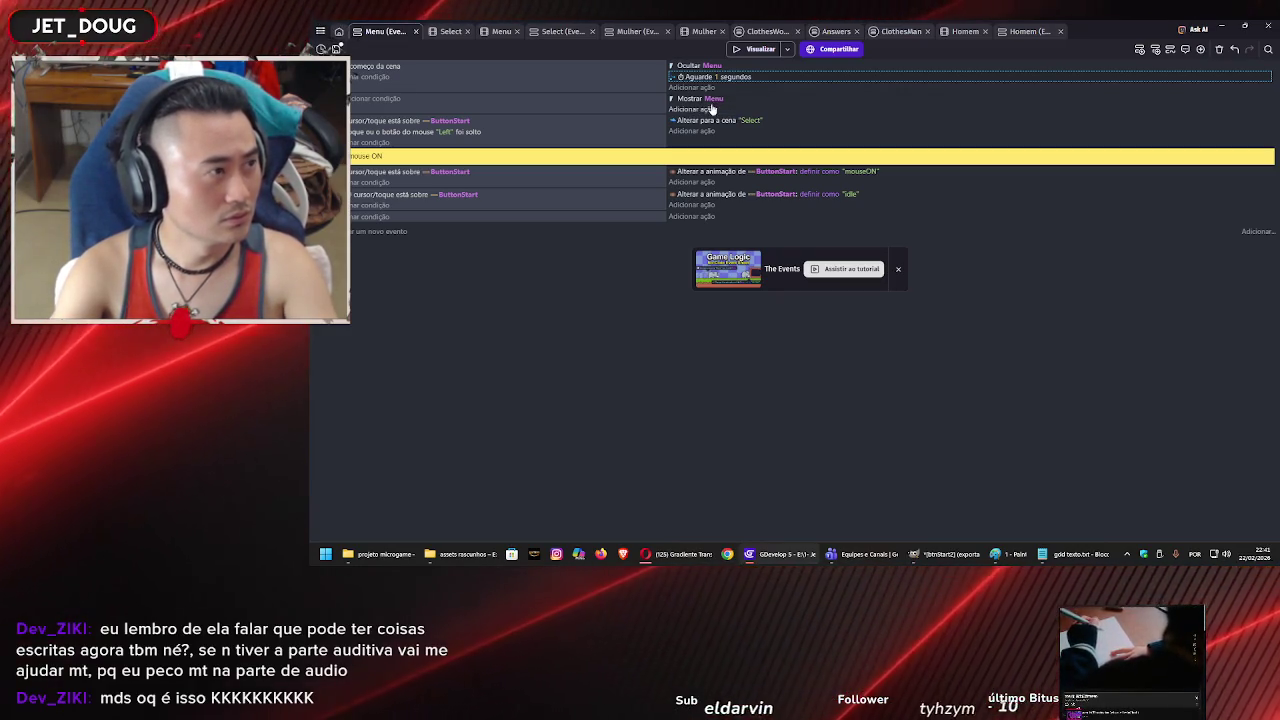
{"action": "left_click", "coordinate": [499, 31]}
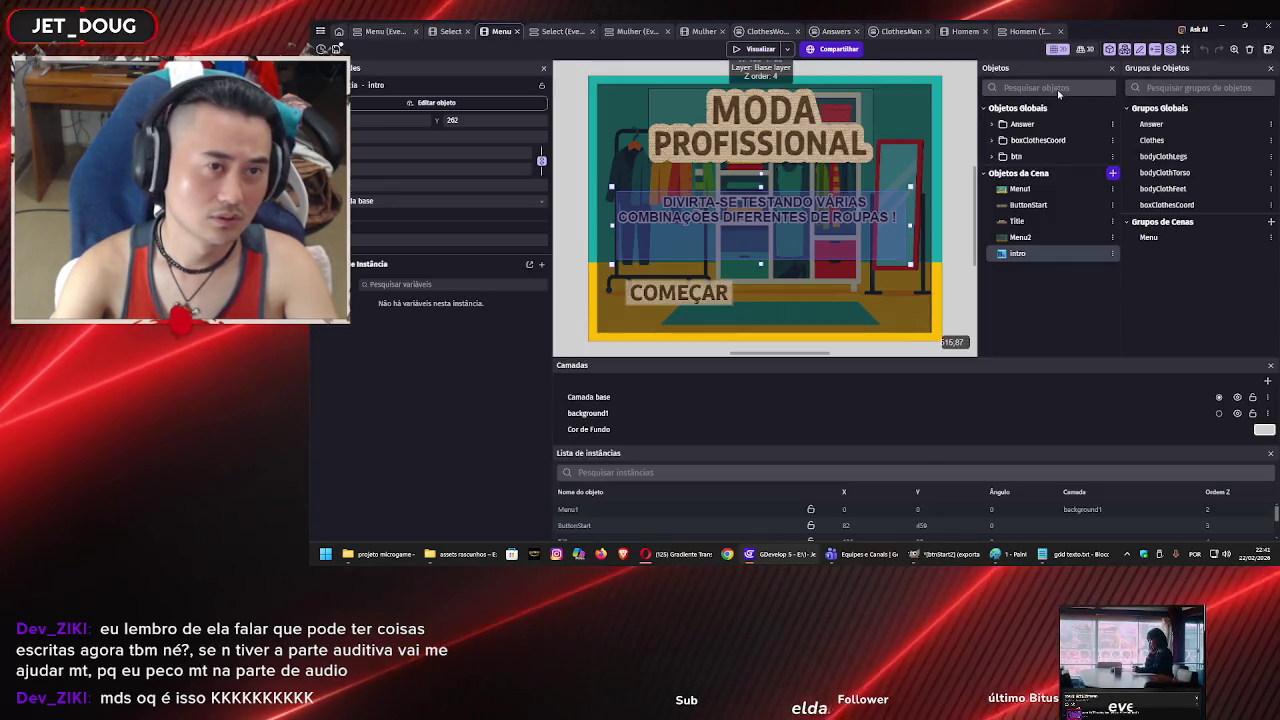
{"action": "left_click", "coordinate": [1020, 190]}
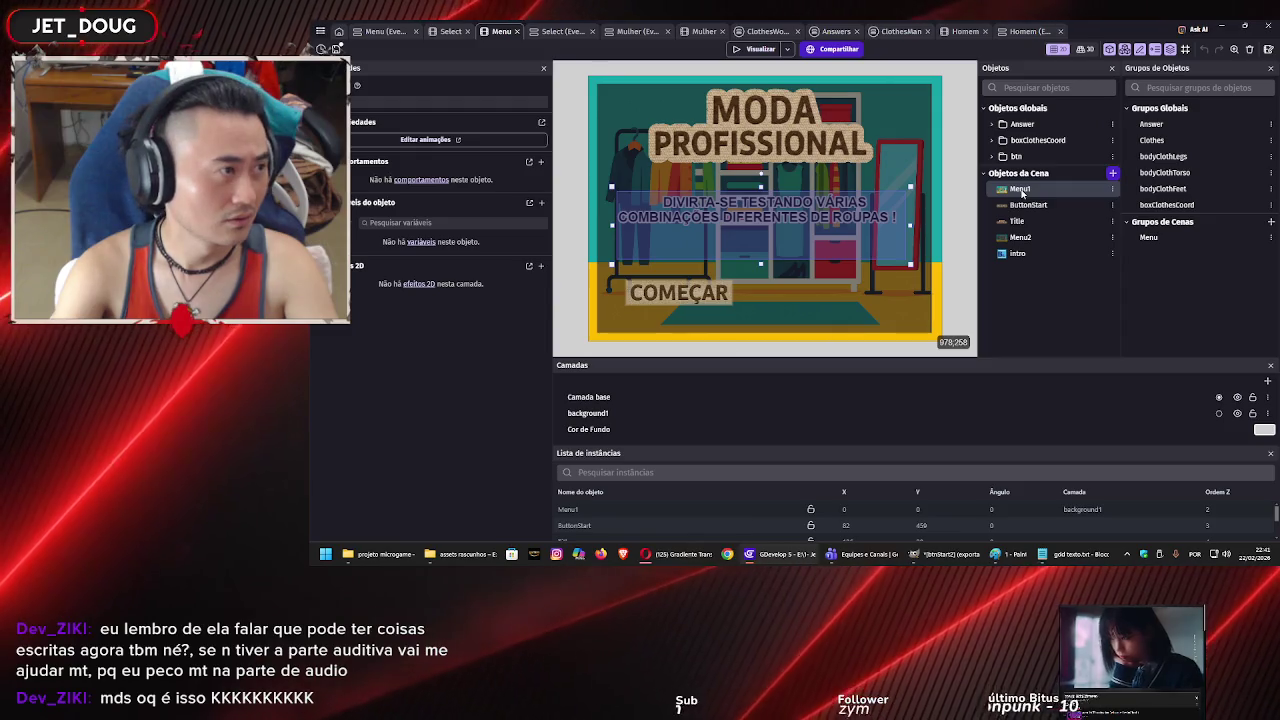
{"action": "left_click", "coordinate": [1027, 205]}
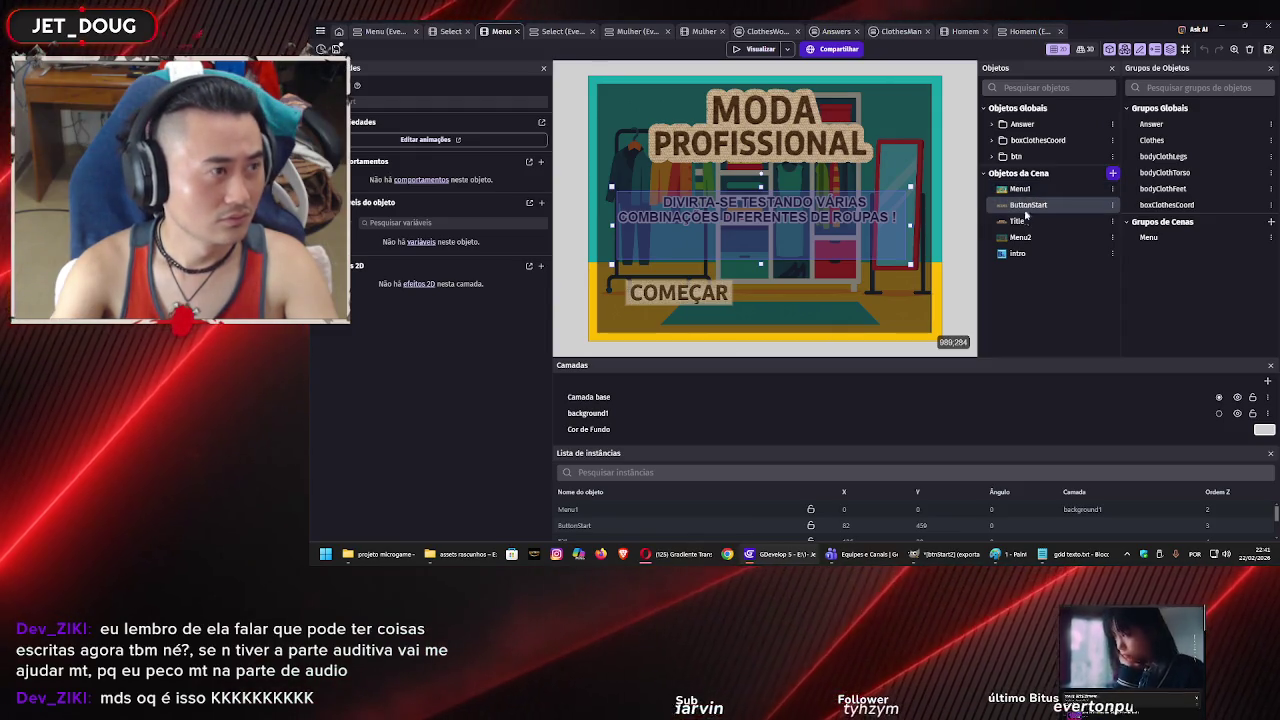
{"action": "left_click", "coordinate": [1022, 224]}
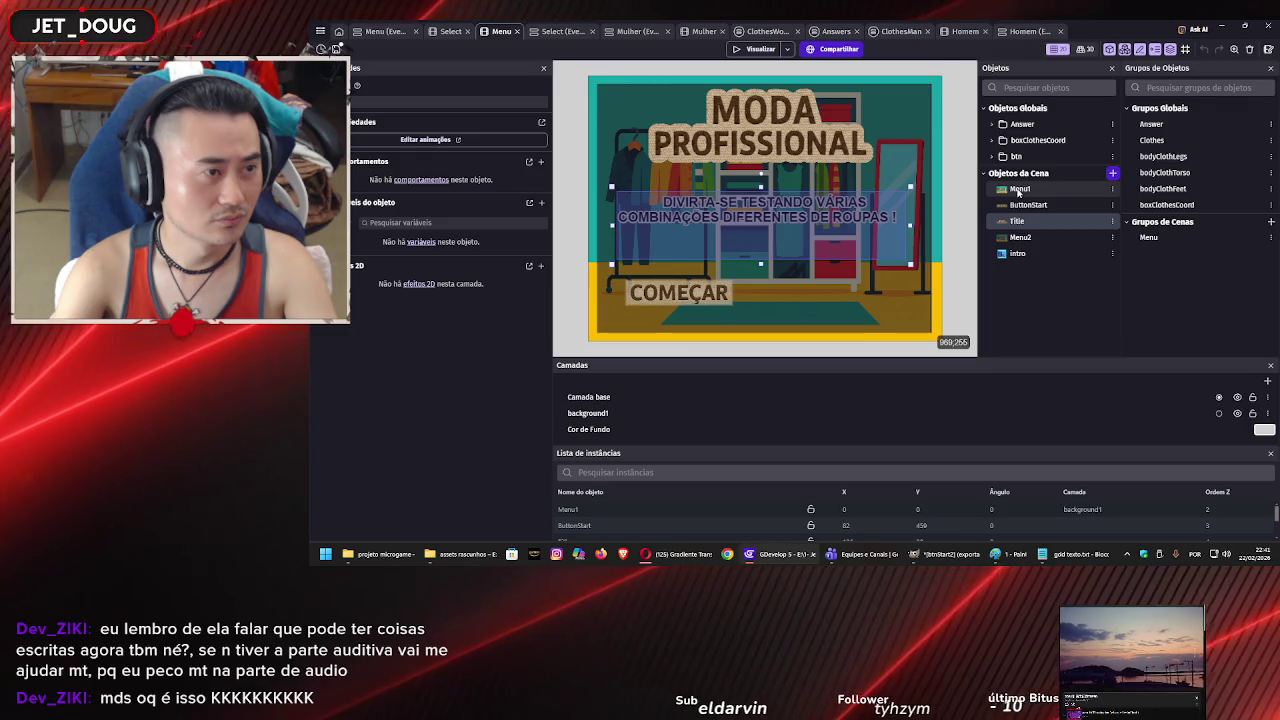
{"action": "left_click", "coordinate": [1019, 190]}
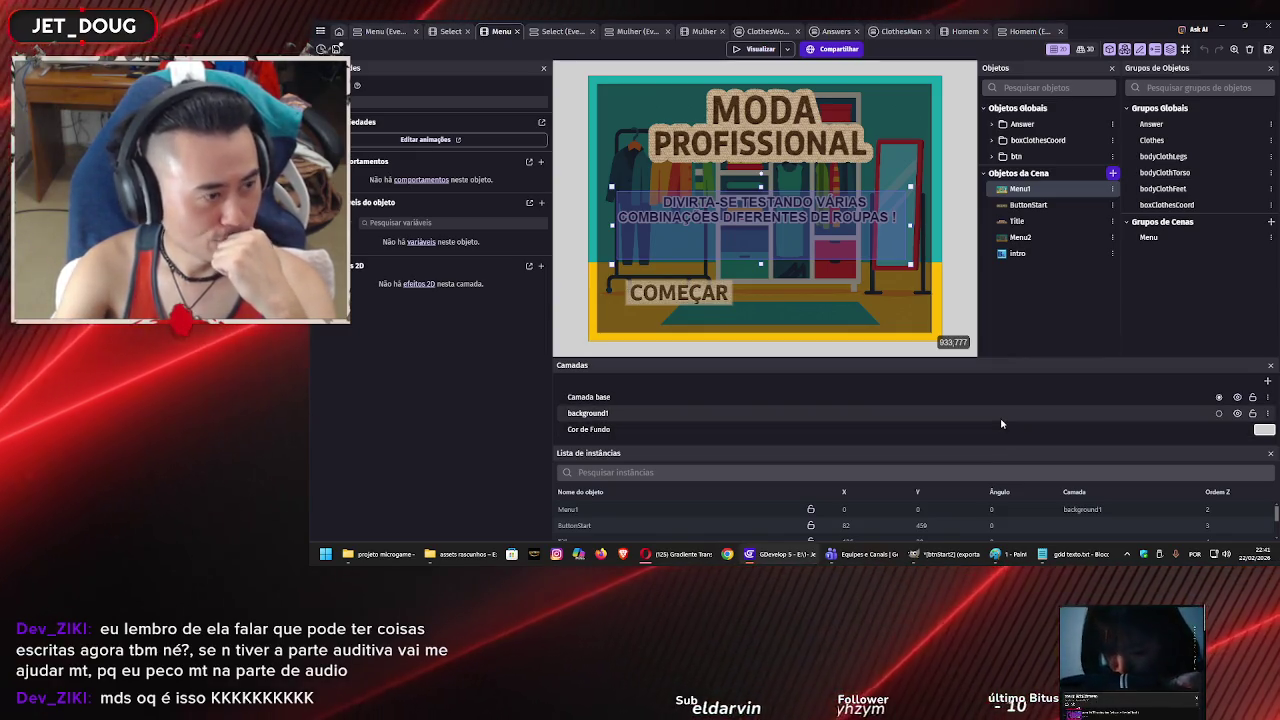
{"action": "left_click", "coordinate": [999, 417]}
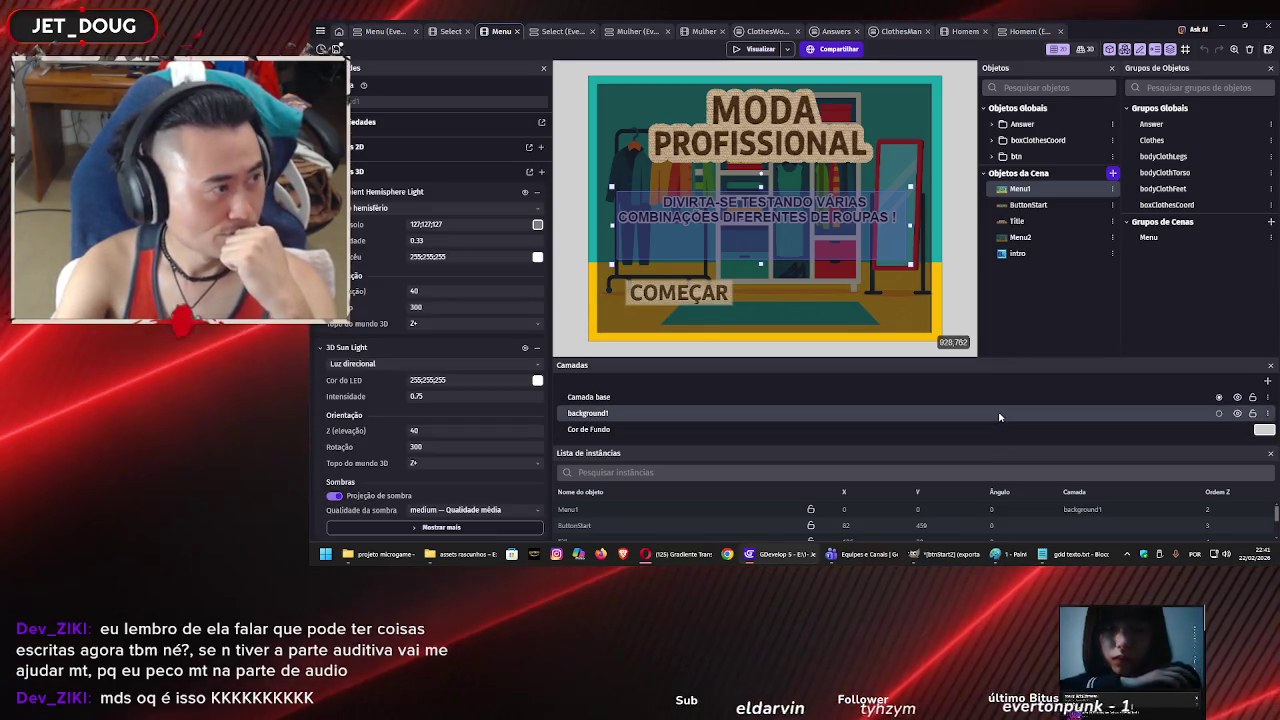
{"action": "left_click", "coordinate": [1237, 397]}
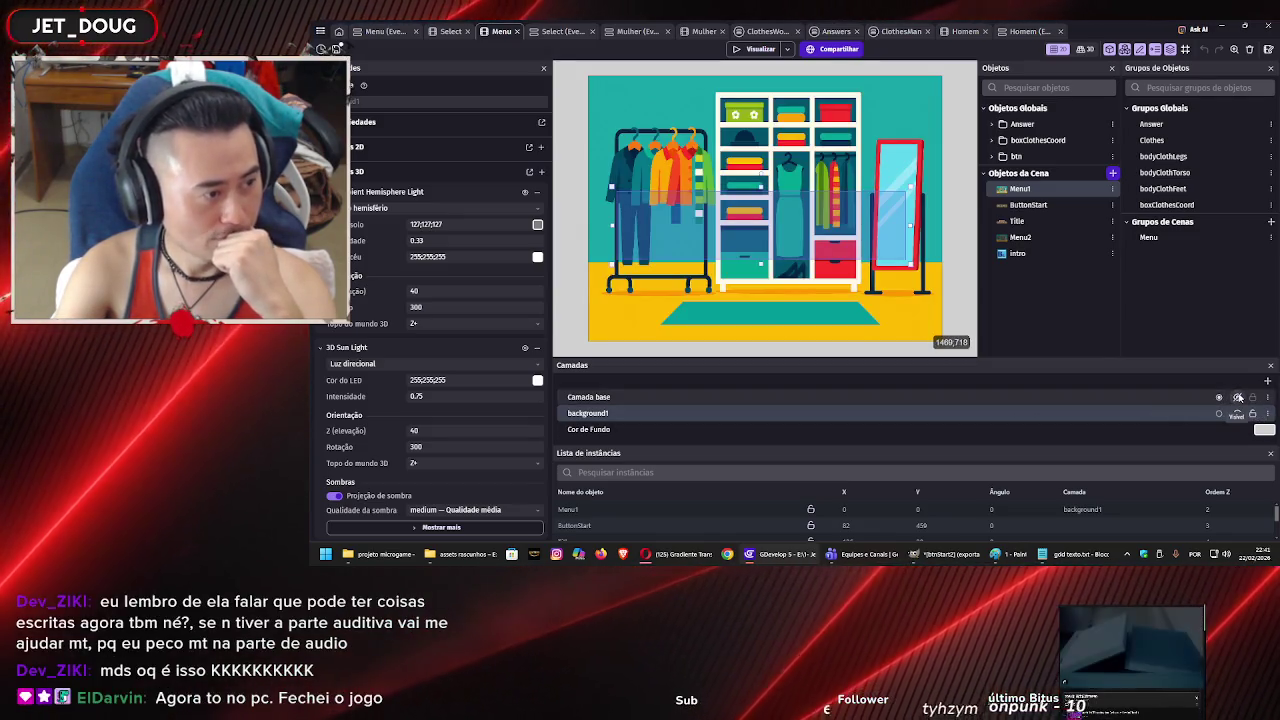
{"action": "left_click", "coordinate": [1237, 397]}
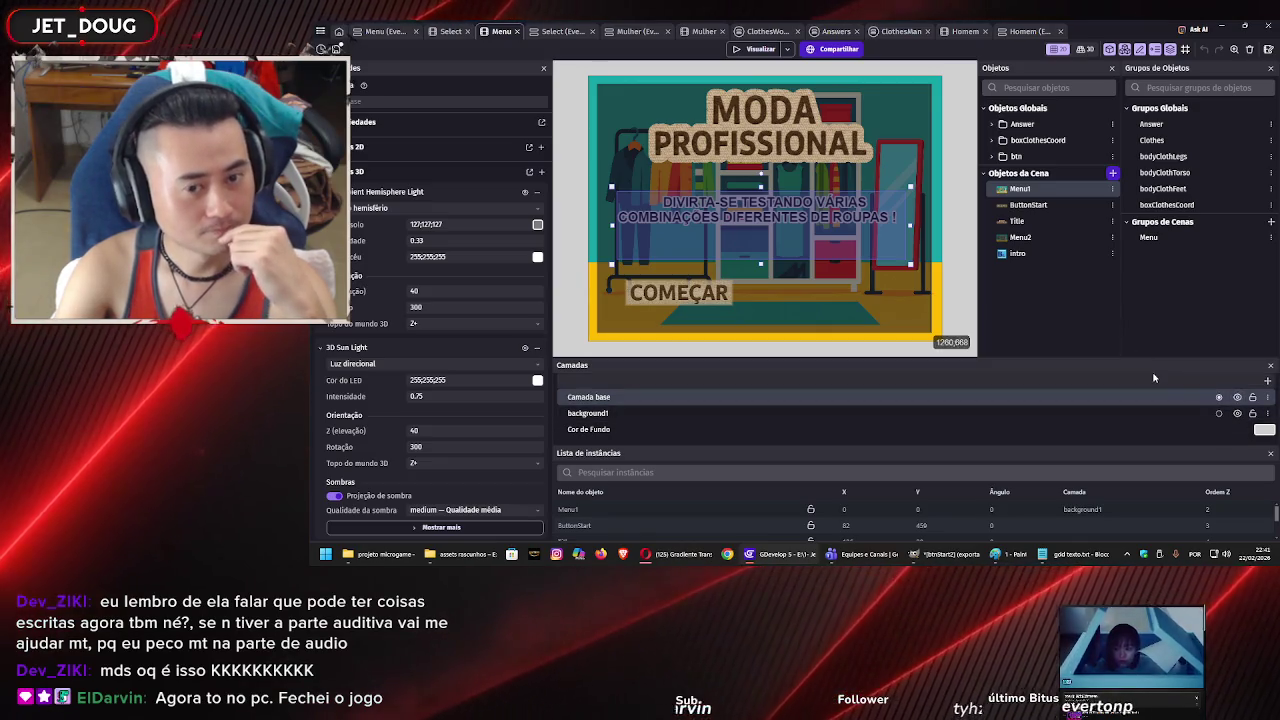
{"action": "left_click", "coordinate": [1238, 398]}
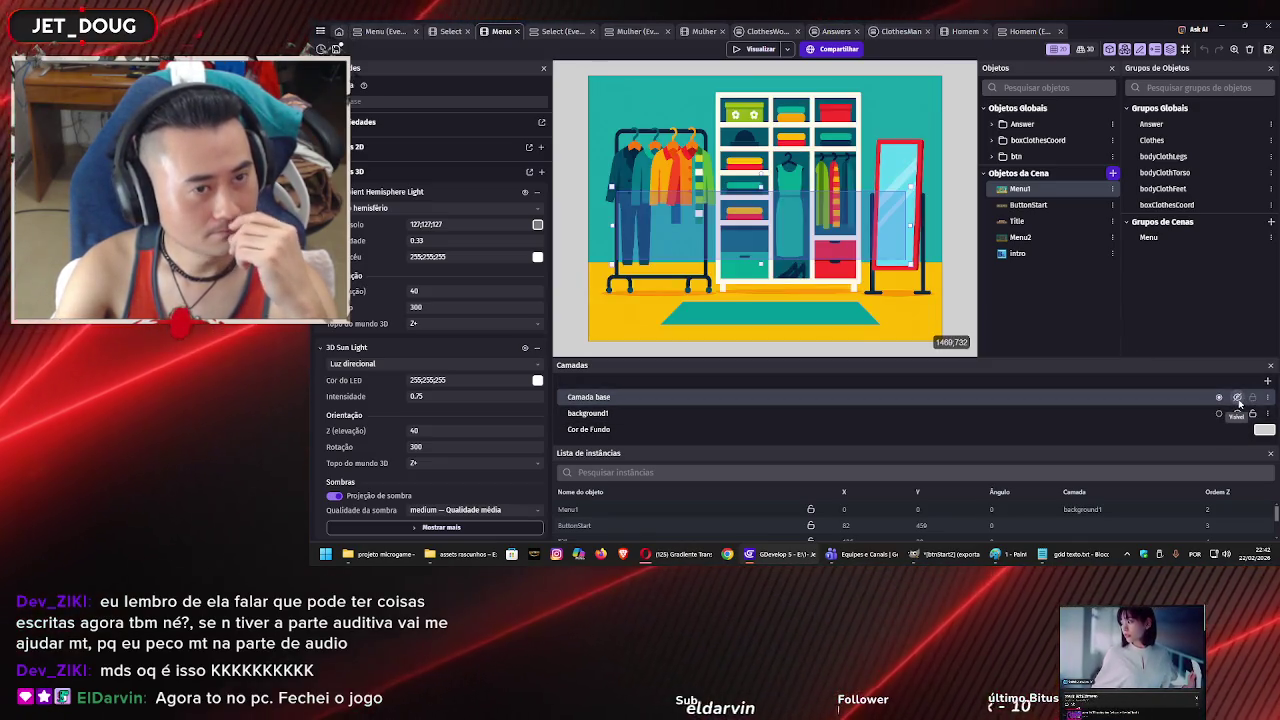
{"action": "left_click", "coordinate": [1237, 398]}
{"action": "left_click", "coordinate": [955, 252]}
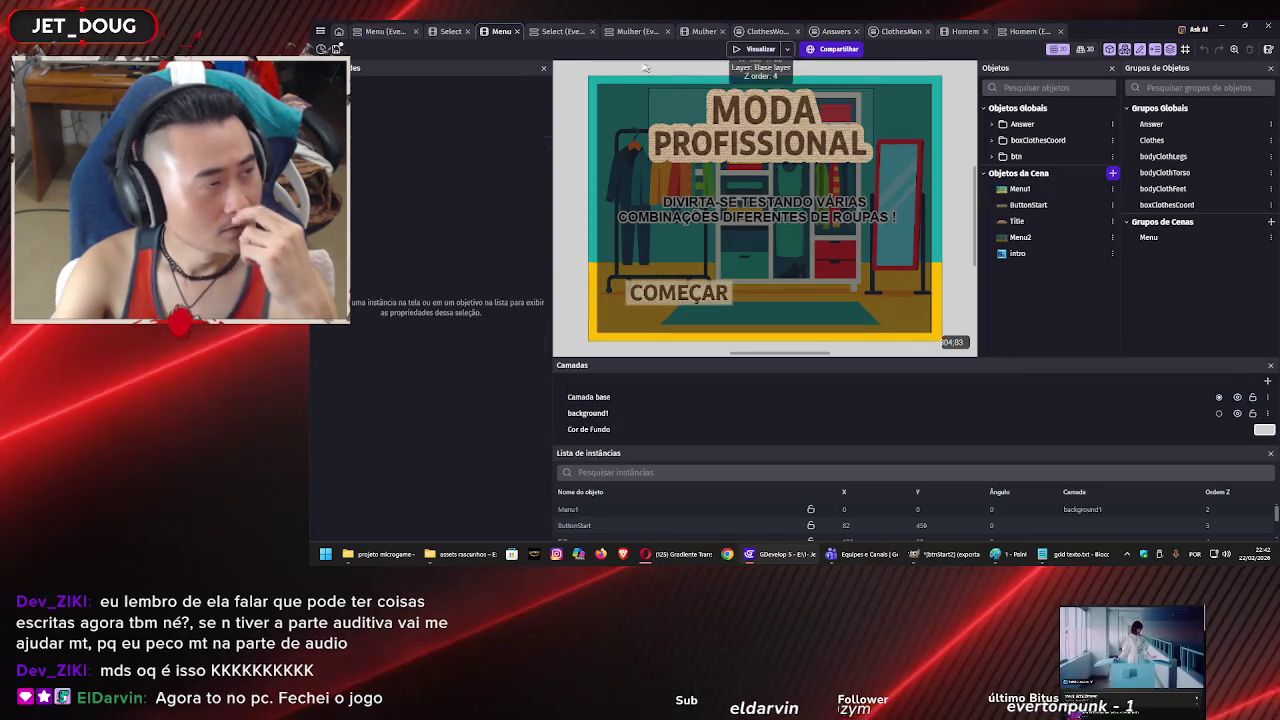
{"action": "left_click", "coordinate": [748, 52]}
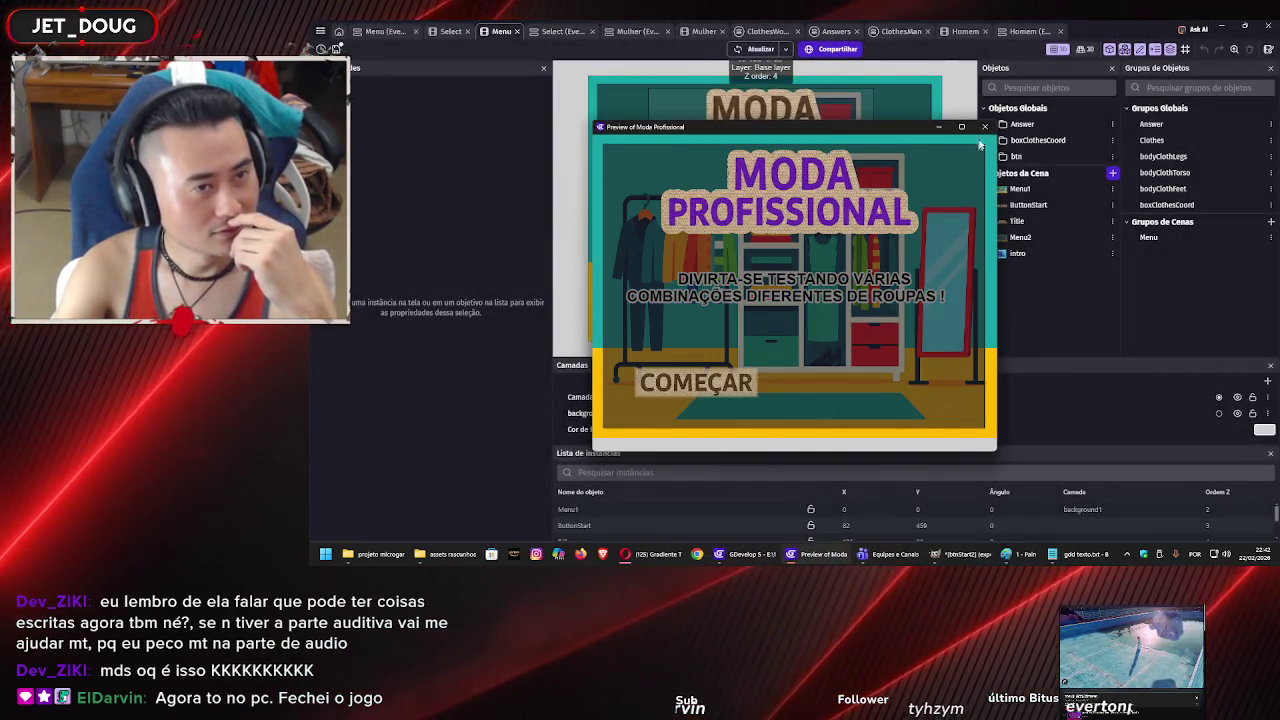
{"action": "left_click", "coordinate": [985, 128]}
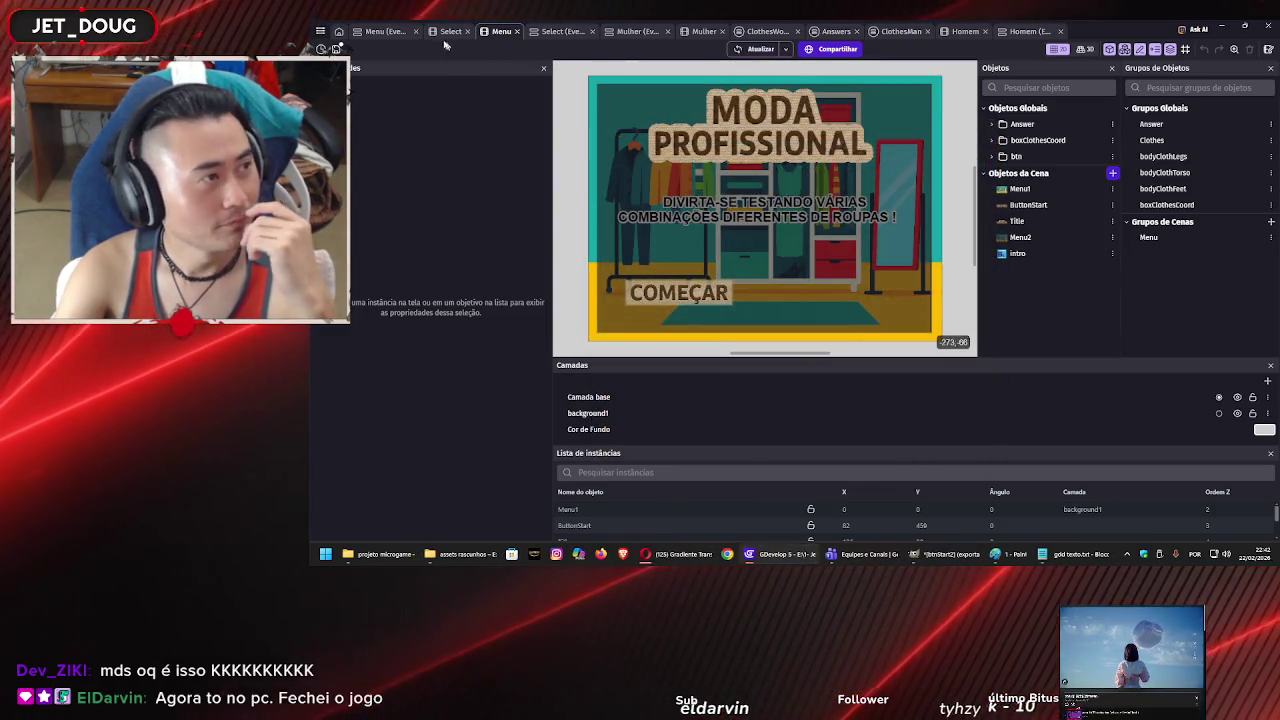
{"action": "left_click", "coordinate": [368, 30]}
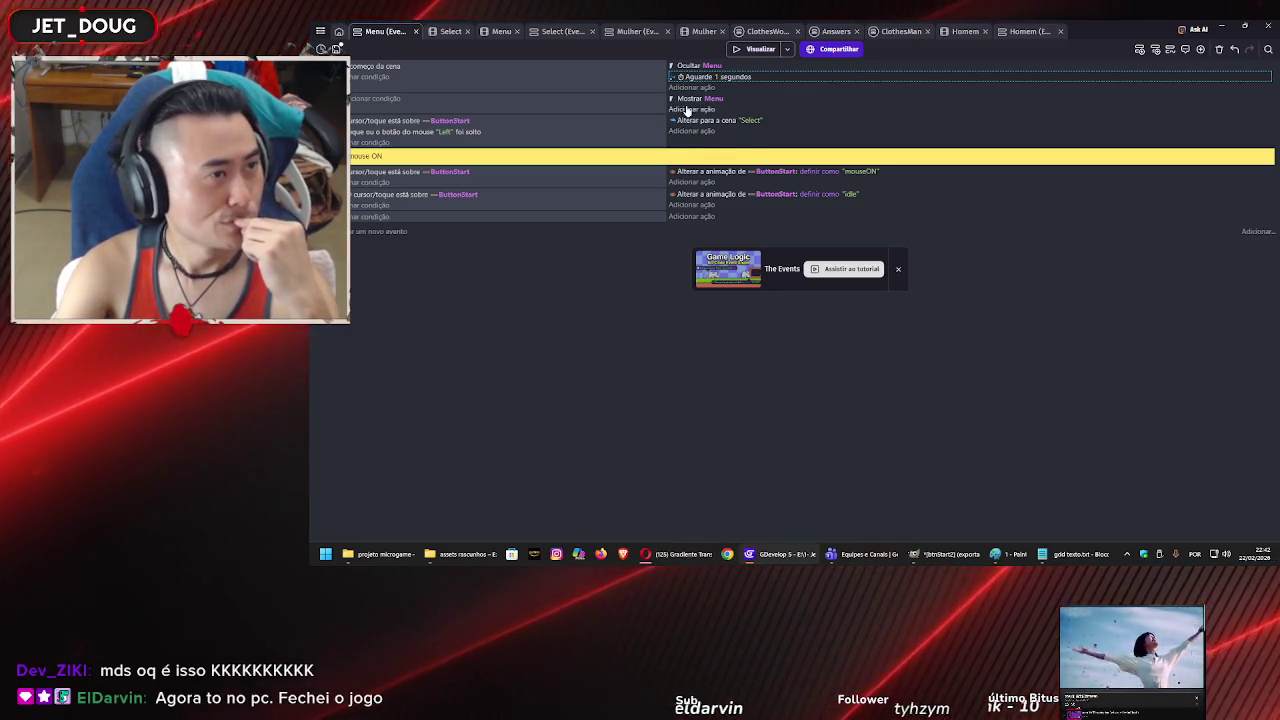
Add a 'Mostrar intro' (show intro) action to the Menu start event.
{"action": "left_click", "coordinate": [686, 111]}
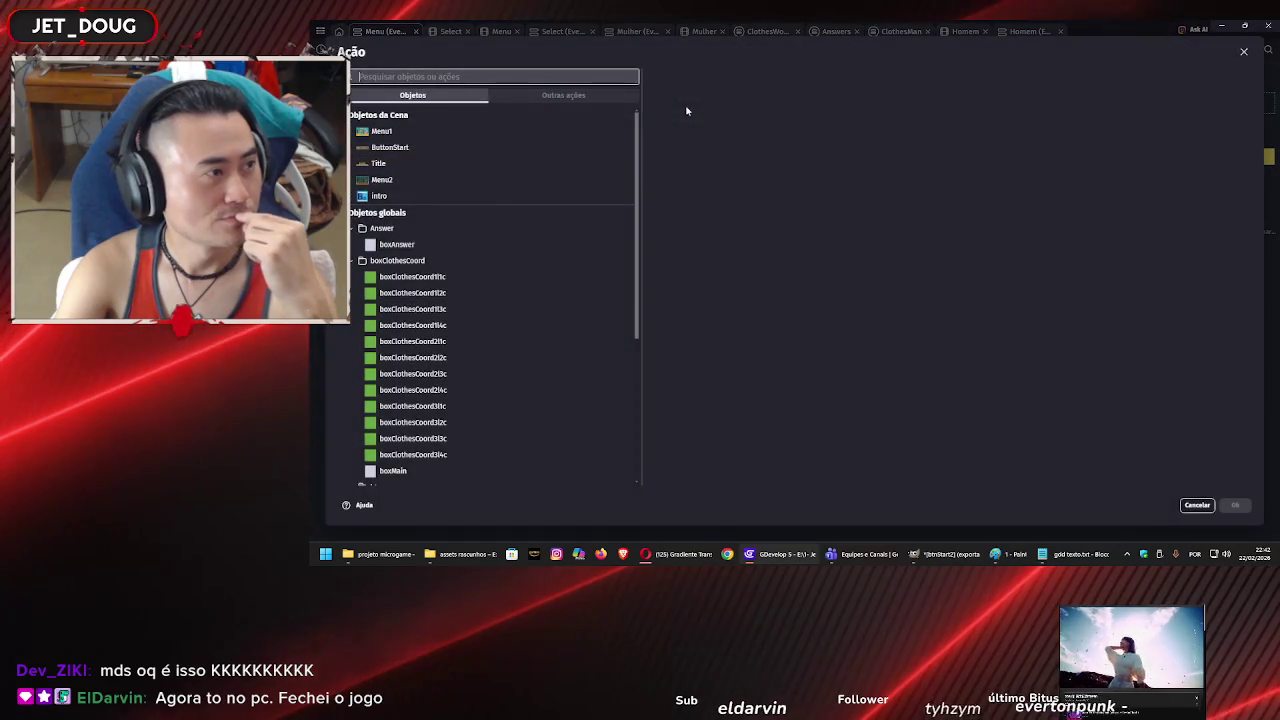
{"action": "left_click", "coordinate": [477, 200]}
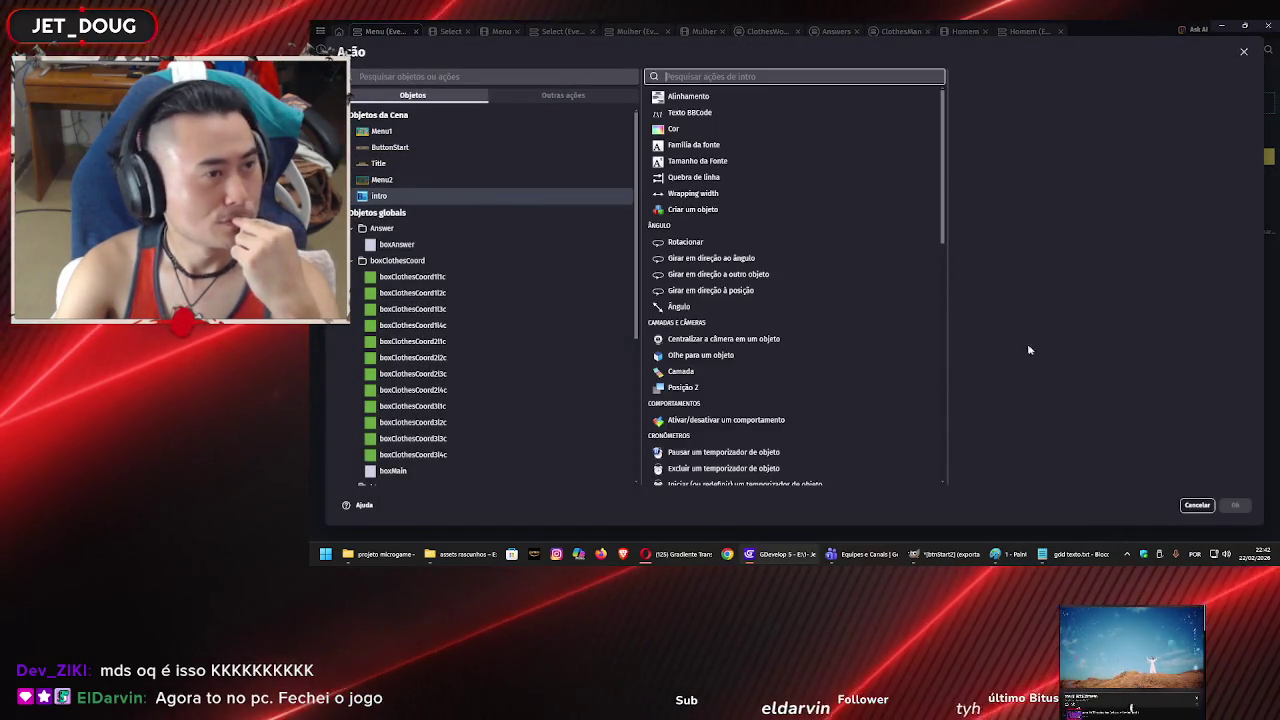
{"action": "scroll", "coordinate": [756, 434], "scroll_direction": "down", "scroll_amount": 10}
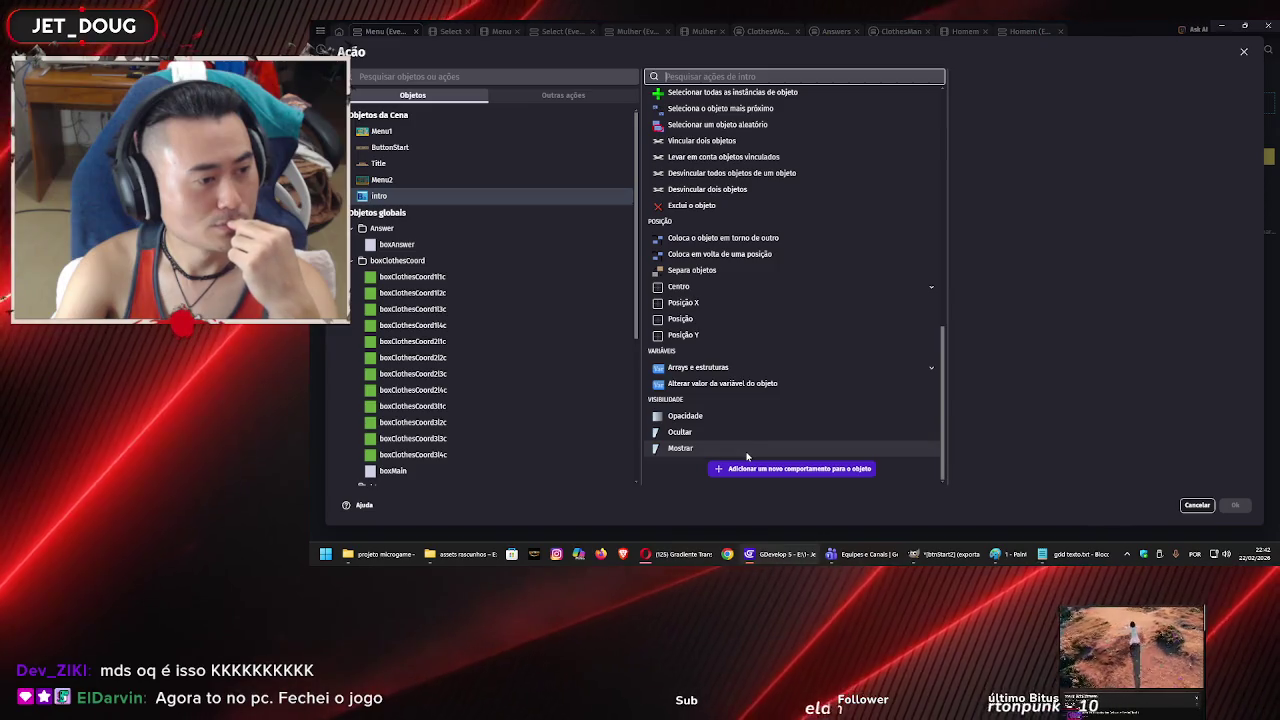
{"action": "left_click", "coordinate": [740, 448]}
{"action": "left_click", "coordinate": [1234, 505]}
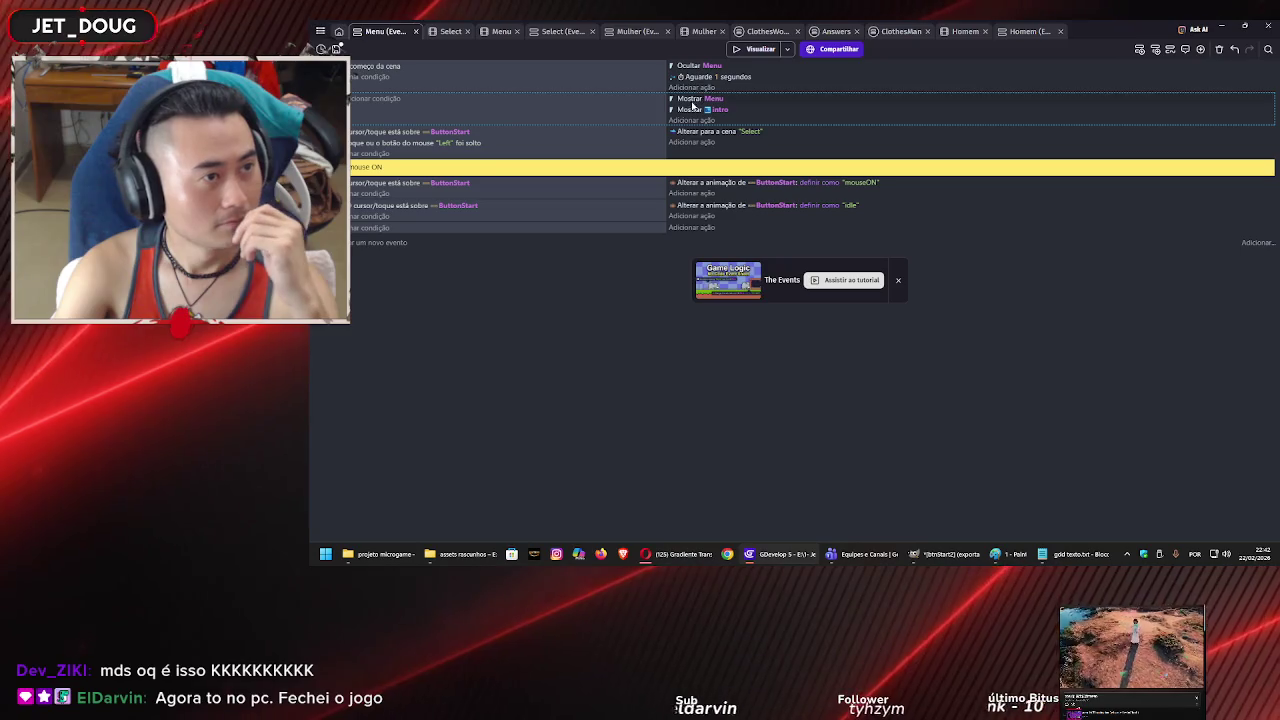
Add an 'Ocultar intro' (hide intro) action and drag it above the one-second wait.
{"action": "left_click", "coordinate": [694, 88]}
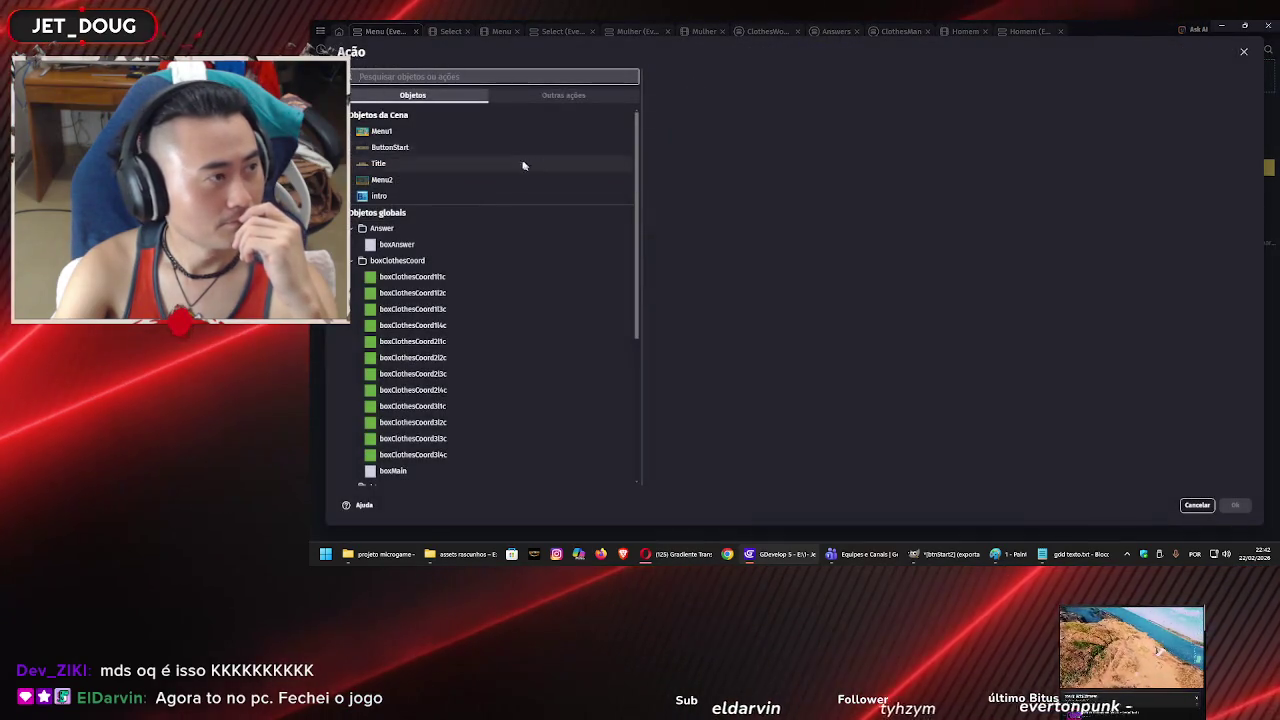
{"action": "left_click", "coordinate": [434, 195]}
{"action": "scroll", "coordinate": [770, 300], "scroll_direction": "down", "scroll_amount": 5}
{"action": "left_click", "coordinate": [790, 434]}
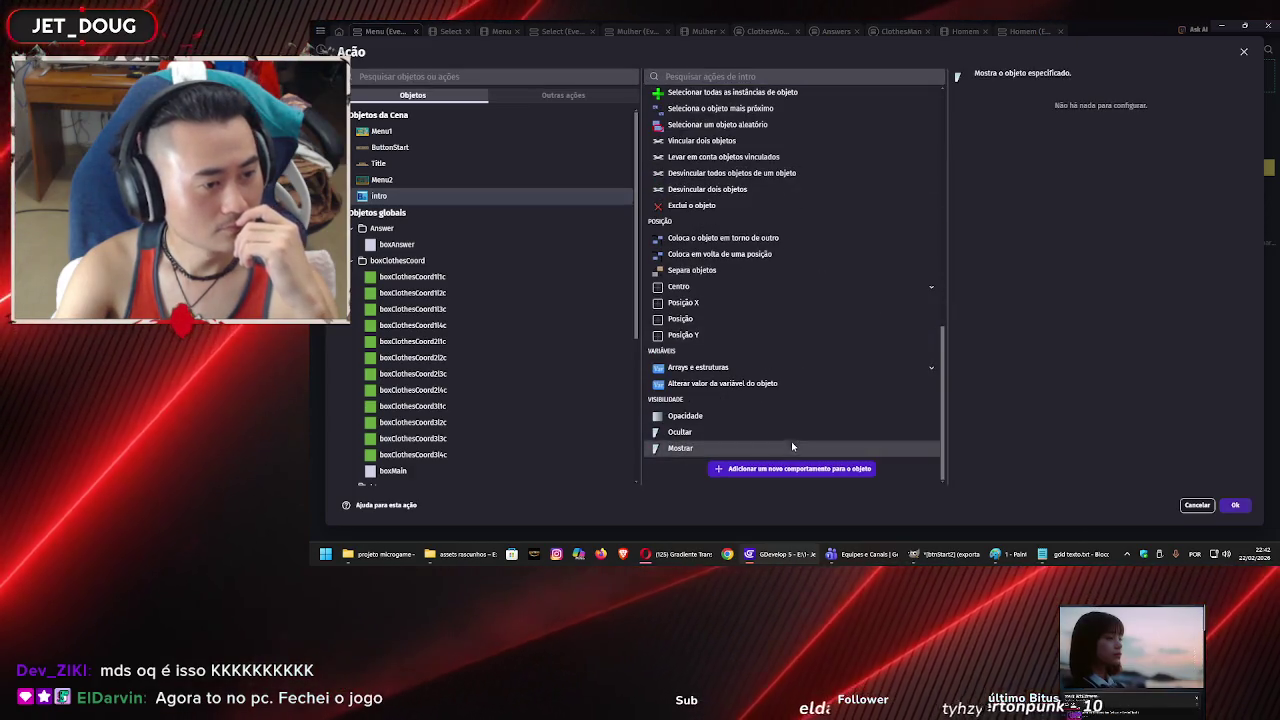
{"action": "left_click", "coordinate": [1238, 505]}
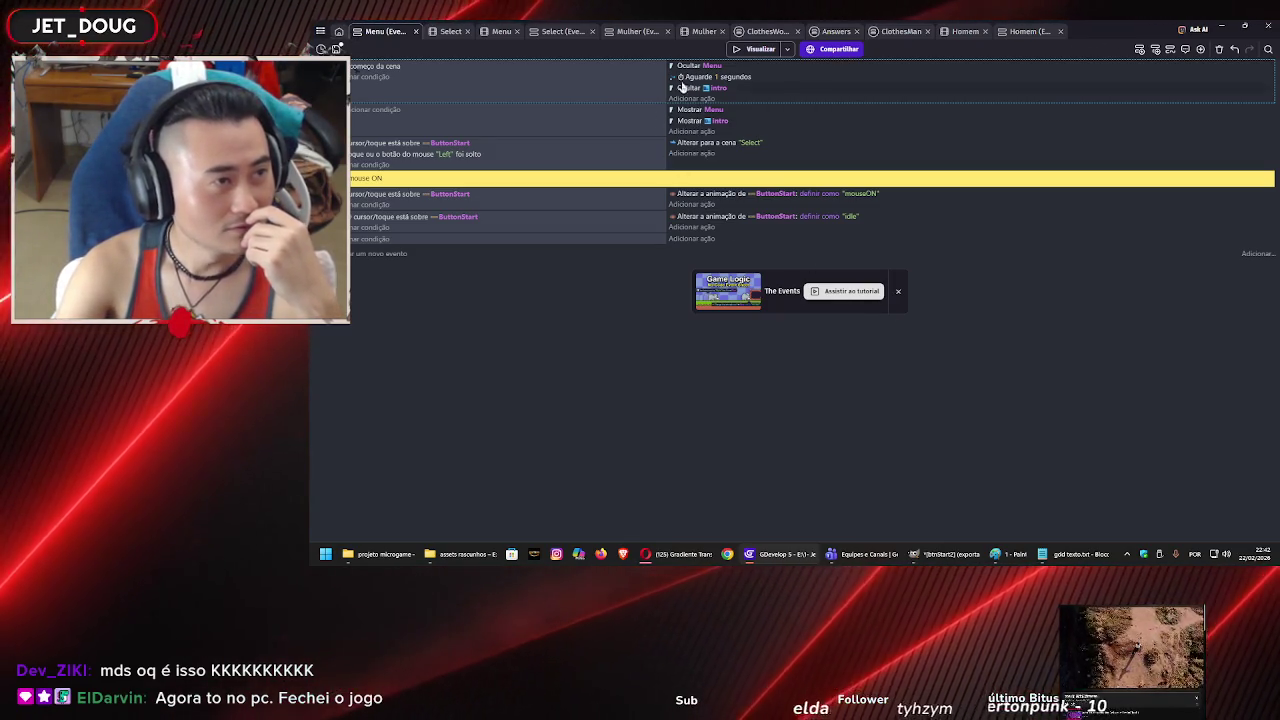
{"action": "left_click_drag", "start_coordinate": [683, 89], "coordinate": [685, 79]}
{"action": "left_click", "coordinate": [751, 51]}
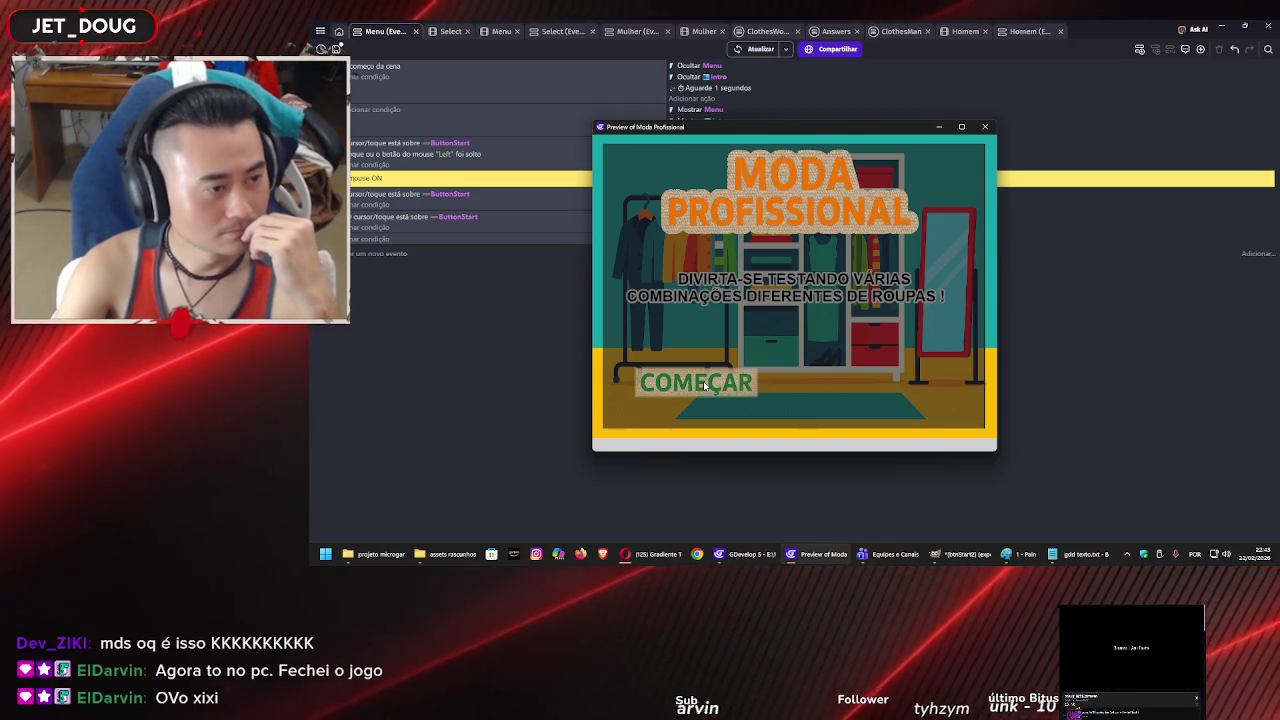
Start the game and dress the male model in the graphic T-shirt, jeans and navy shirt.
{"action": "left_click", "coordinate": [703, 384]}
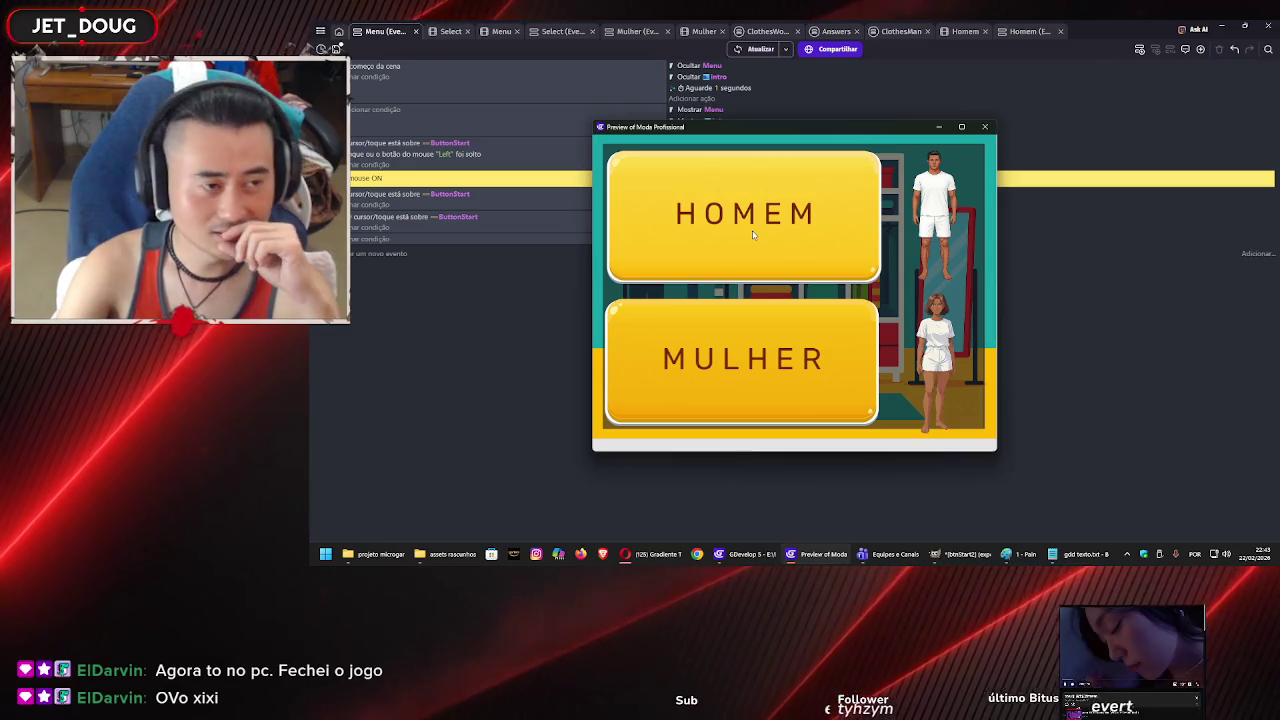
{"action": "left_click", "coordinate": [754, 231]}
{"action": "left_click", "coordinate": [770, 240]}
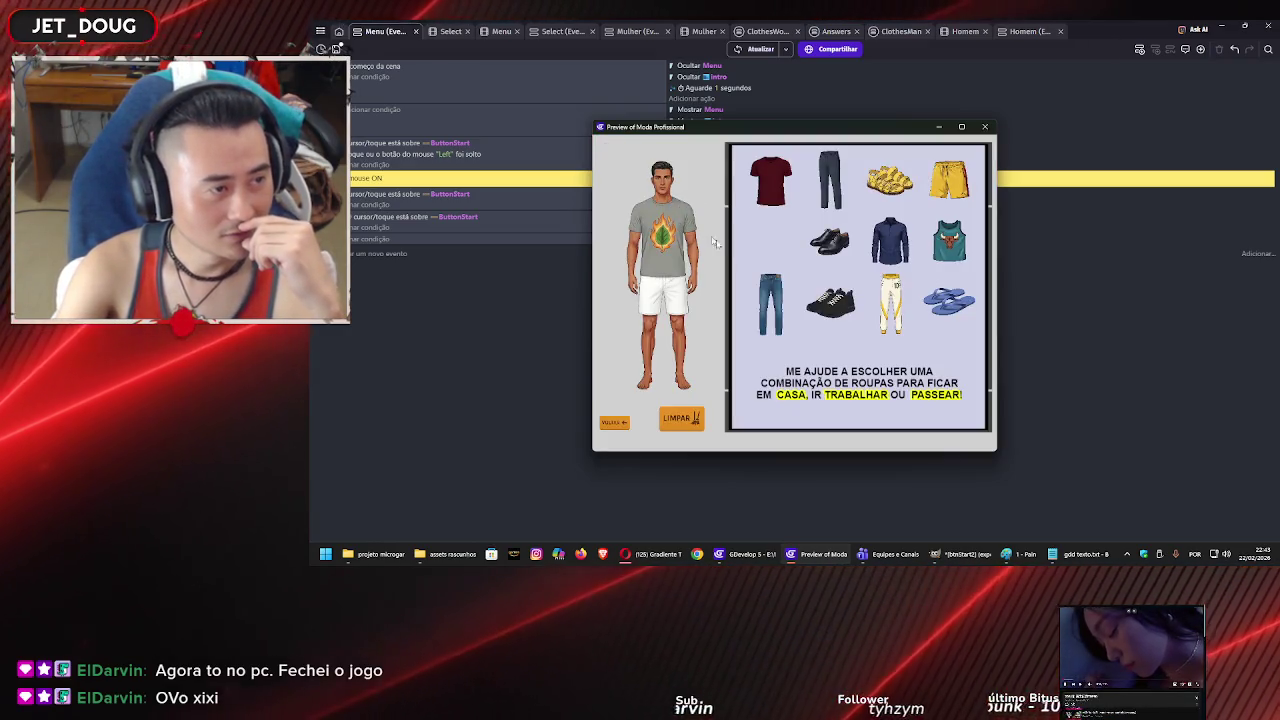
{"action": "left_click", "coordinate": [755, 285]}
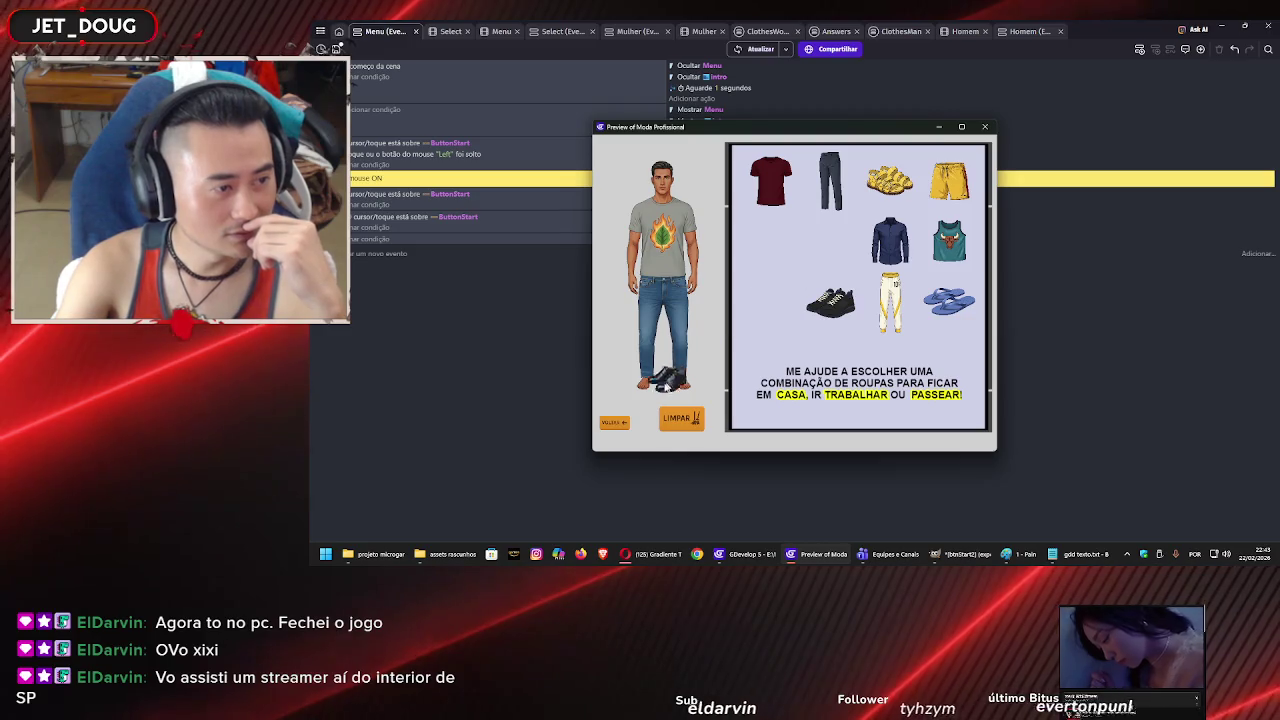
{"action": "left_click_drag", "start_coordinate": [890, 240], "coordinate": [655, 250]}
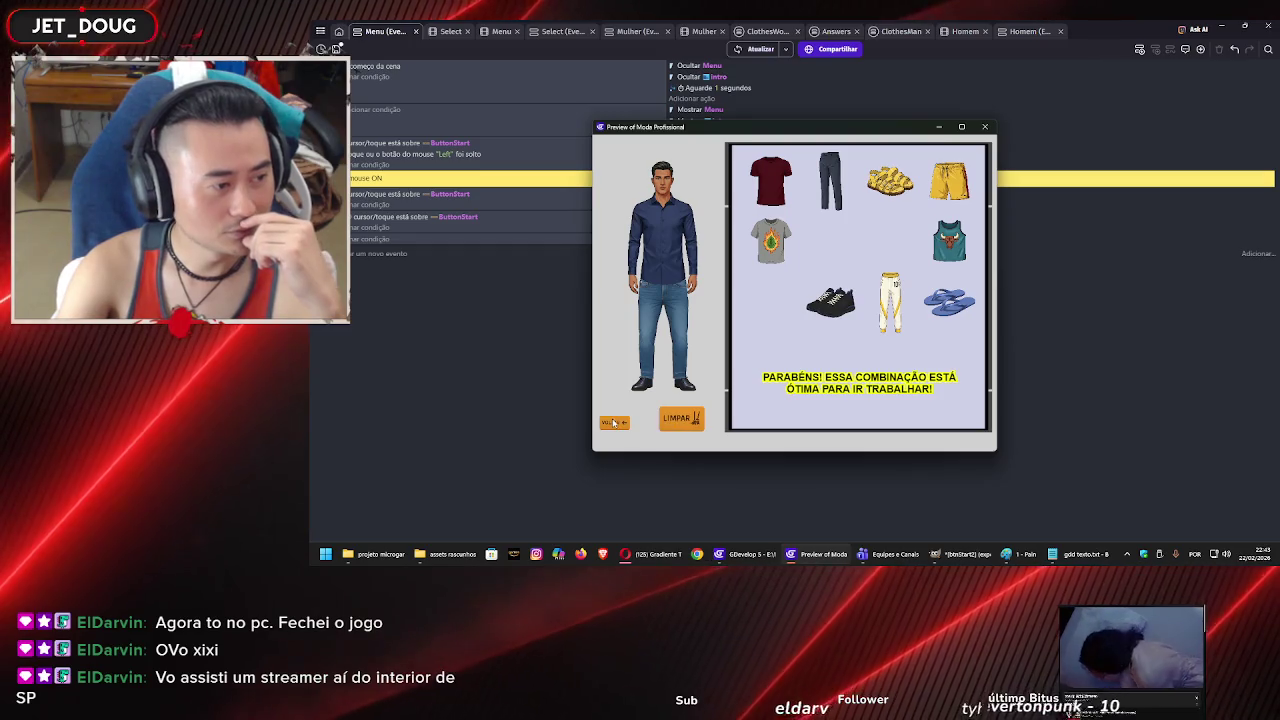
Dress the female model in burgundy pants, black top and heels, clear her outfit, and close the preview.
{"action": "left_click", "coordinate": [694, 365]}
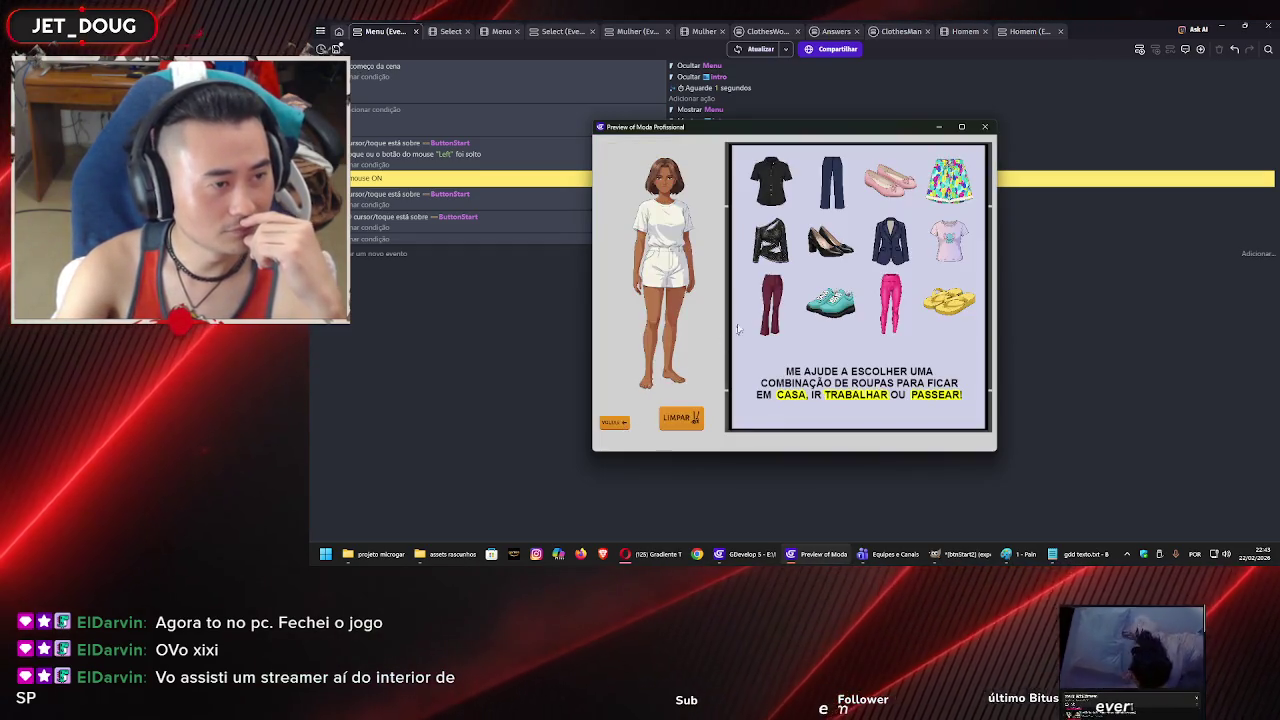
{"action": "left_click_drag", "start_coordinate": [771, 305], "coordinate": [665, 300]}
{"action": "left_click_drag", "start_coordinate": [770, 240], "coordinate": [670, 230]}
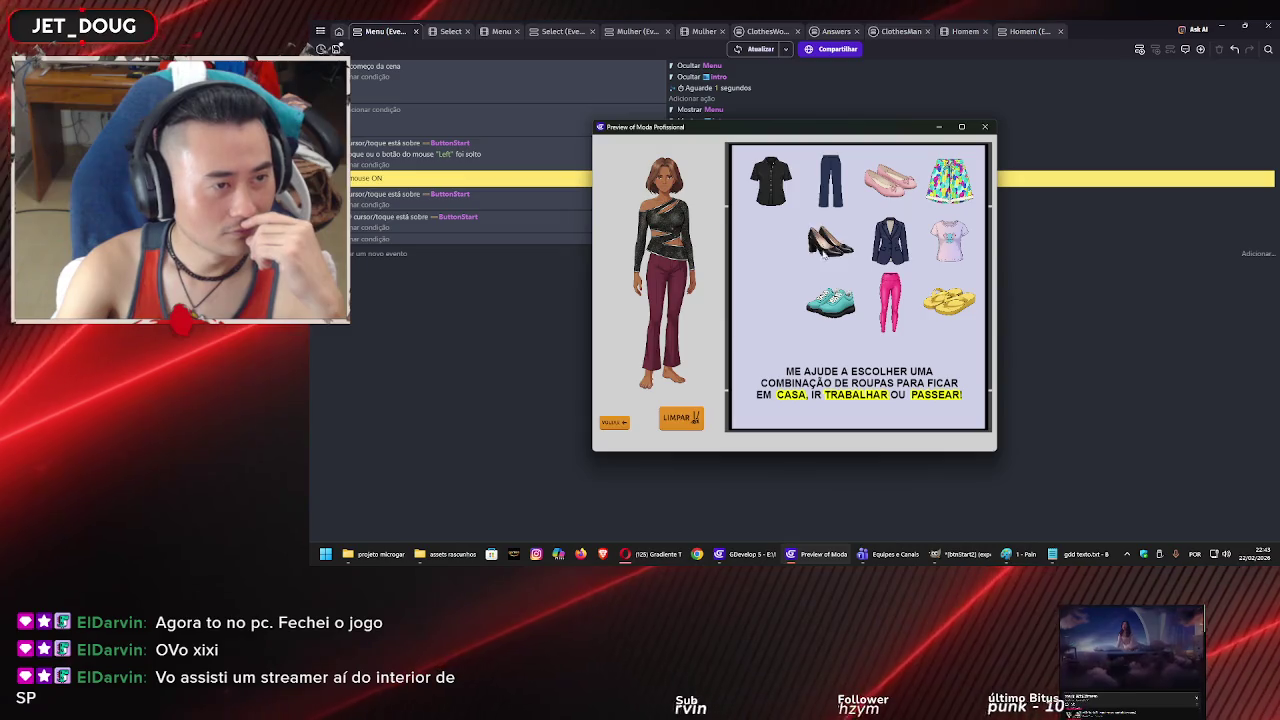
{"action": "left_click_drag", "start_coordinate": [647, 395], "coordinate": [655, 382]}
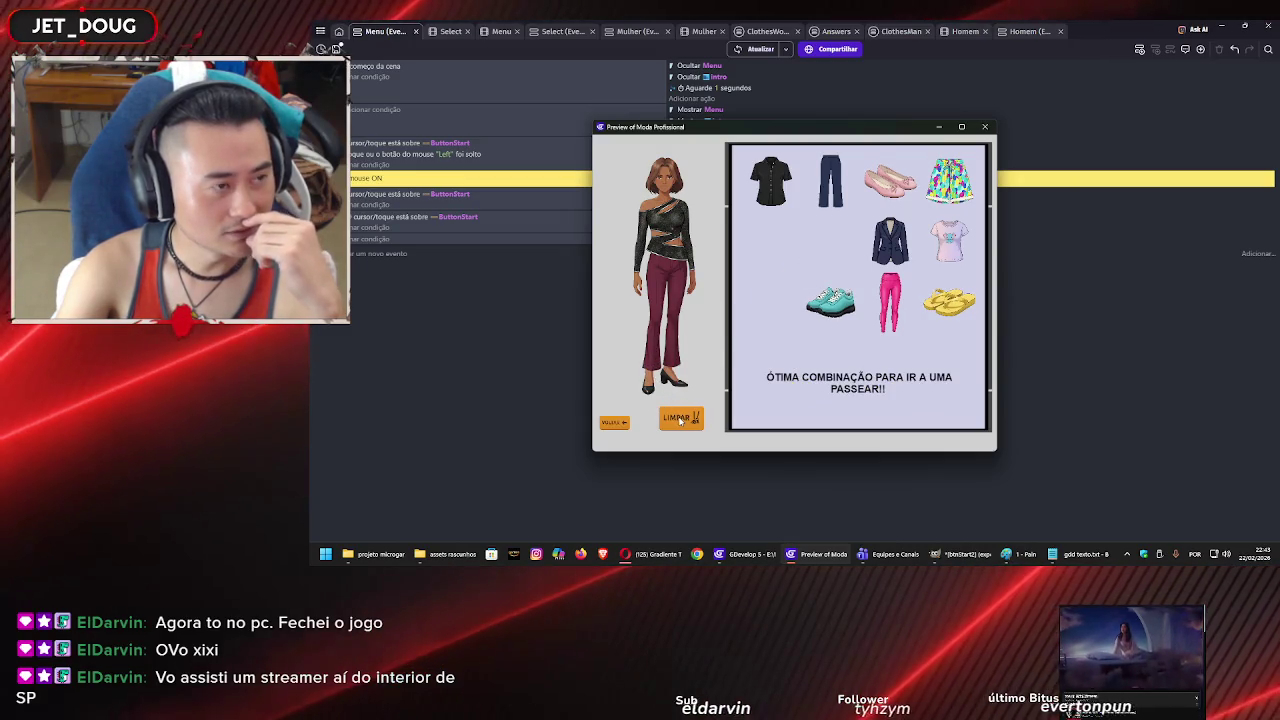
{"action": "left_click", "coordinate": [680, 420]}
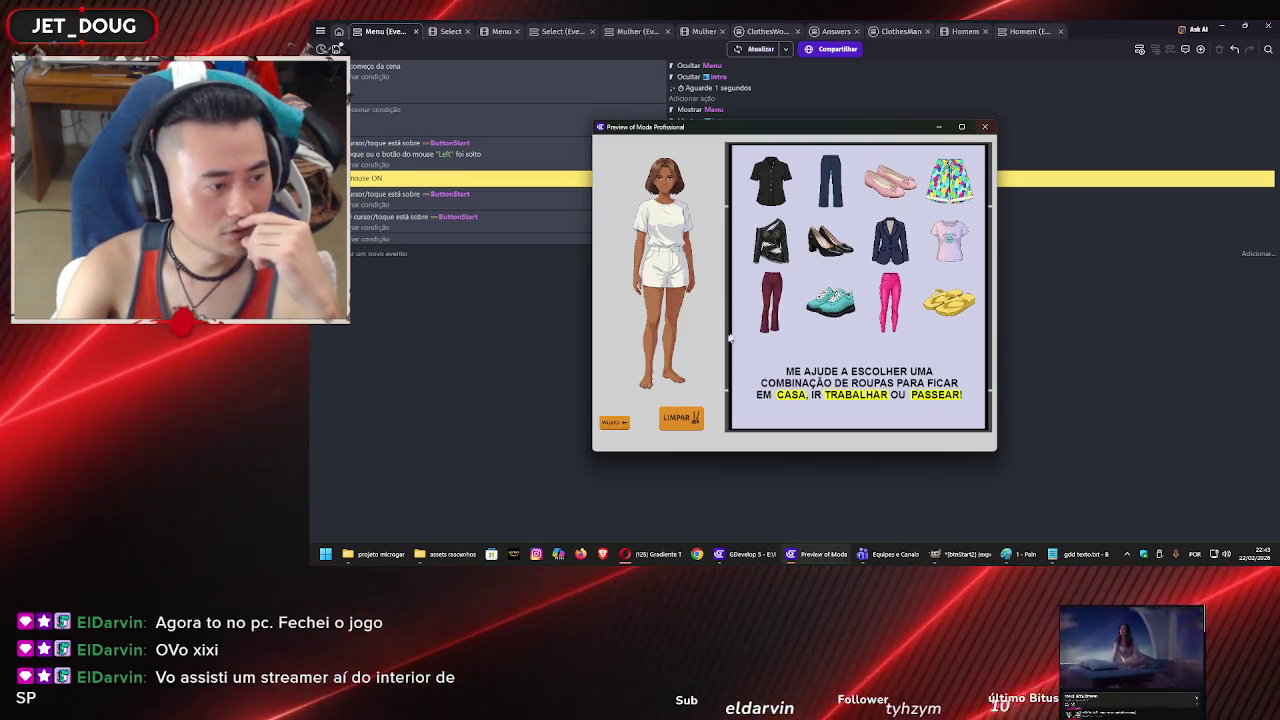
{"action": "left_click", "coordinate": [613, 423]}
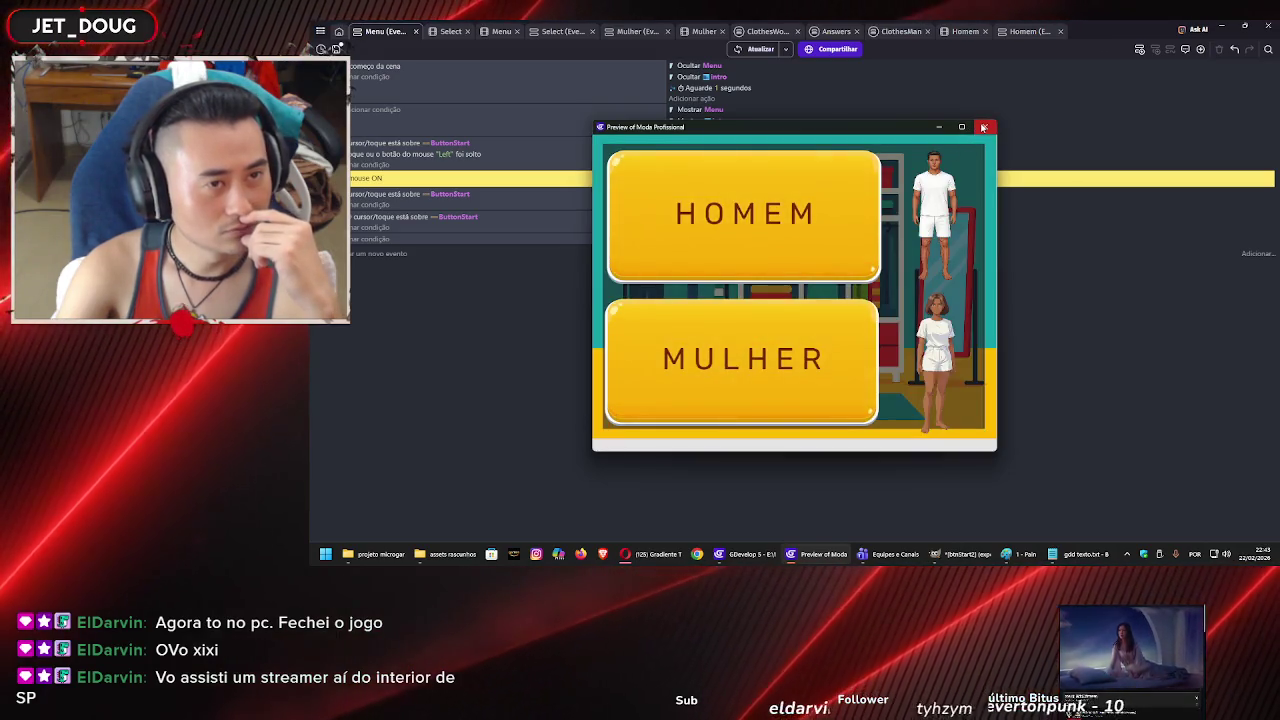
{"action": "left_click", "coordinate": [984, 127]}
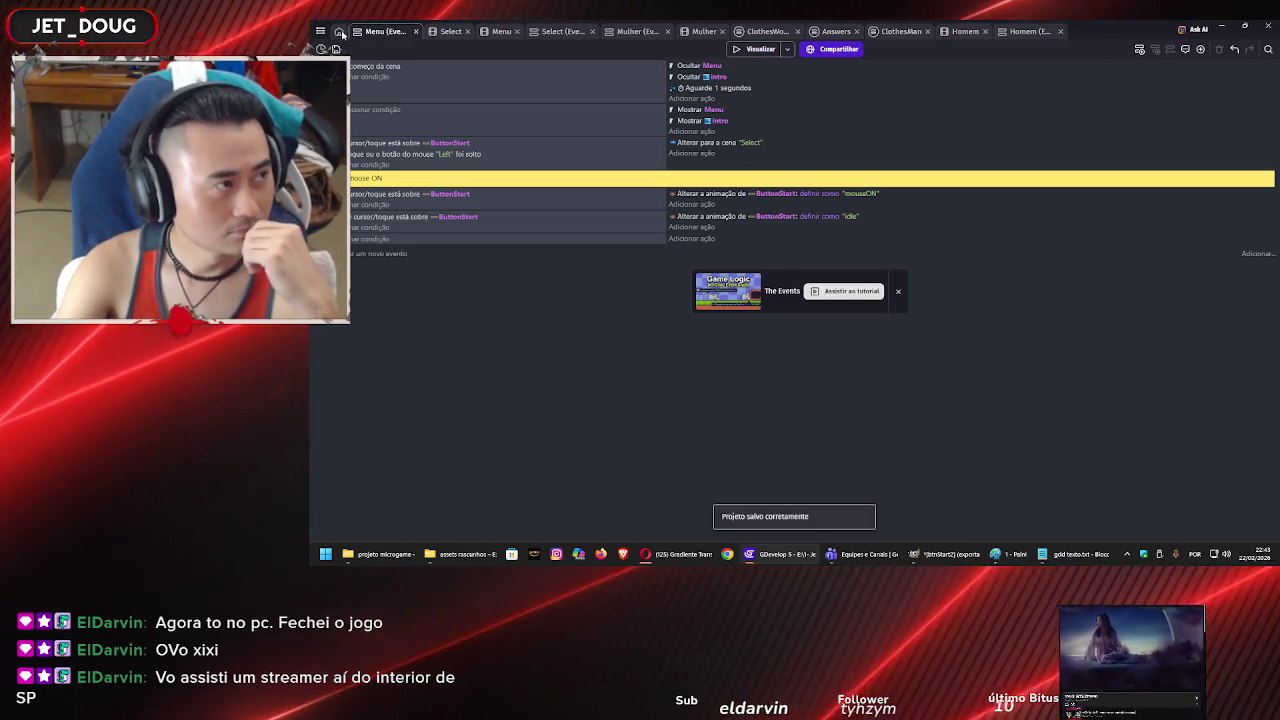
In the Menu scene layout, move the COMEÇAR ButtonStart right to X 300.
{"action": "left_click", "coordinate": [340, 32]}
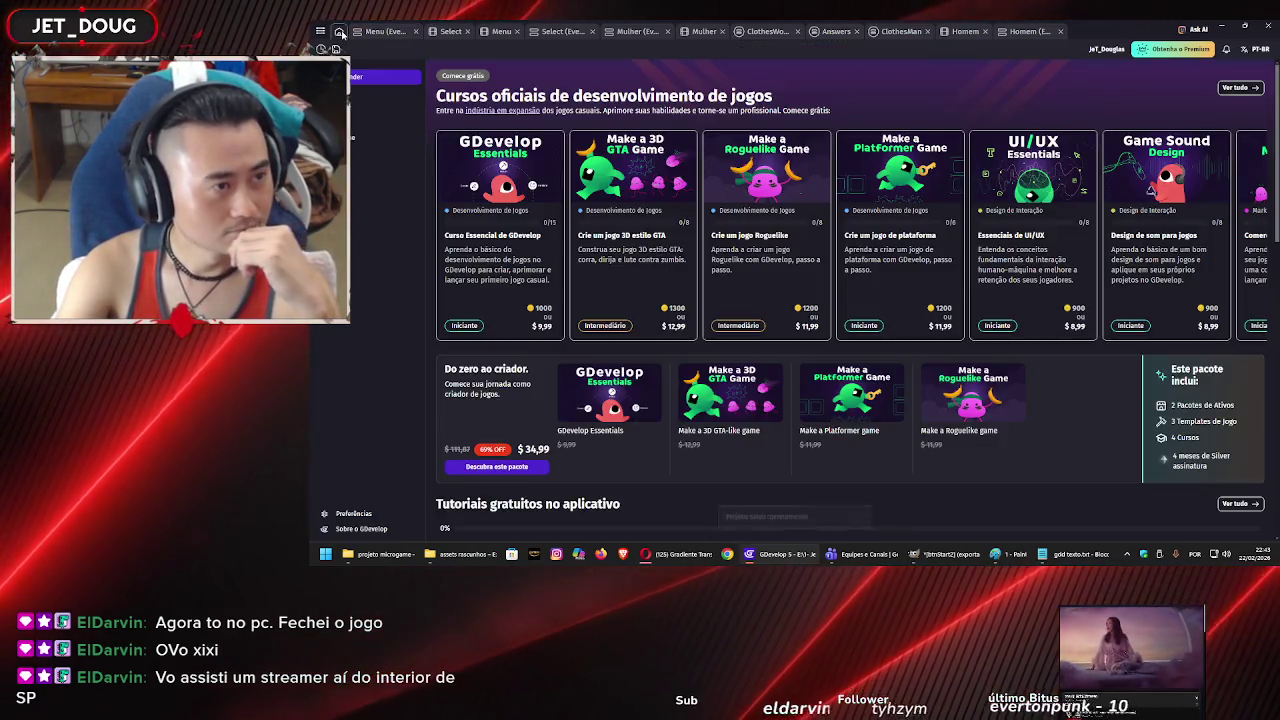
{"action": "left_click", "coordinate": [383, 31]}
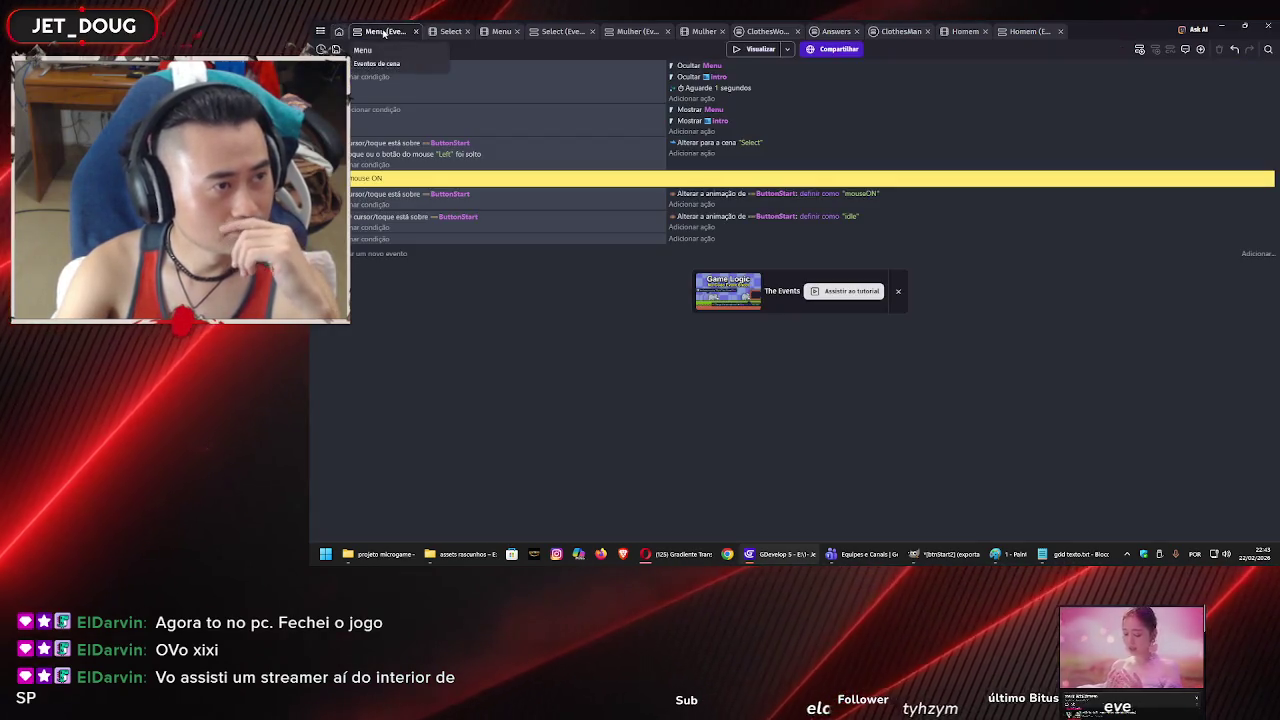
{"action": "left_click", "coordinate": [500, 31]}
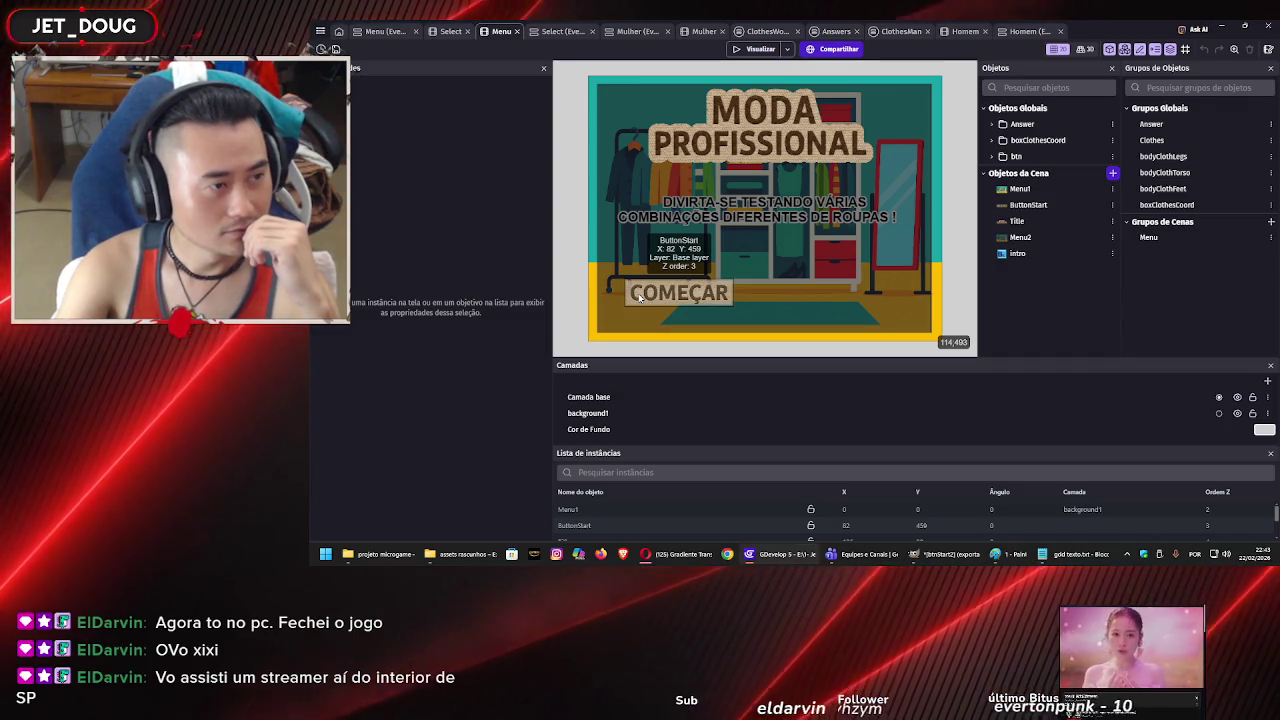
{"action": "left_click_drag", "start_coordinate": [640, 297], "coordinate": [738, 288]}
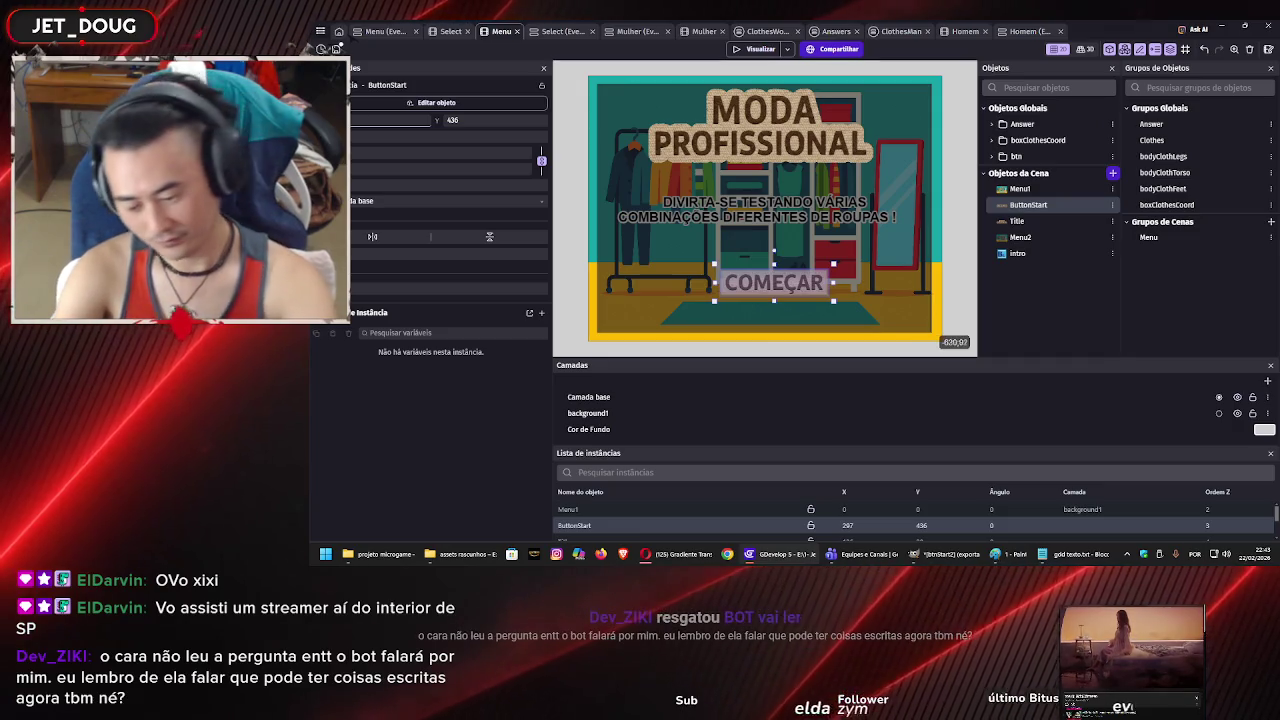
{"action": "key", "text": "Right"}
{"action": "key", "text": "Right"}
{"action": "key", "text": "Right"}
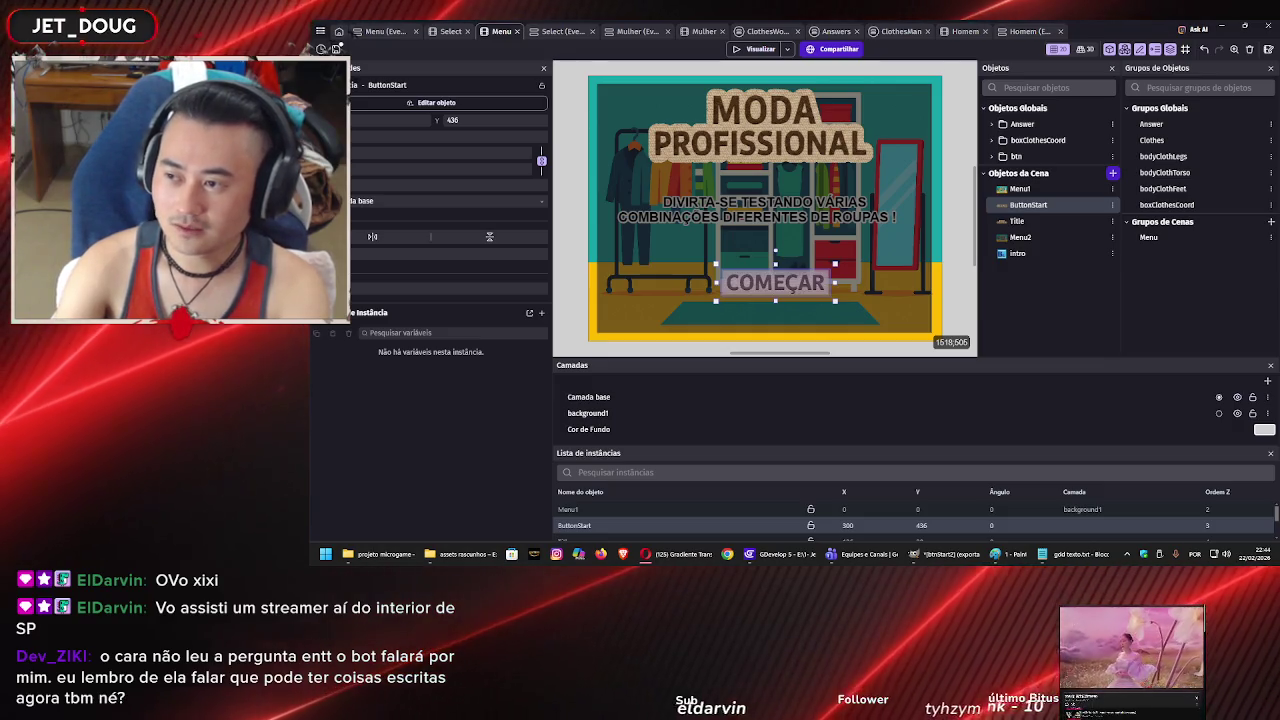
{"action": "left_click", "coordinate": [790, 310]}
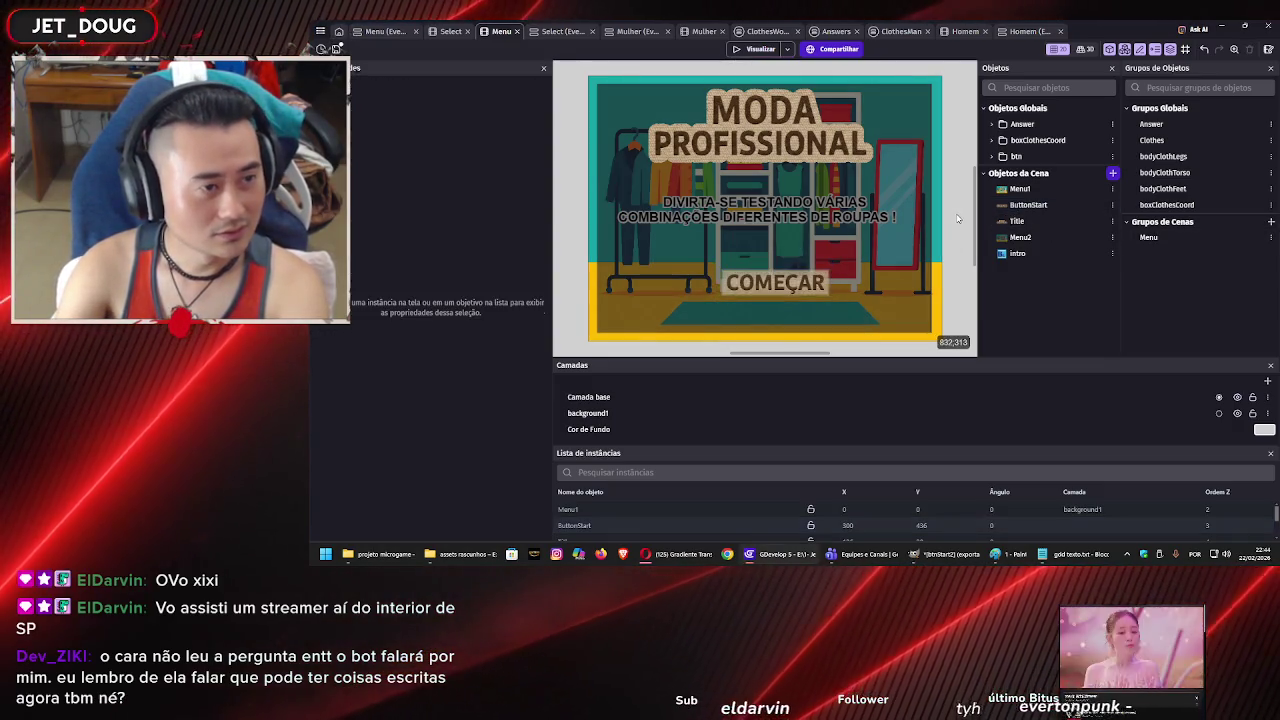
Shift the intro text slightly up and reposition the MODA PROFISSIONAL title slightly.
{"action": "left_click", "coordinate": [798, 286]}
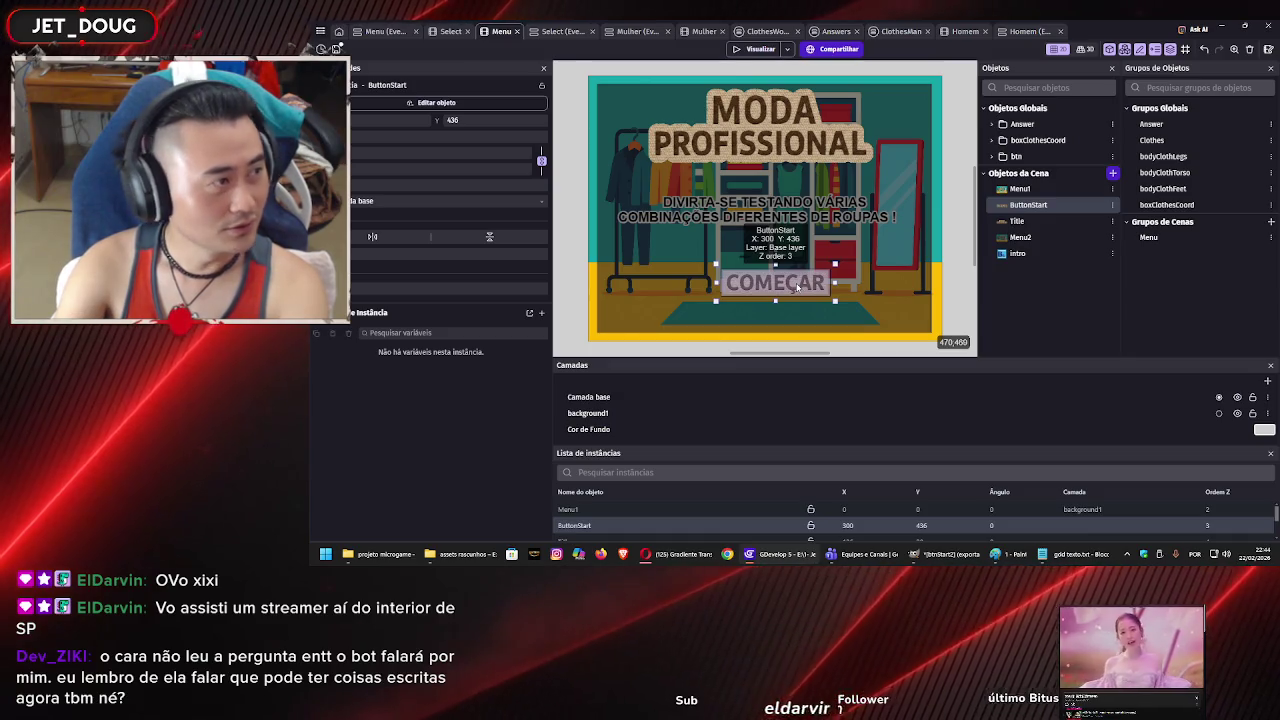
{"action": "left_click", "coordinate": [843, 217]}
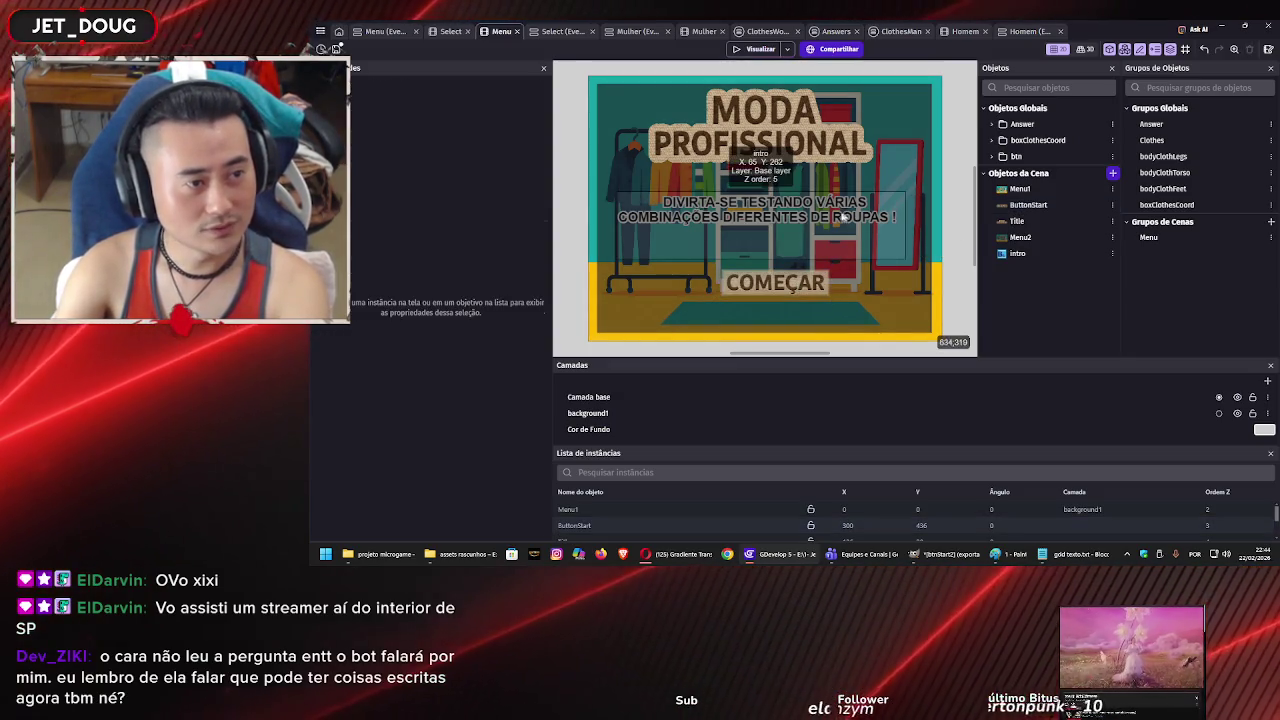
{"action": "left_click", "coordinate": [828, 217]}
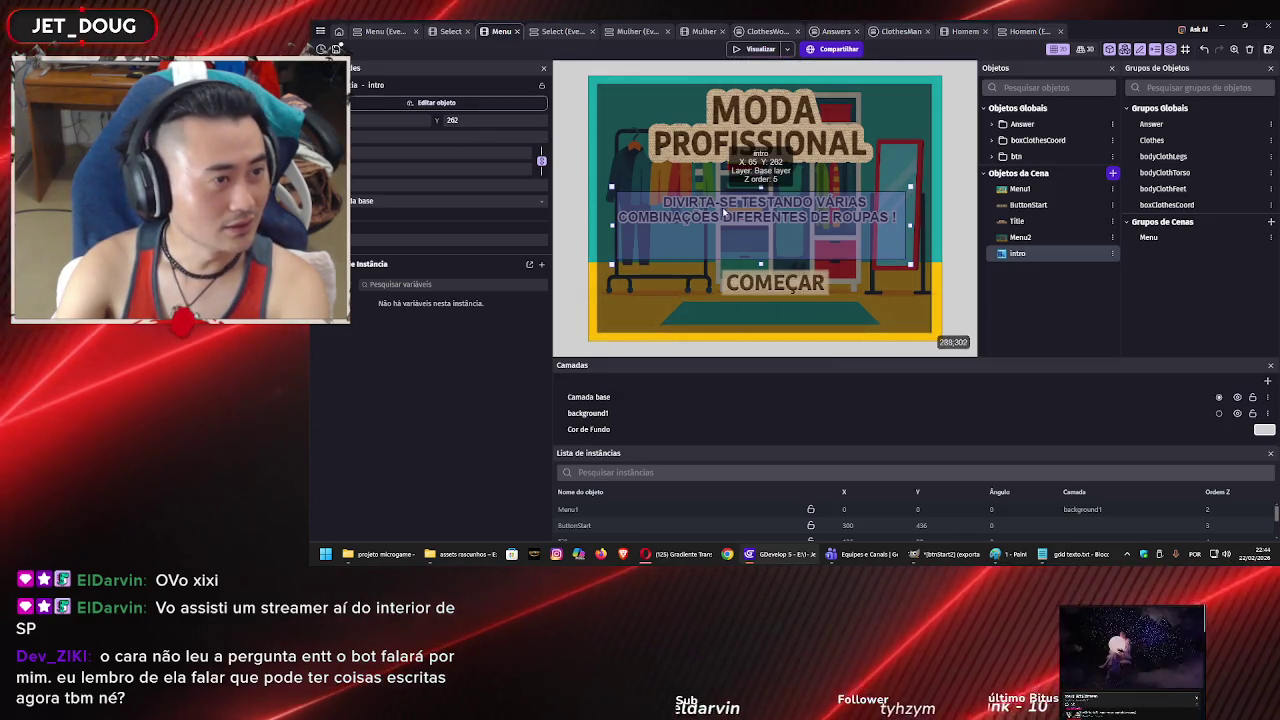
{"action": "left_click_drag", "start_coordinate": [730, 210], "coordinate": [727, 197]}
{"action": "left_click", "coordinate": [761, 124]}
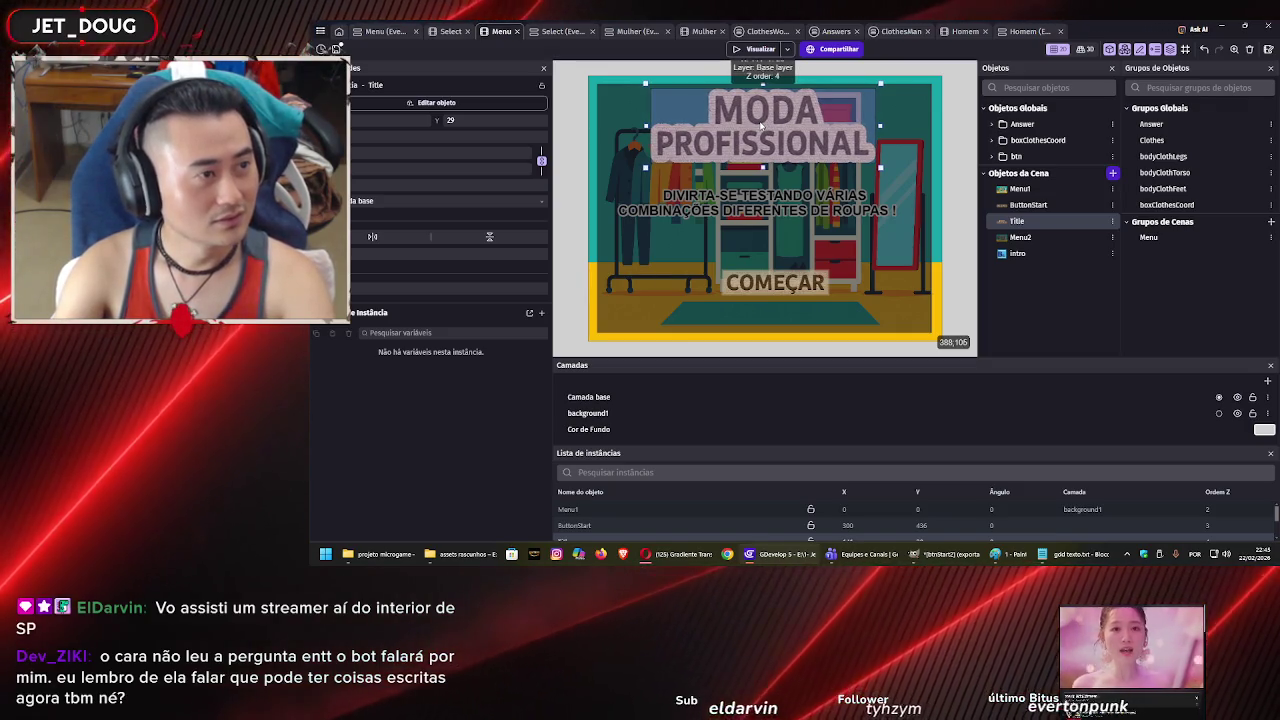
{"action": "left_click_drag", "start_coordinate": [761, 124], "coordinate": [803, 128]}
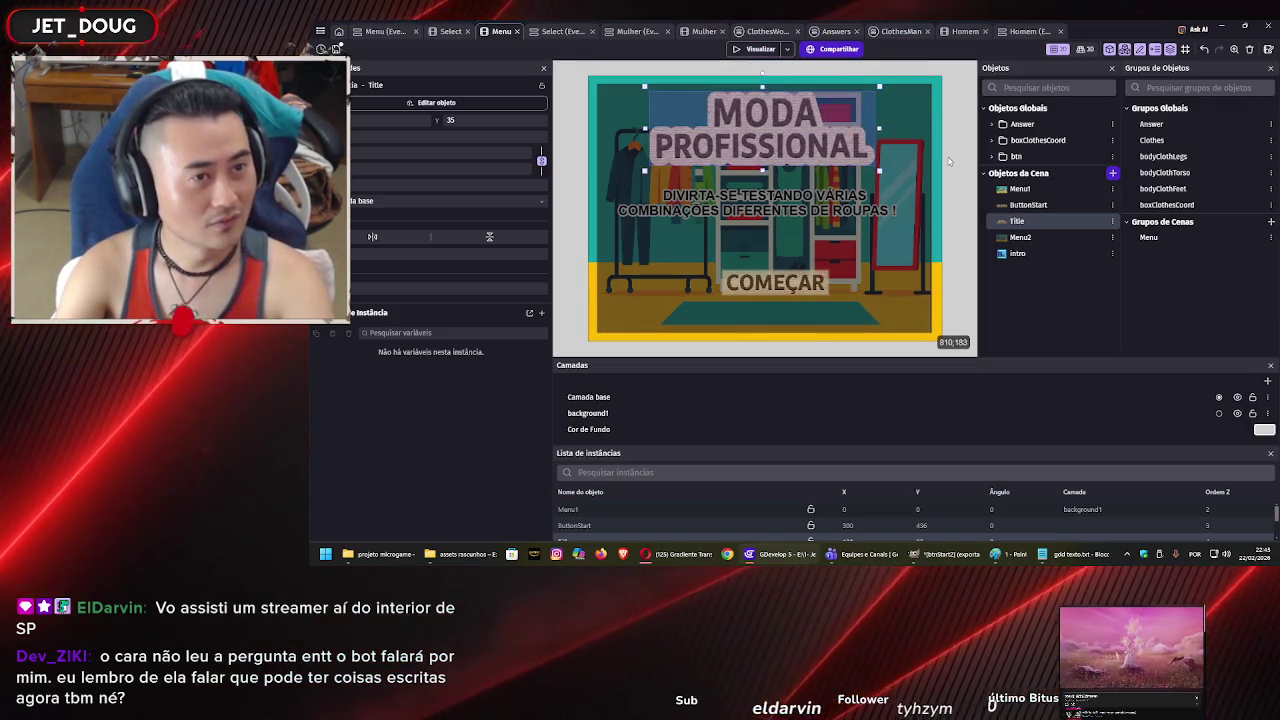
{"action": "left_click", "coordinate": [870, 185]}
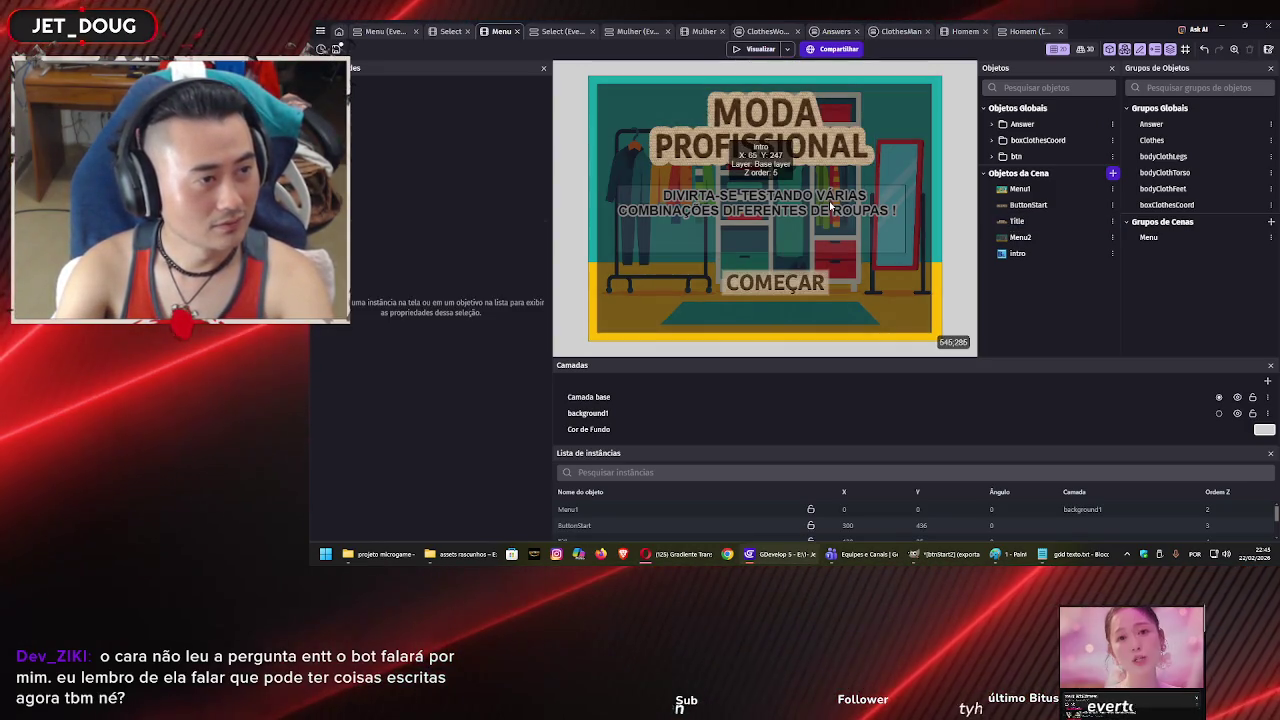
Move the intro text below the COMEÇAR button and save the project.
{"action": "mouse_move", "coordinate": [830, 206]}
{"action": "left_mouse_down"}
{"action": "mouse_move", "coordinate": [831, 315]}
{"action": "mouse_move", "coordinate": [819, 311]}
{"action": "left_mouse_up"}
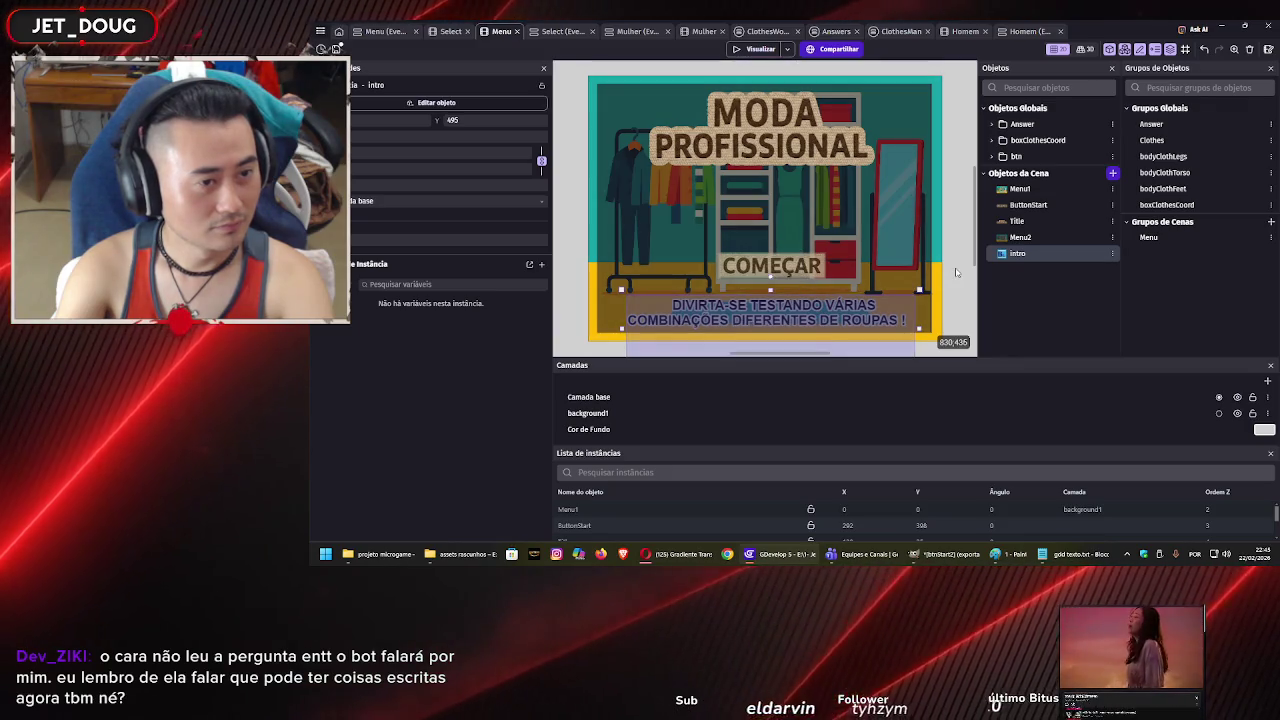
{"action": "left_click", "coordinate": [955, 272]}
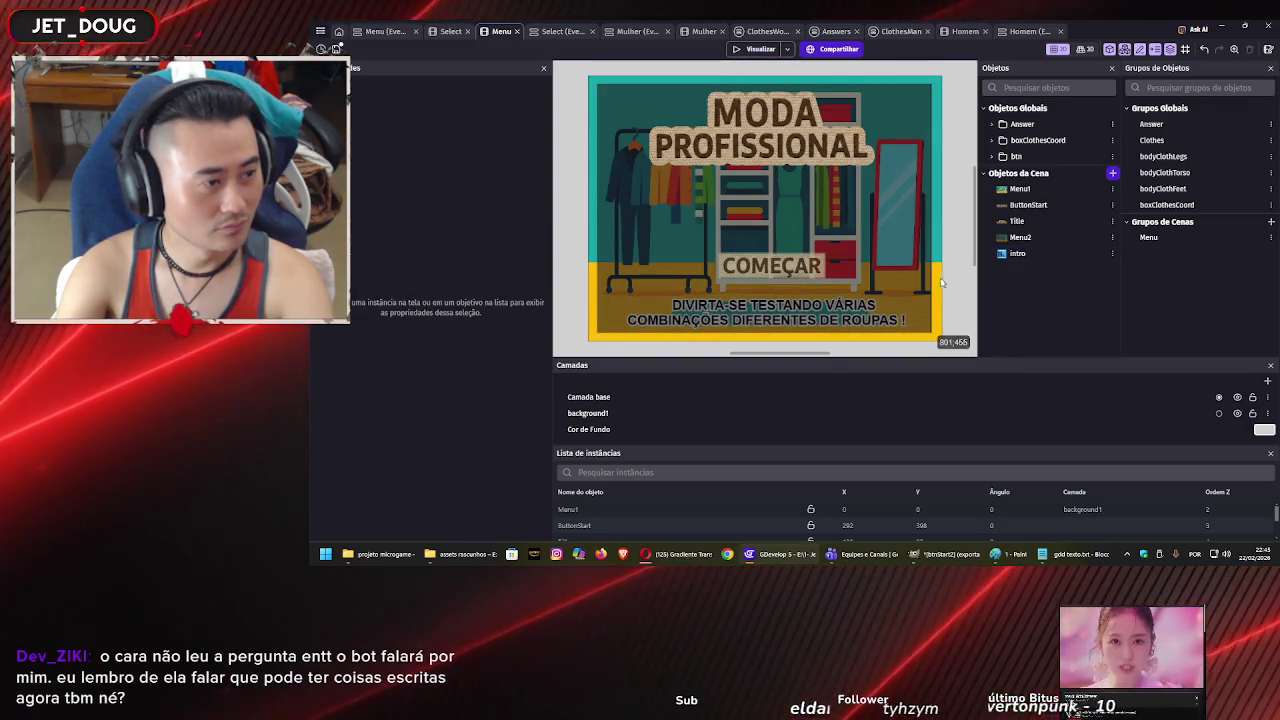
{"action": "left_click", "coordinate": [765, 312]}
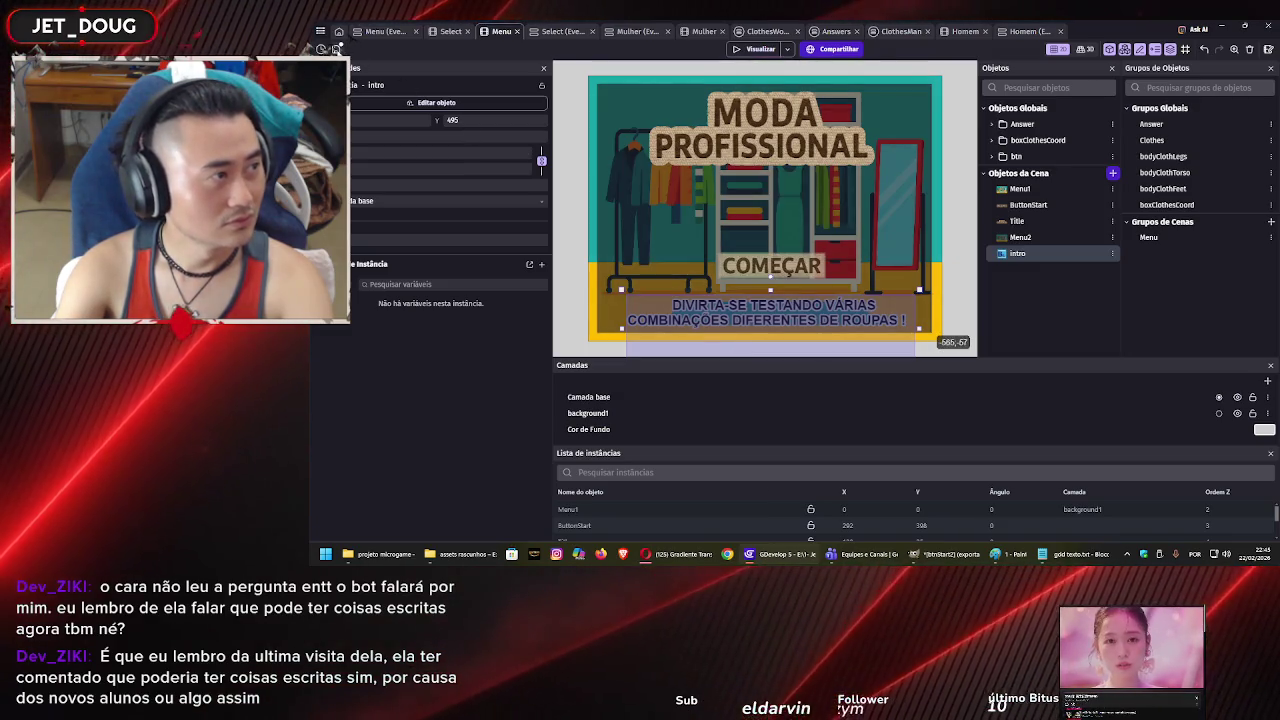
{"action": "left_click", "coordinate": [336, 48]}
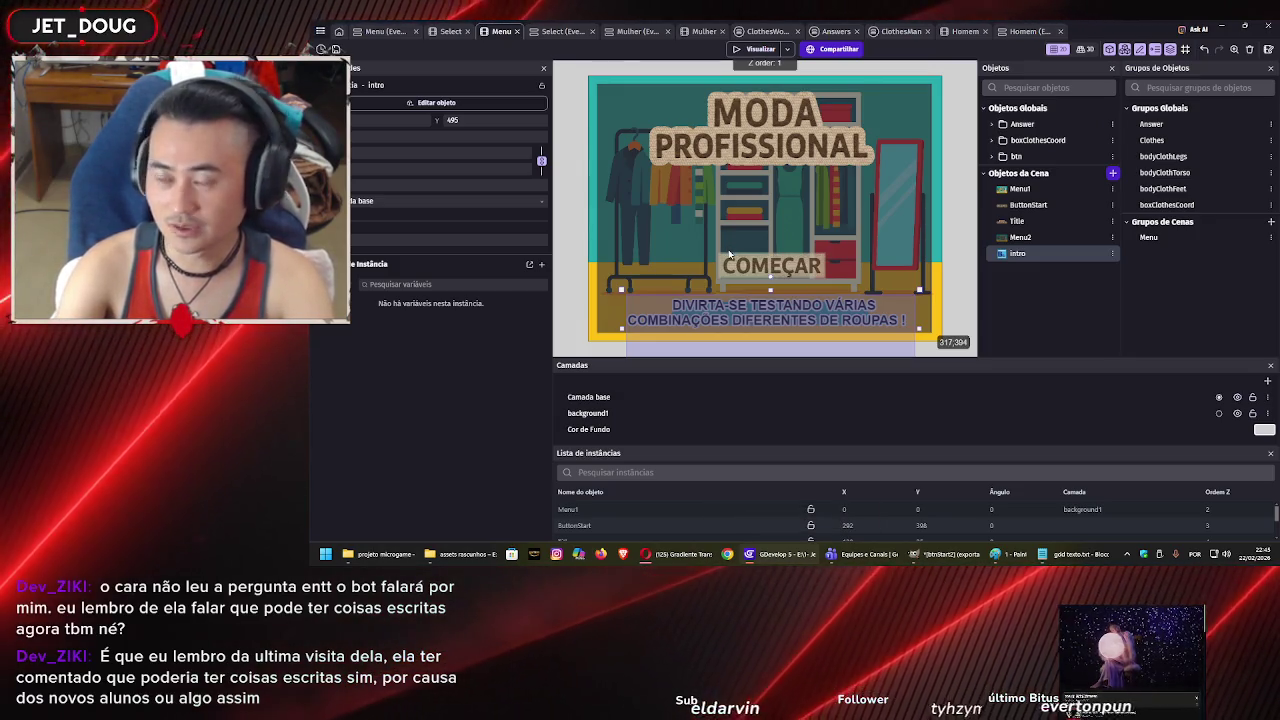
{"action": "left_click", "coordinate": [568, 32]}
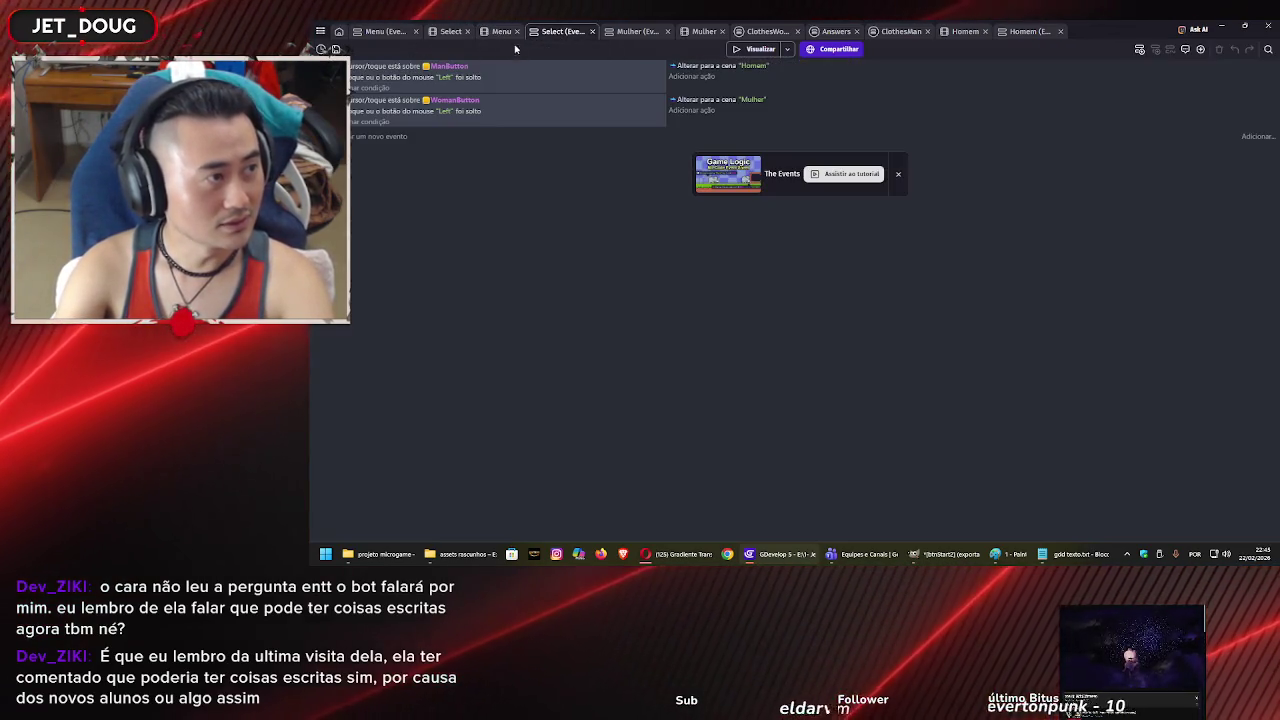
Review the Mulher, Answers and ClothesMan events and the Mulher and Homem scene layouts.
{"action": "left_click", "coordinate": [630, 34]}
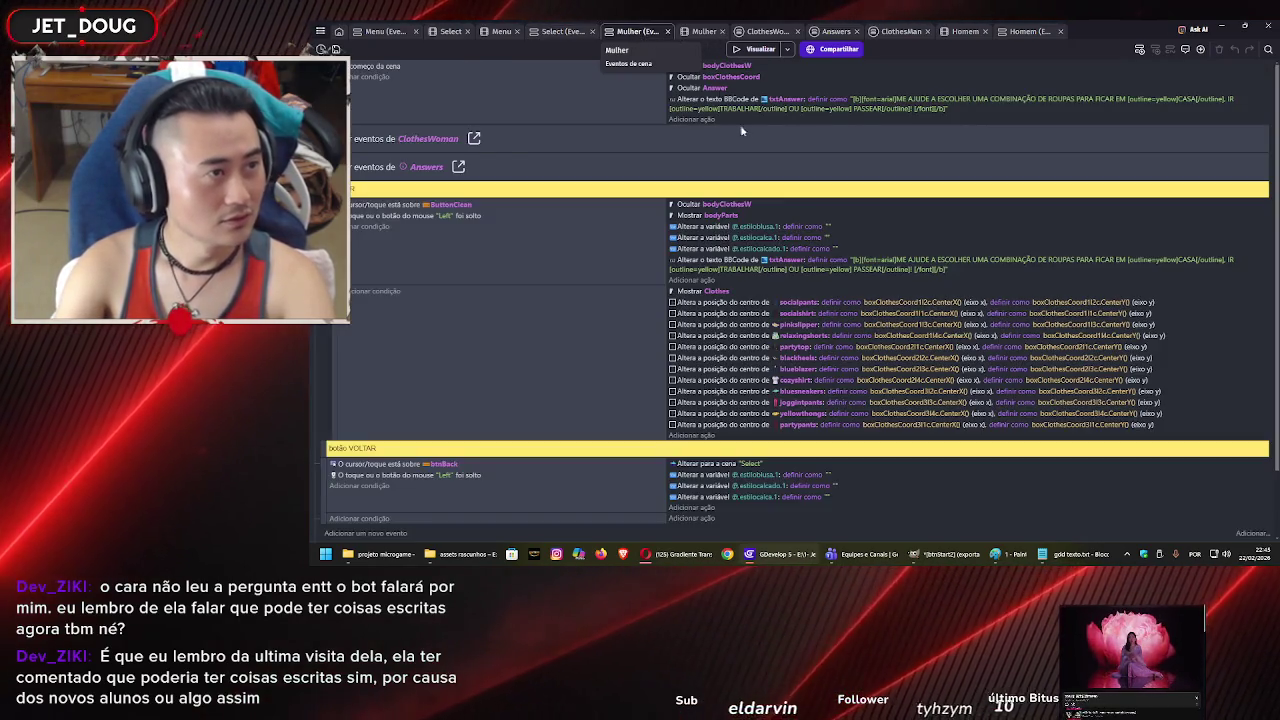
{"action": "scroll", "coordinate": [672, 140], "scroll_direction": "down", "scroll_amount": 2}
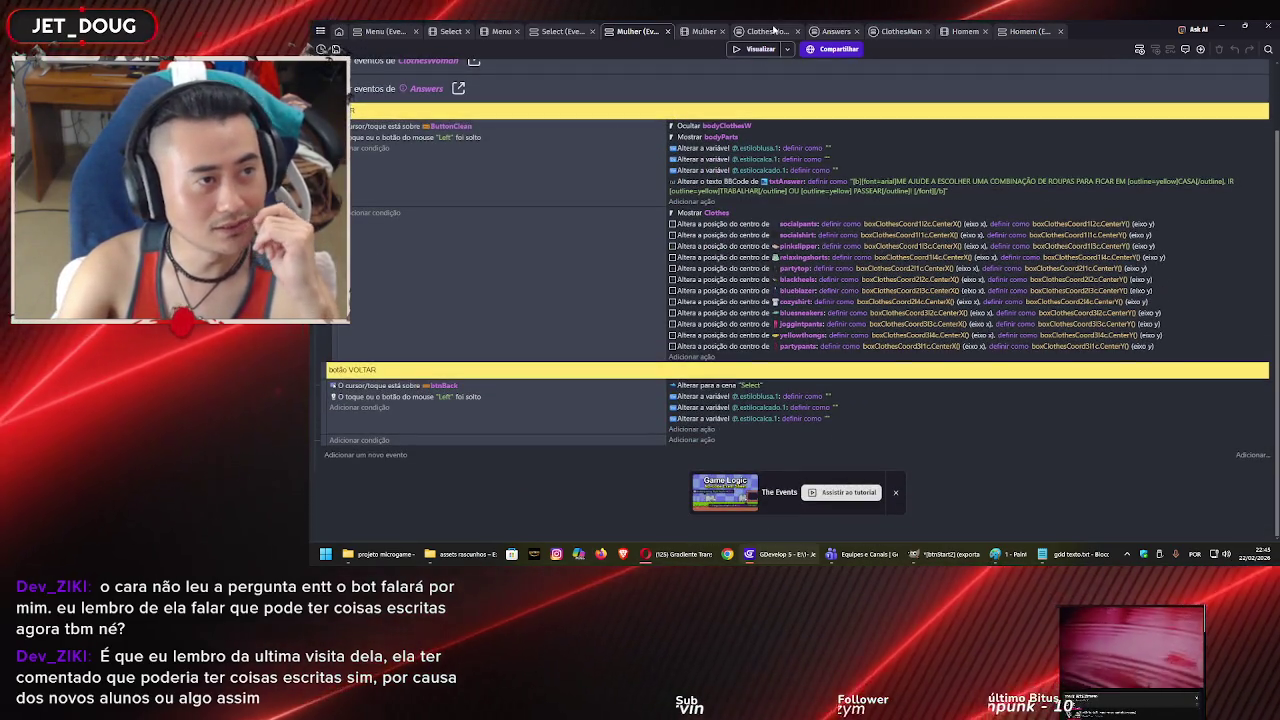
{"action": "left_click", "coordinate": [700, 31]}
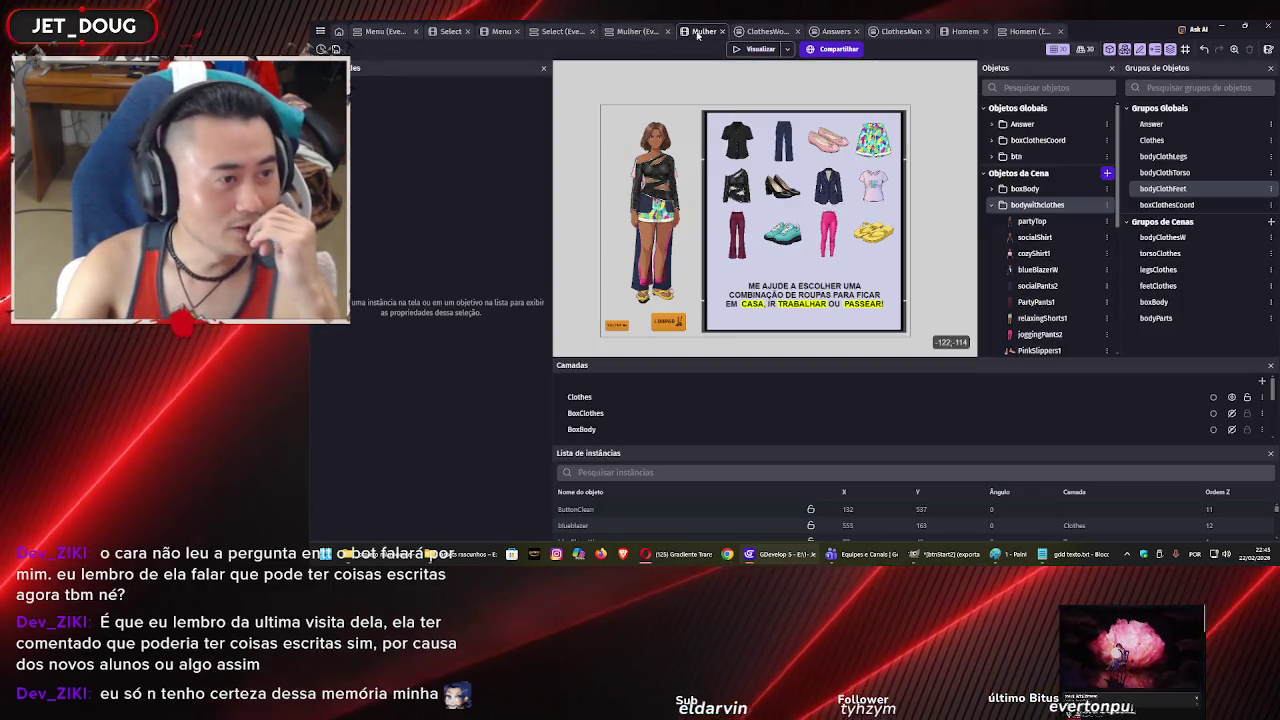
{"action": "left_click", "coordinate": [836, 31]}
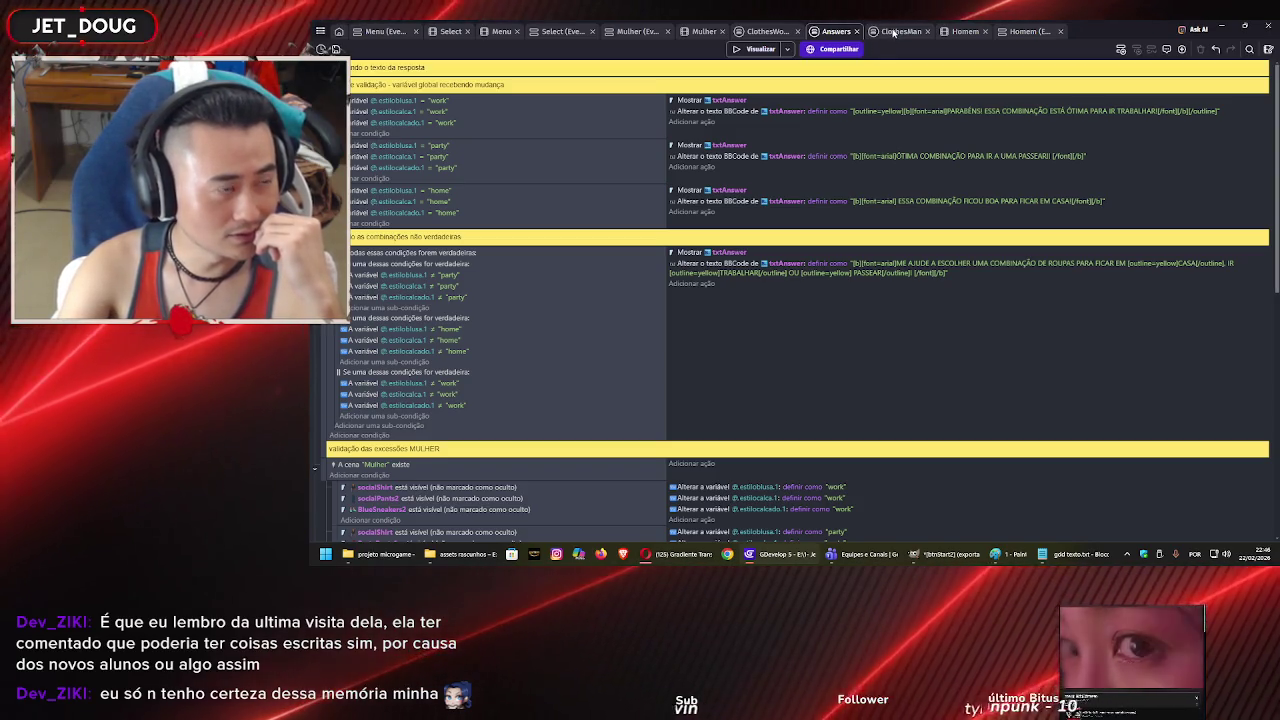
{"action": "left_click", "coordinate": [893, 31]}
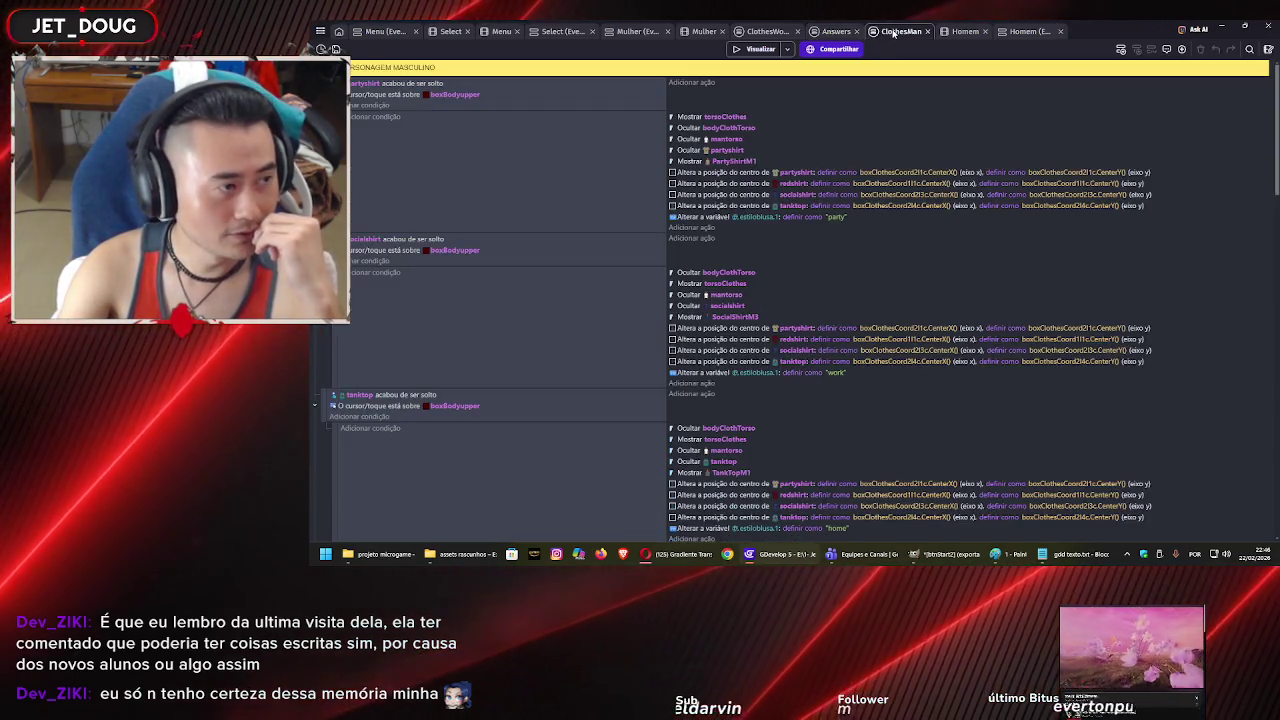
{"action": "scroll", "coordinate": [851, 212], "scroll_direction": "down", "scroll_amount": 8}
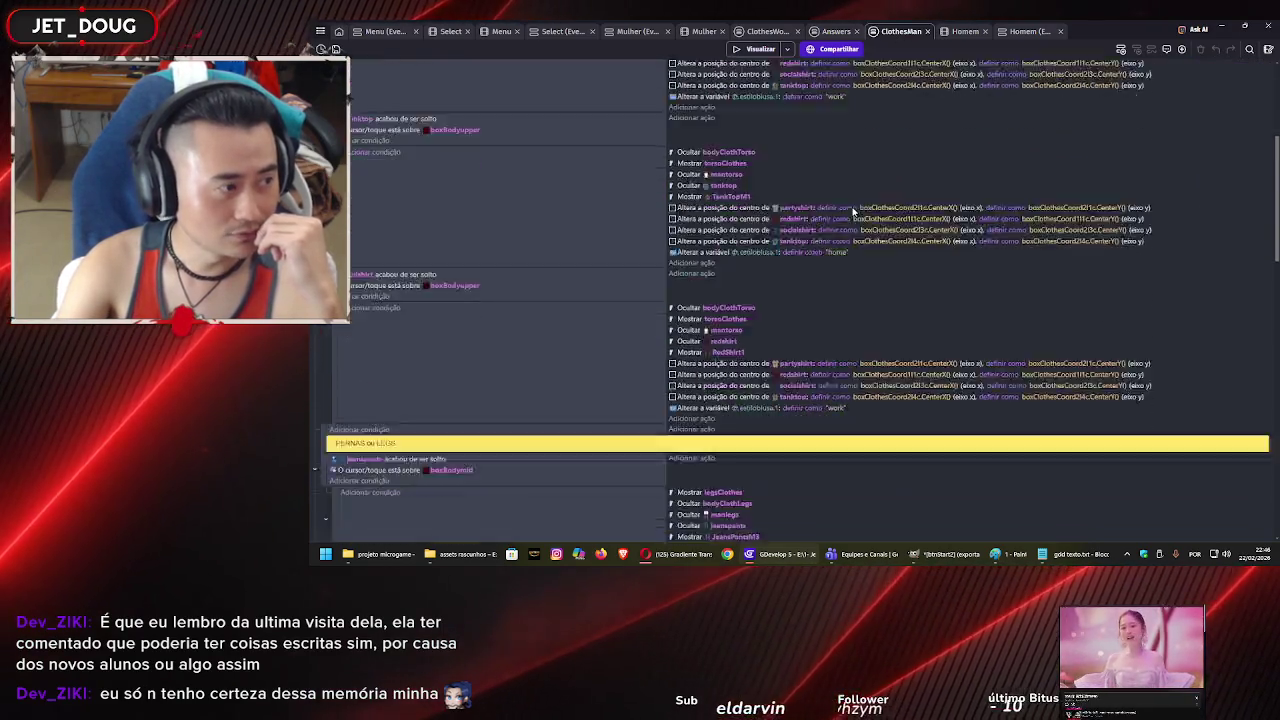
{"action": "scroll", "coordinate": [851, 220], "scroll_direction": "down", "scroll_amount": 6}
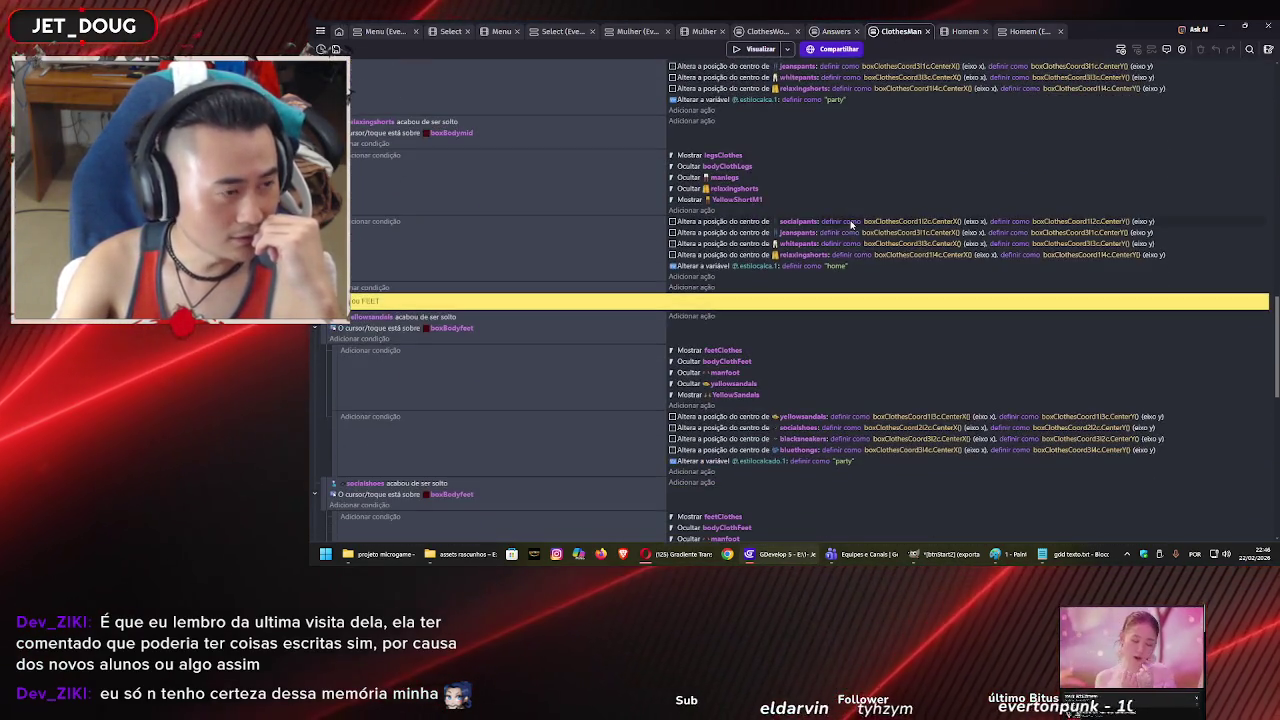
{"action": "scroll", "coordinate": [851, 222], "scroll_direction": "up", "scroll_amount": 6}
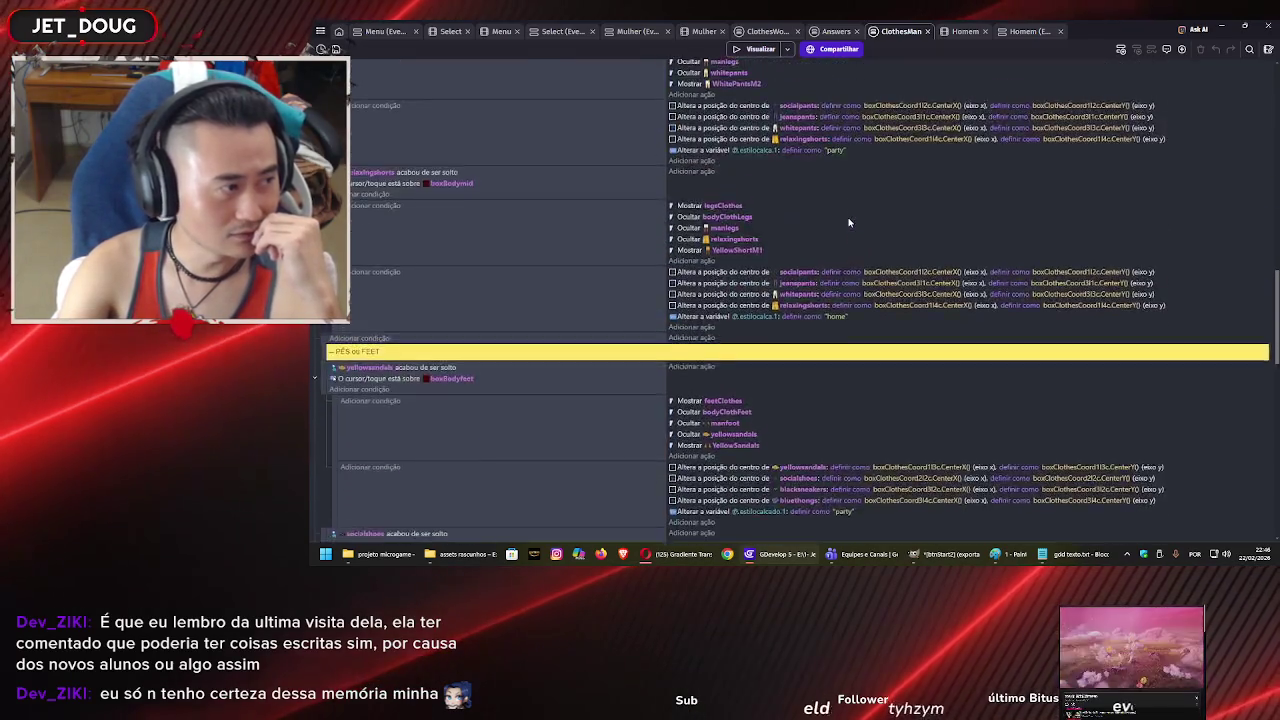
{"action": "scroll", "coordinate": [847, 214], "scroll_direction": "up", "scroll_amount": 4}
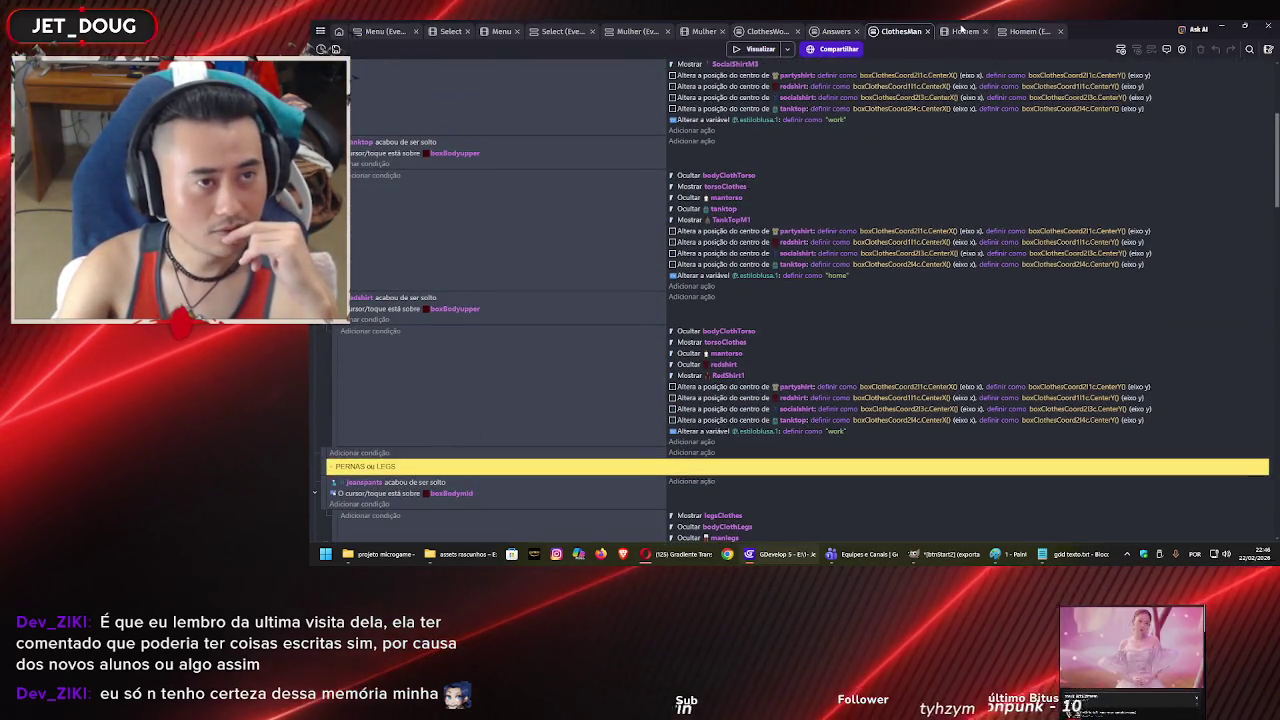
{"action": "left_click", "coordinate": [961, 31]}
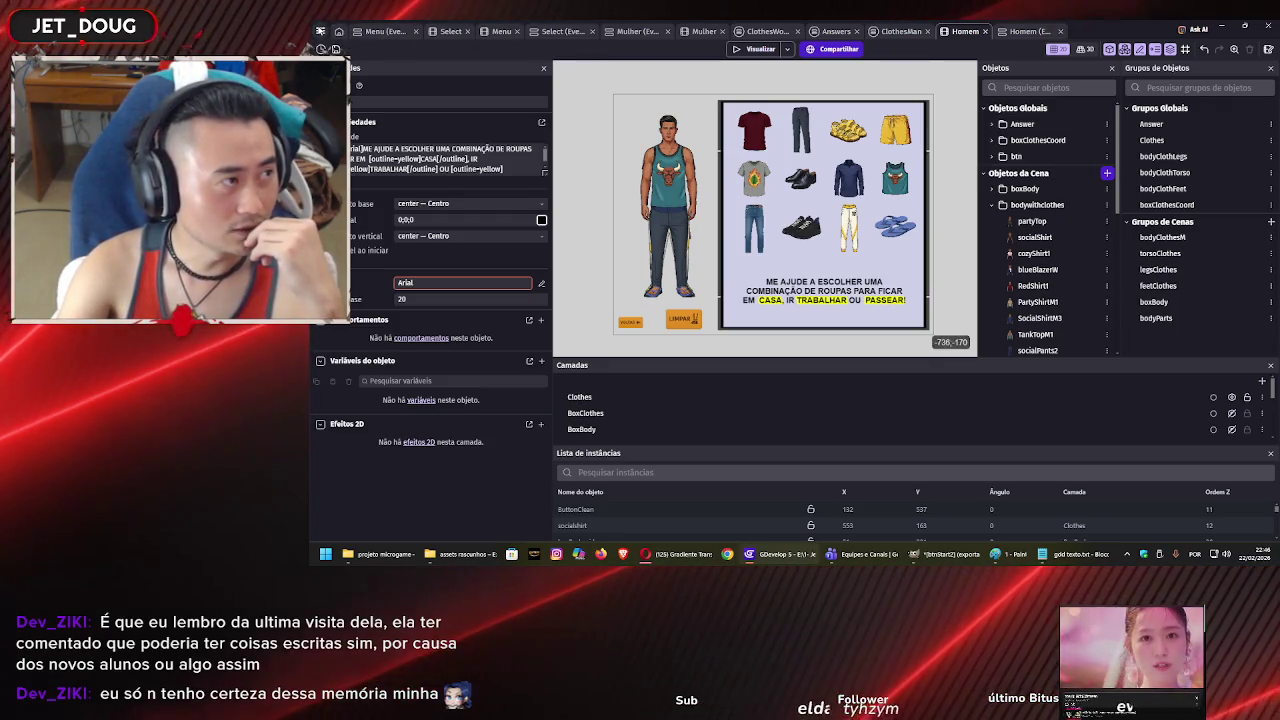
{"action": "left_click", "coordinate": [320, 31]}
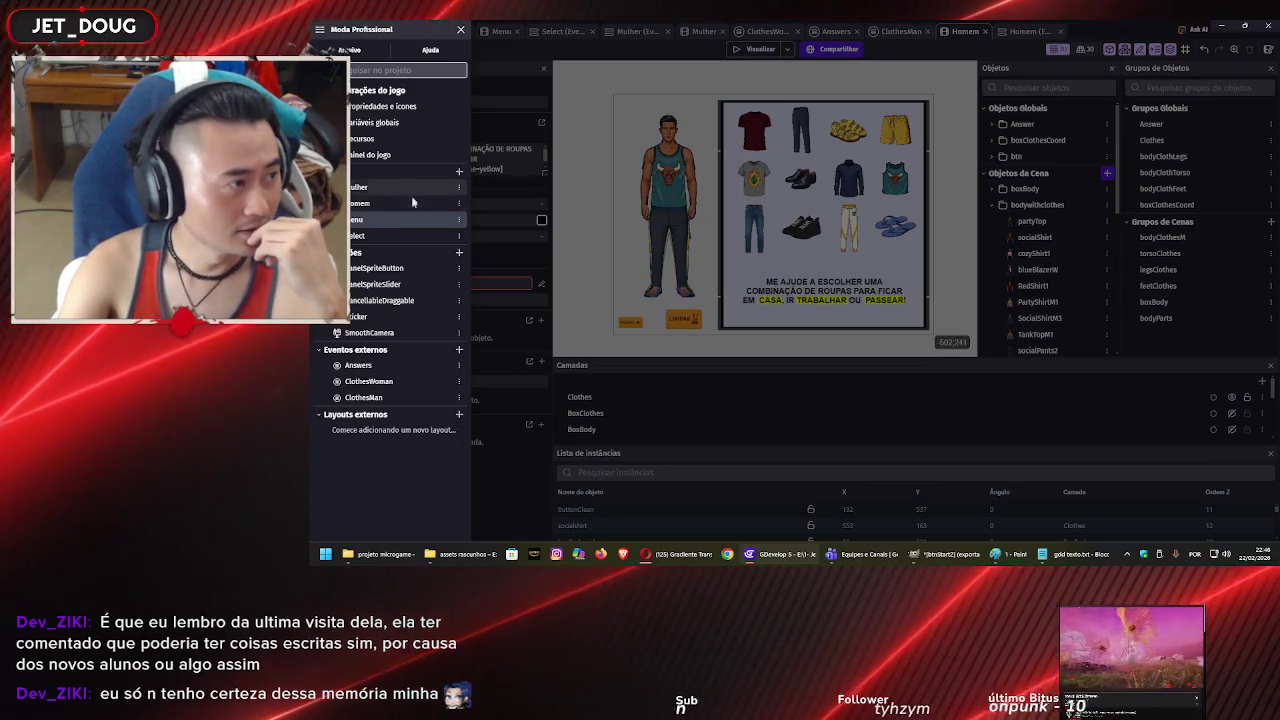
Set Menu as the starting scene with 'Definir como cena inicial'.
{"action": "left_click", "coordinate": [459, 219]}
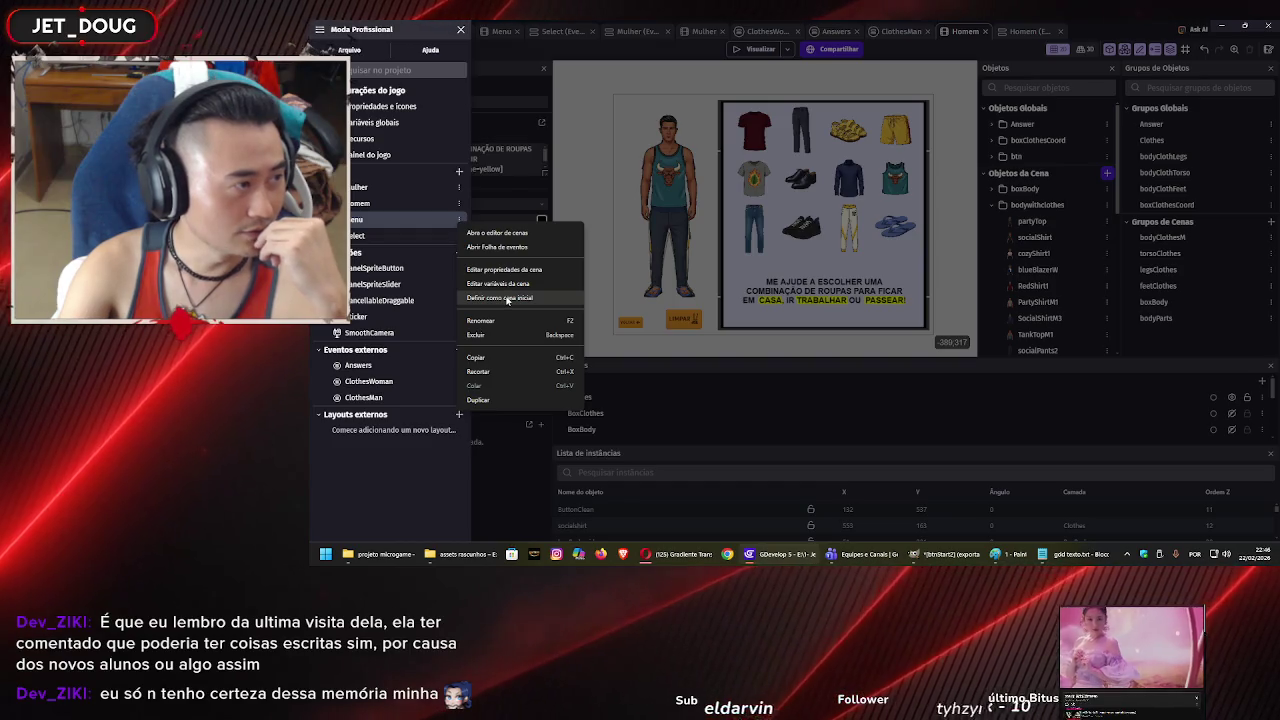
{"action": "left_click", "coordinate": [507, 298]}
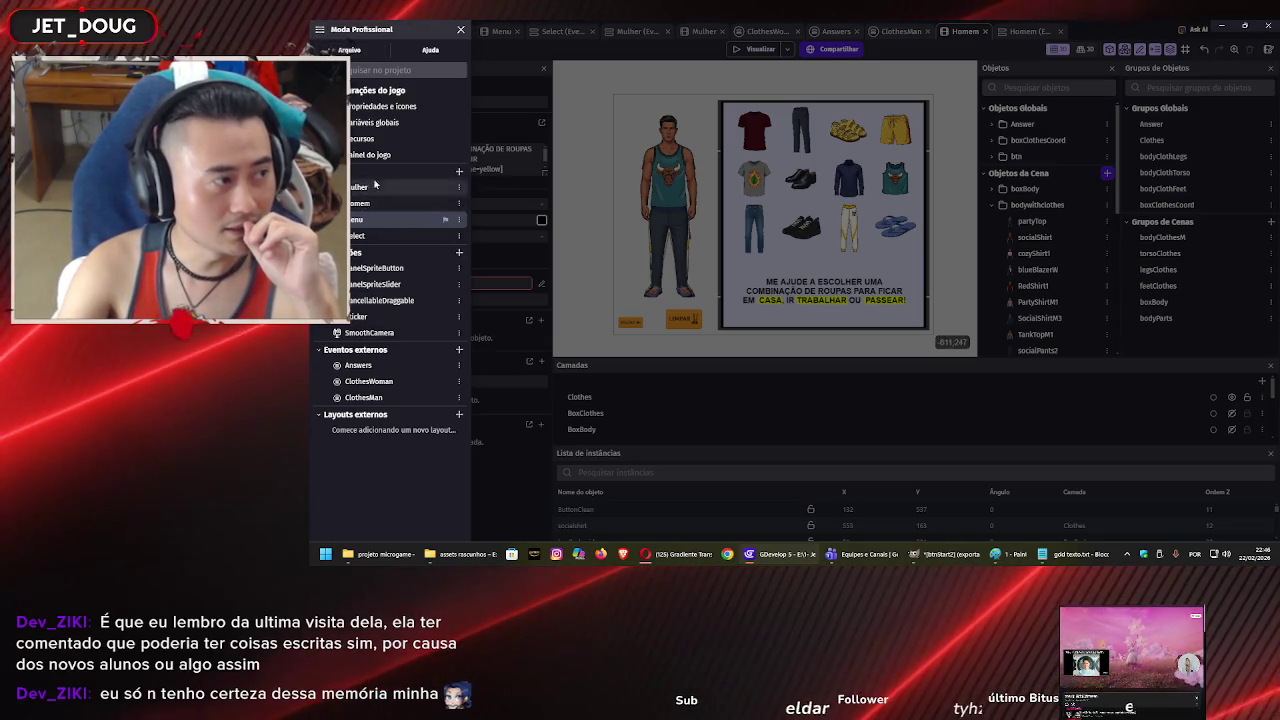
{"action": "left_click", "coordinate": [360, 52]}
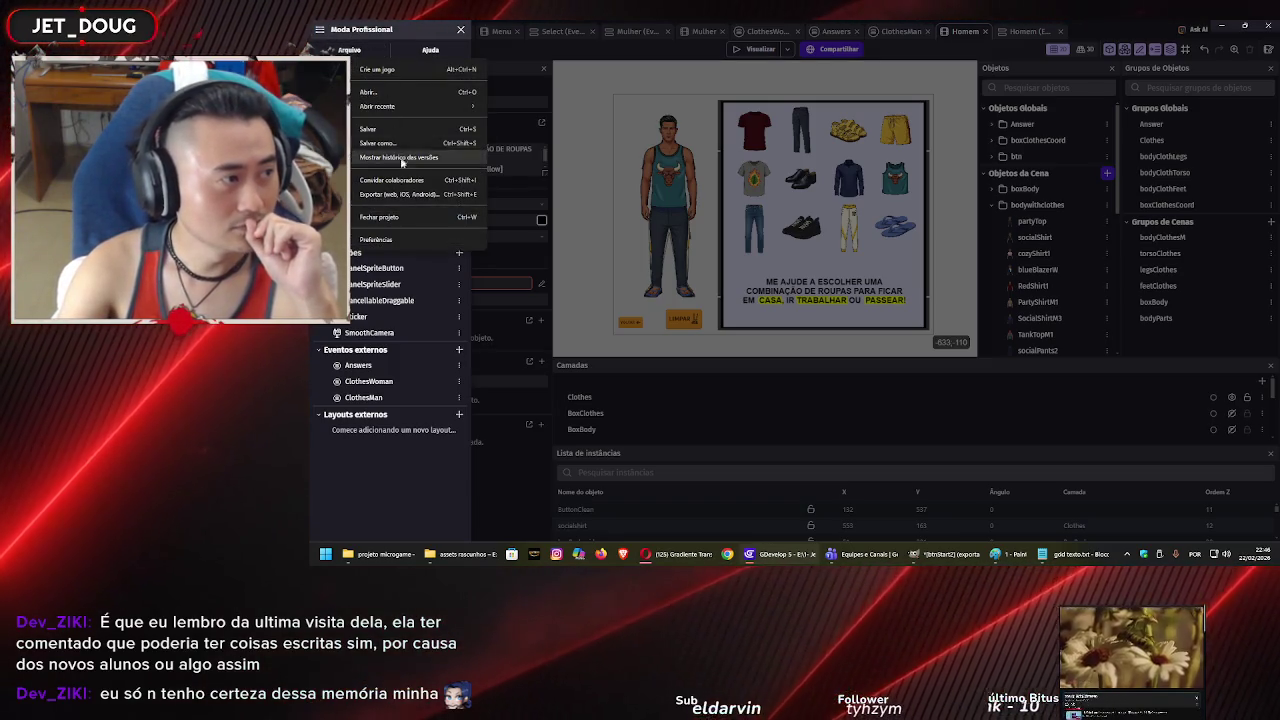
Start an export and choose Navegador, then HTML5 (sites externos).
{"action": "left_click", "coordinate": [424, 194]}
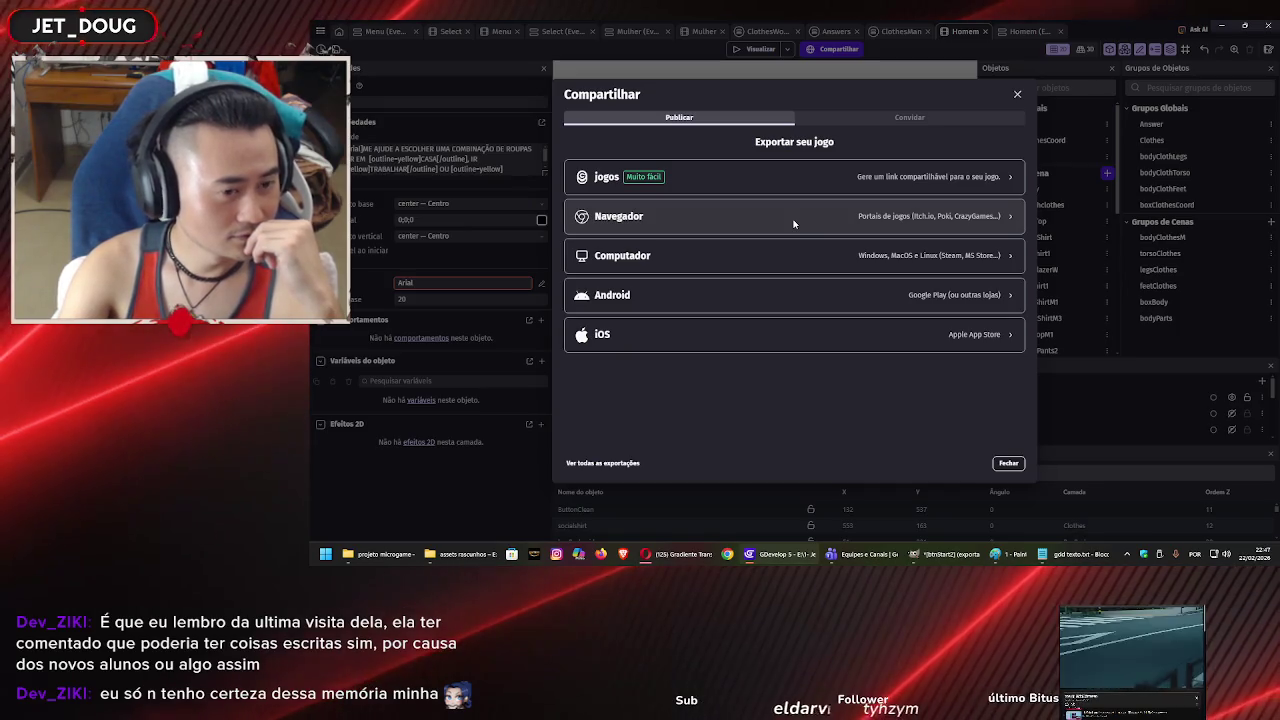
{"action": "left_click", "coordinate": [793, 223]}
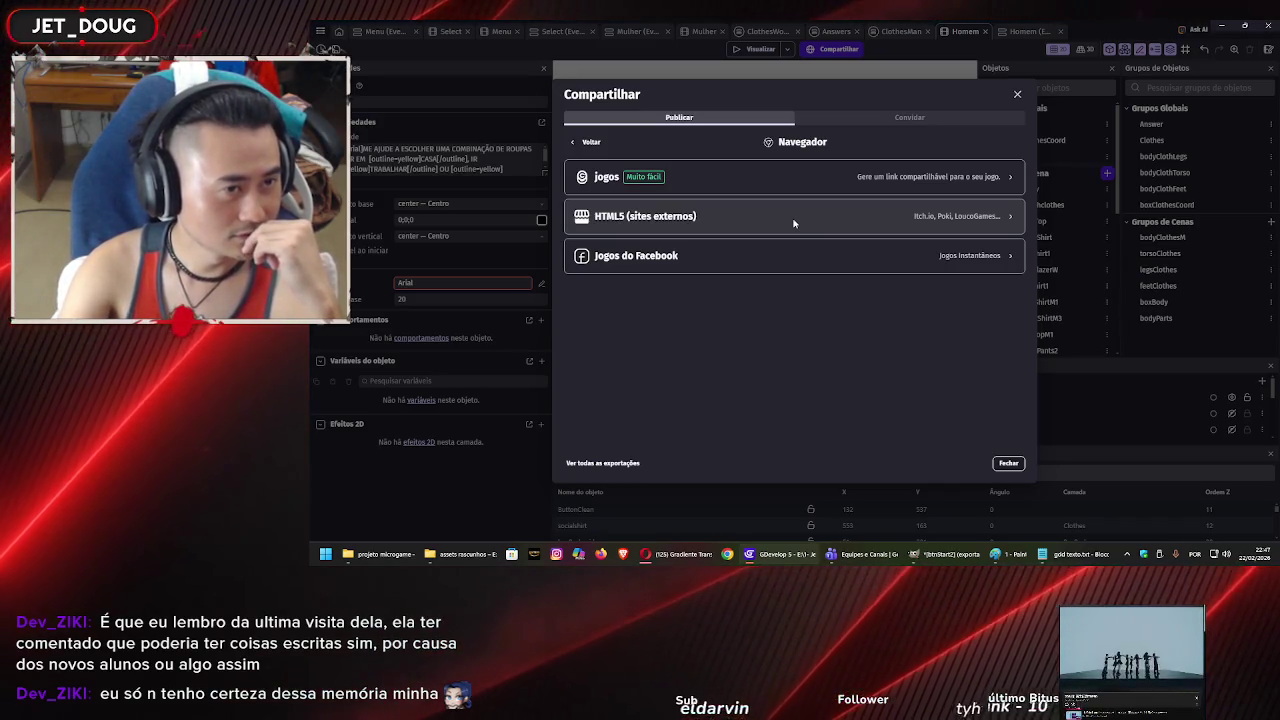
{"action": "left_click", "coordinate": [793, 223]}
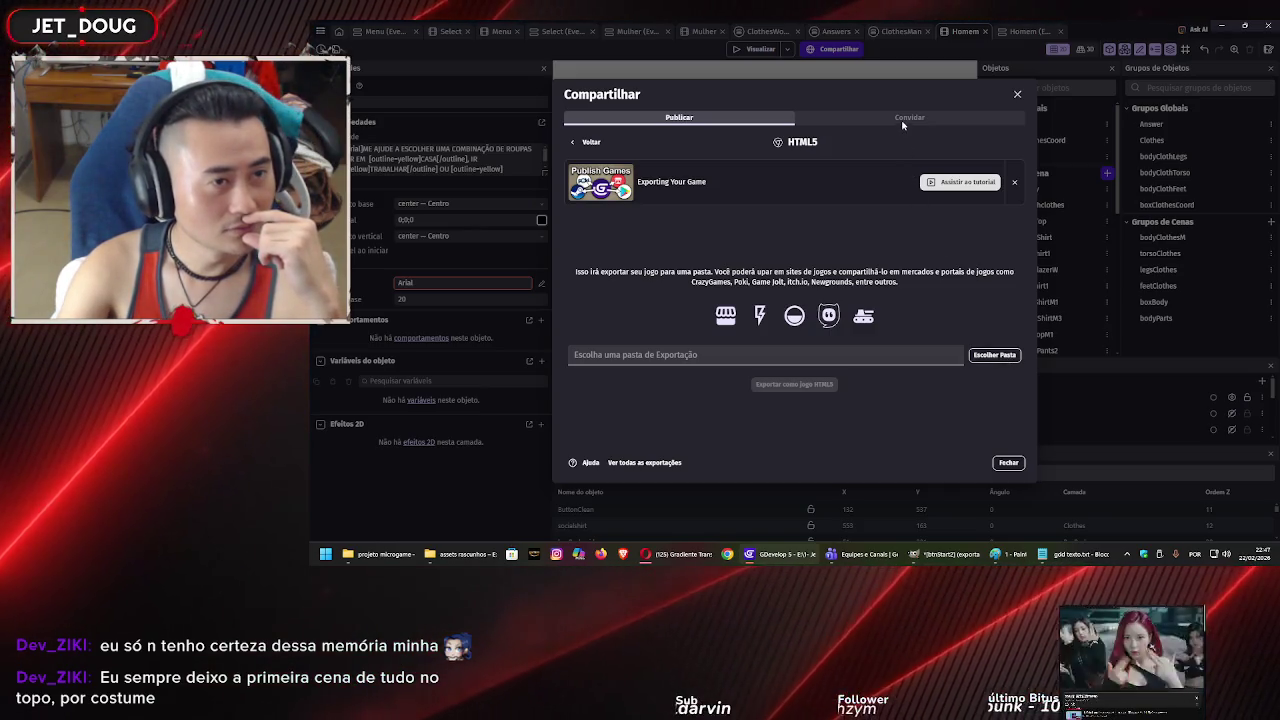
{"action": "left_click", "coordinate": [994, 354]}
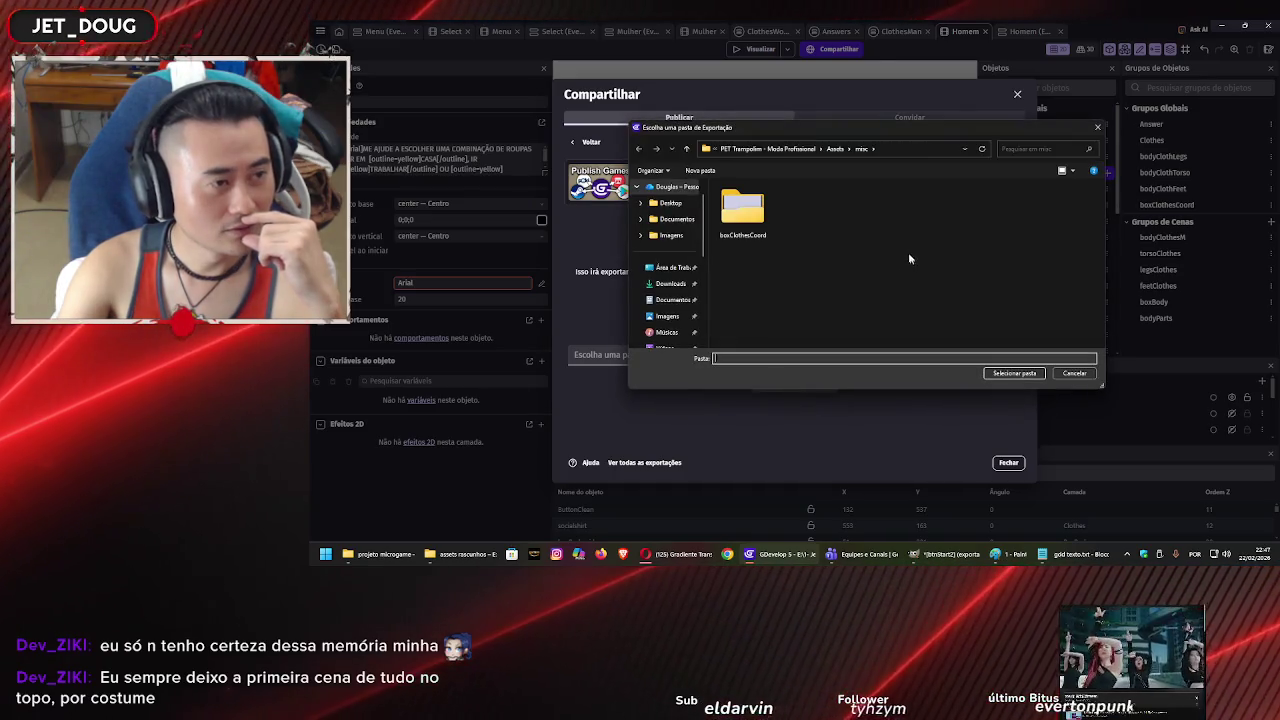
Create the 'exportando PET Trampolim versão2' folder in projeto microgame and select it as export destination.
{"action": "left_click", "coordinate": [763, 150]}
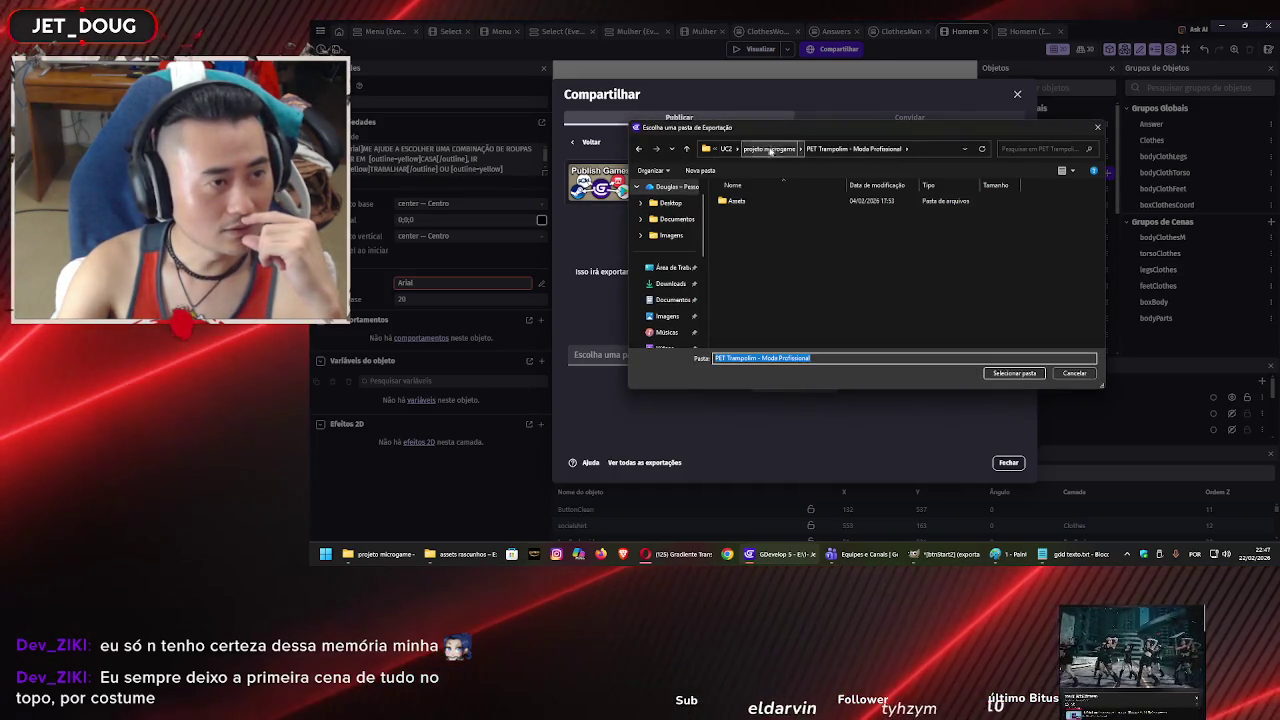
{"action": "left_click", "coordinate": [769, 149]}
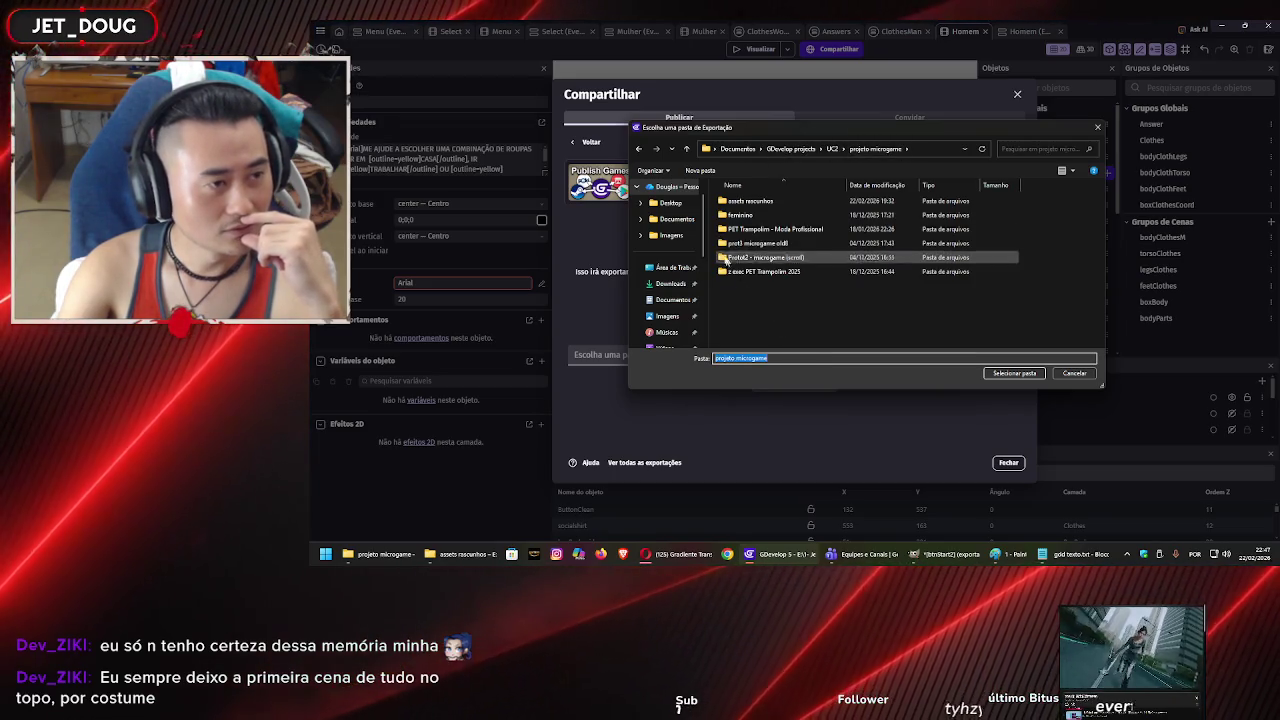
{"action": "left_click", "coordinate": [704, 171]}
{"action": "type", "text": "exportando"}
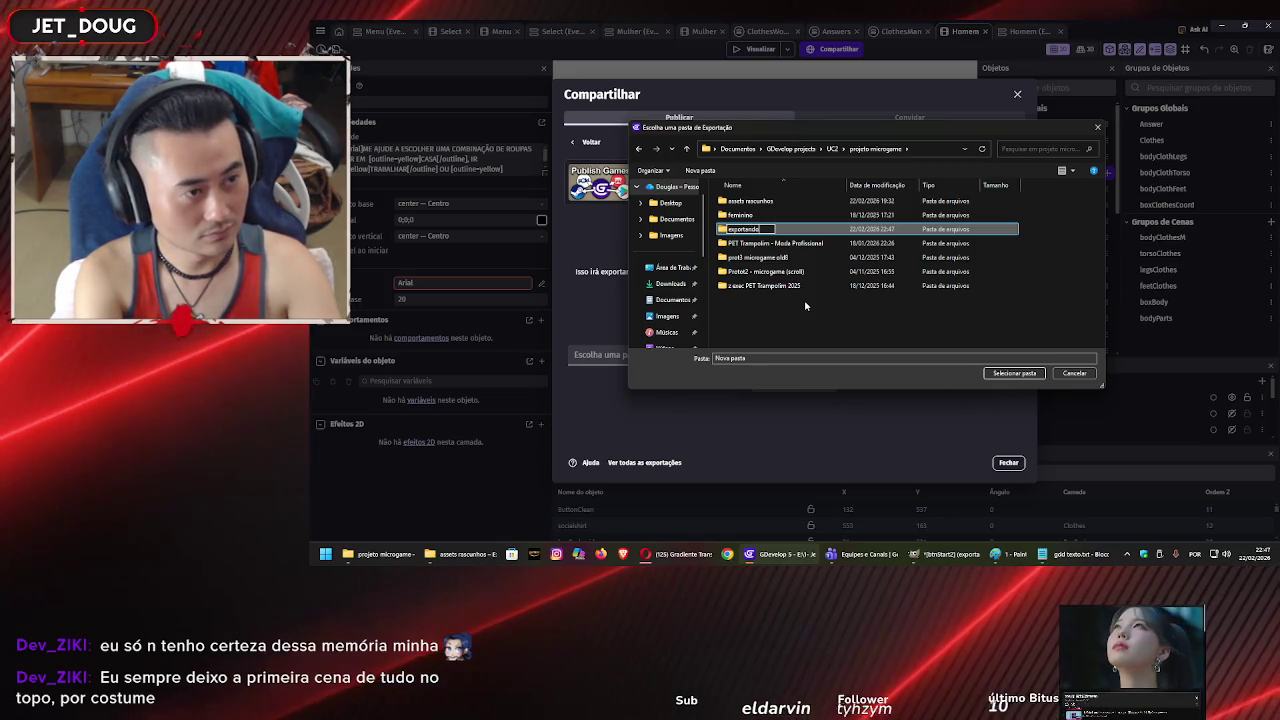
{"action": "type", "text": " PE"}
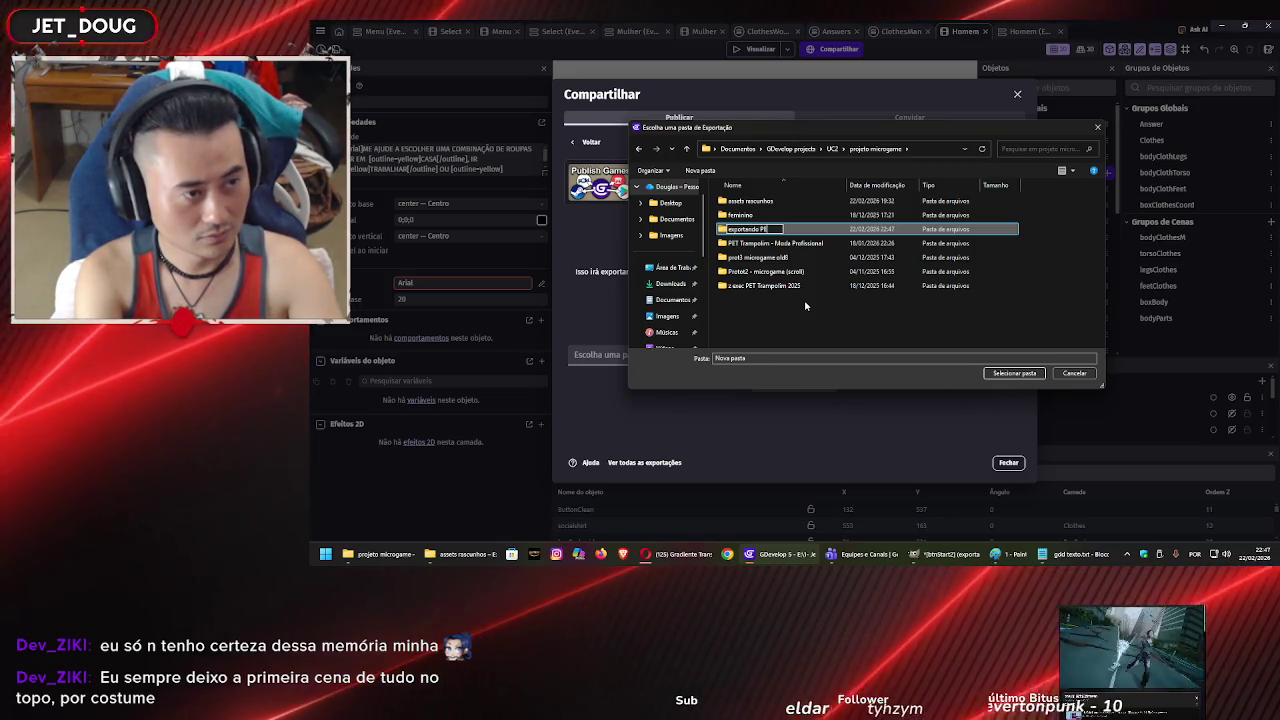
{"action": "type", "text": "T Trampolim"}
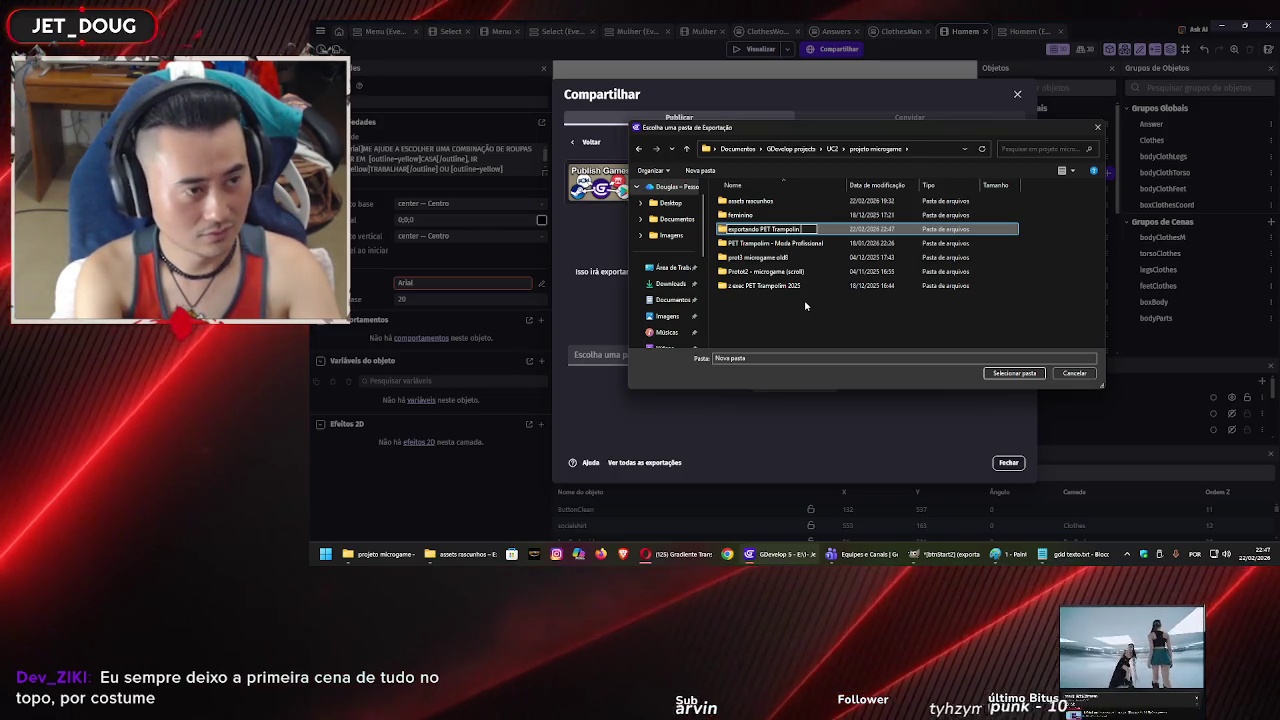
{"action": "type", "text": " versão 2"}
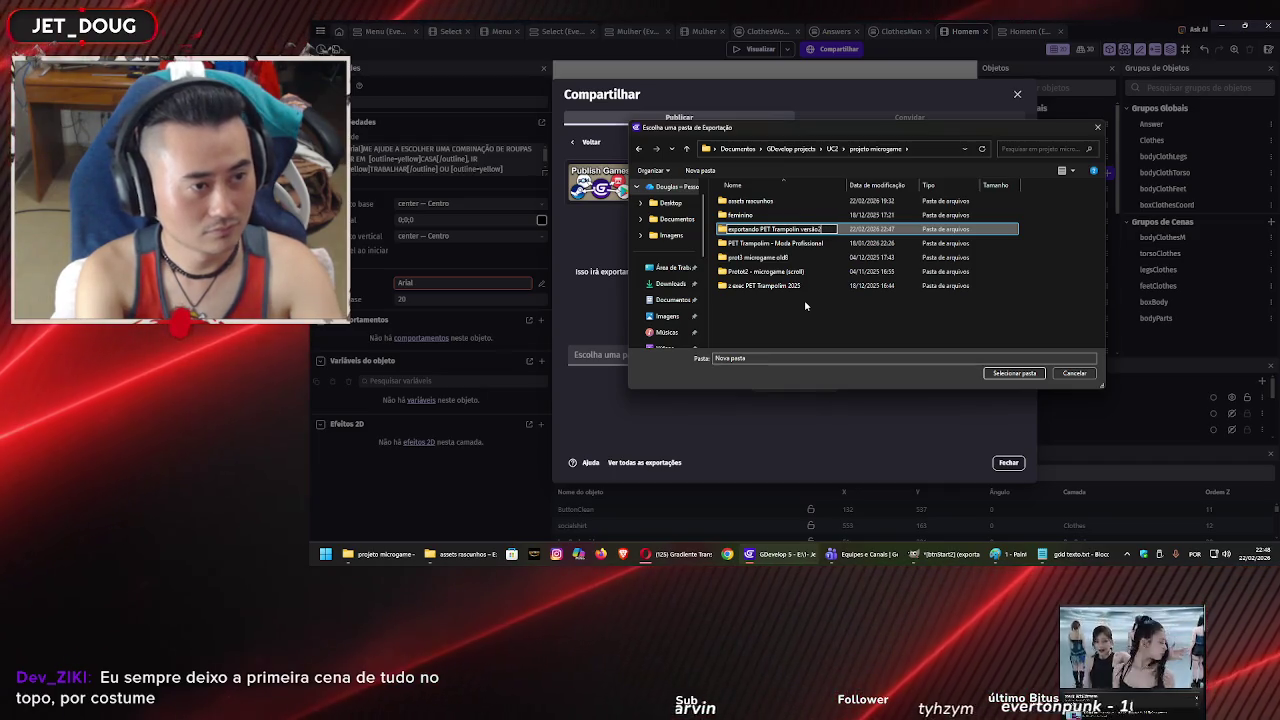
{"action": "key", "text": "Return"}
{"action": "key", "text": "Return"}
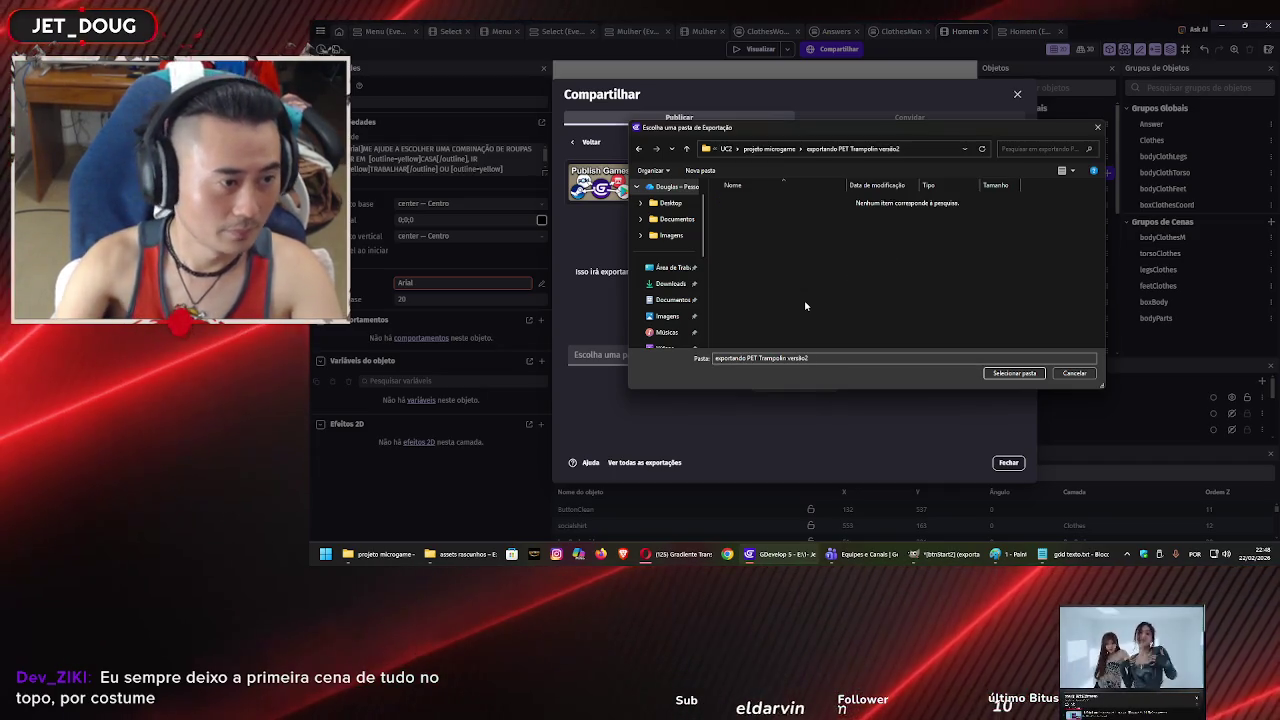
{"action": "left_click", "coordinate": [995, 372]}
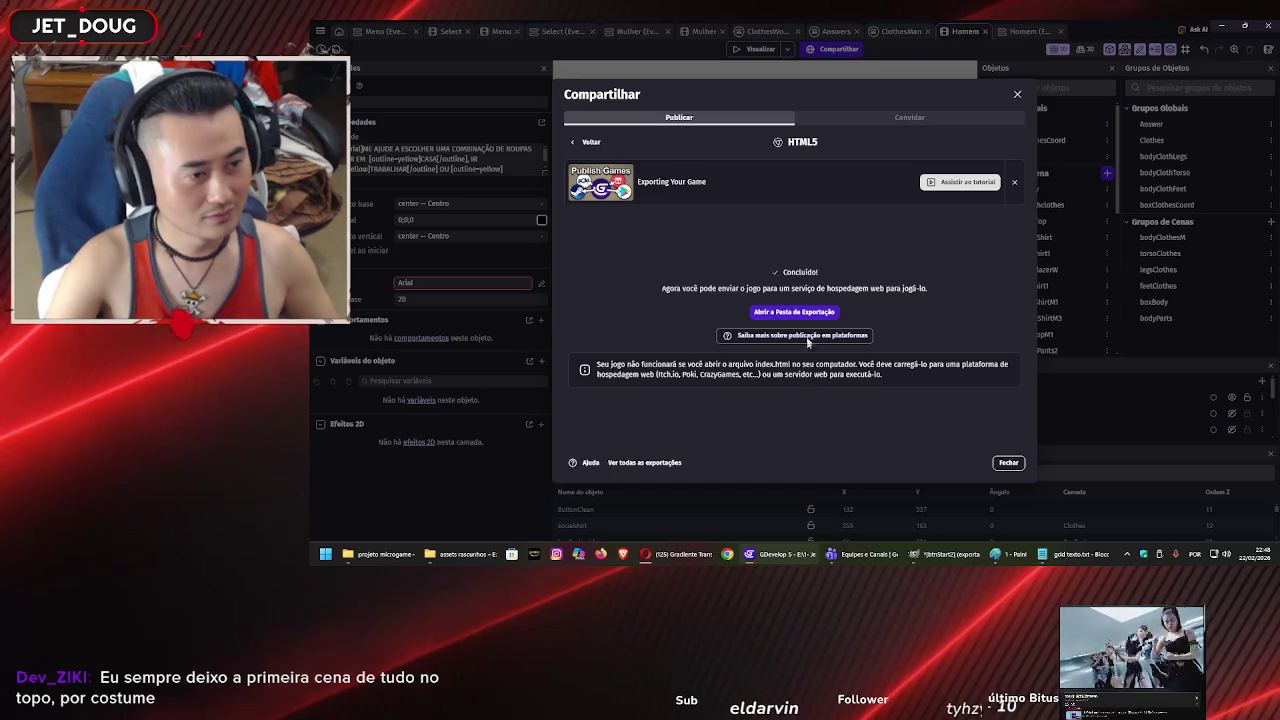
Open the export folder, scroll through the exported game files, then close File Explorer.
{"action": "left_click", "coordinate": [795, 312]}
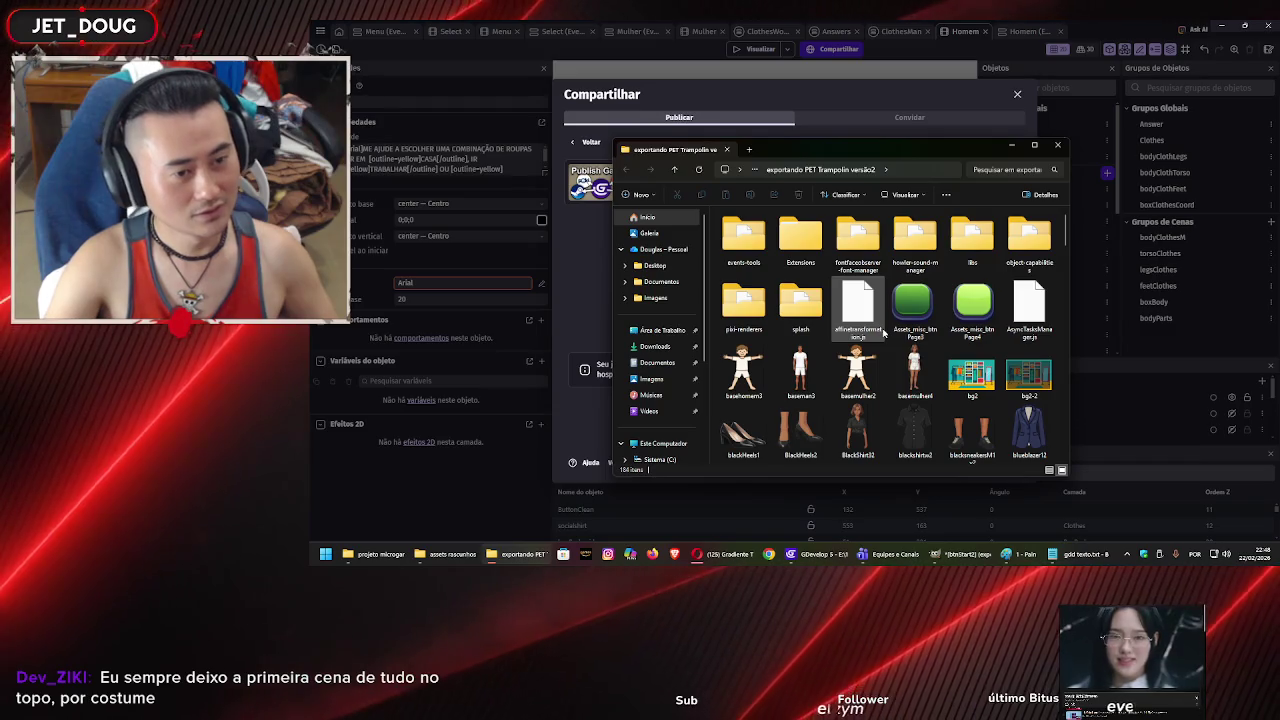
{"action": "scroll", "coordinate": [881, 318], "scroll_direction": "down", "scroll_amount": 2}
{"action": "scroll", "coordinate": [881, 318], "scroll_direction": "down", "scroll_amount": 10}
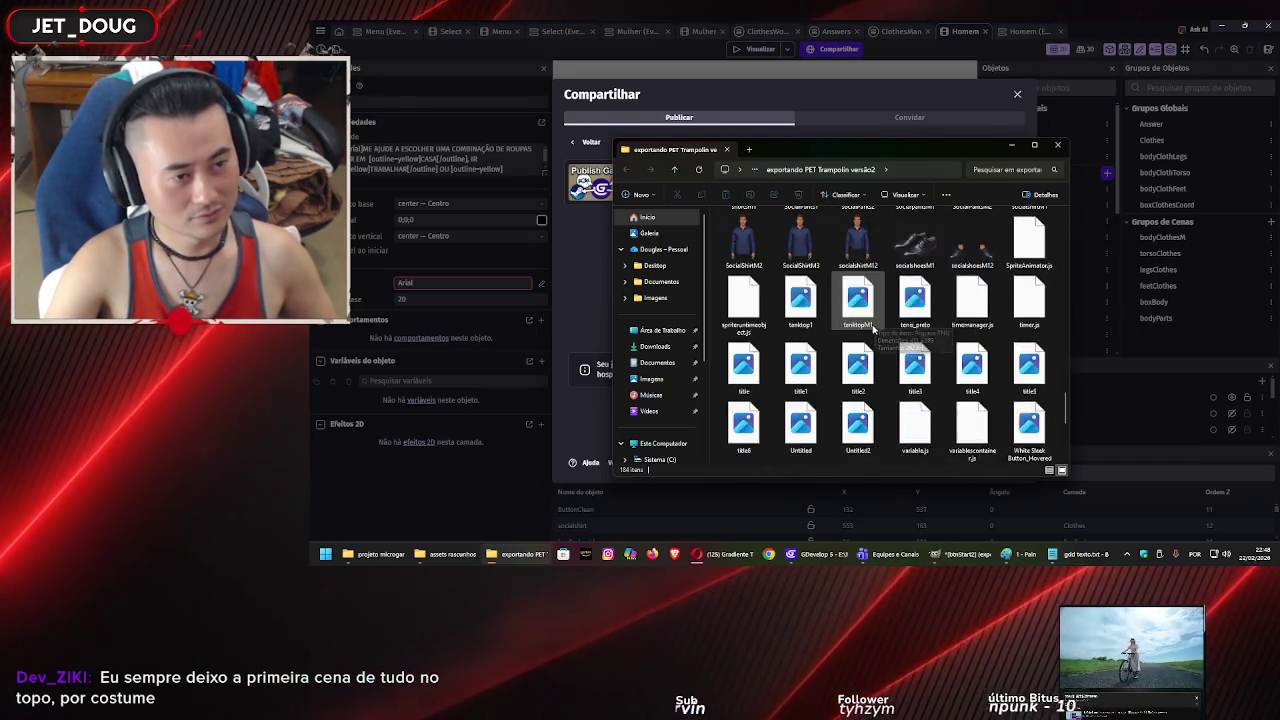
{"action": "scroll", "coordinate": [870, 340], "scroll_direction": "up", "scroll_amount": 10}
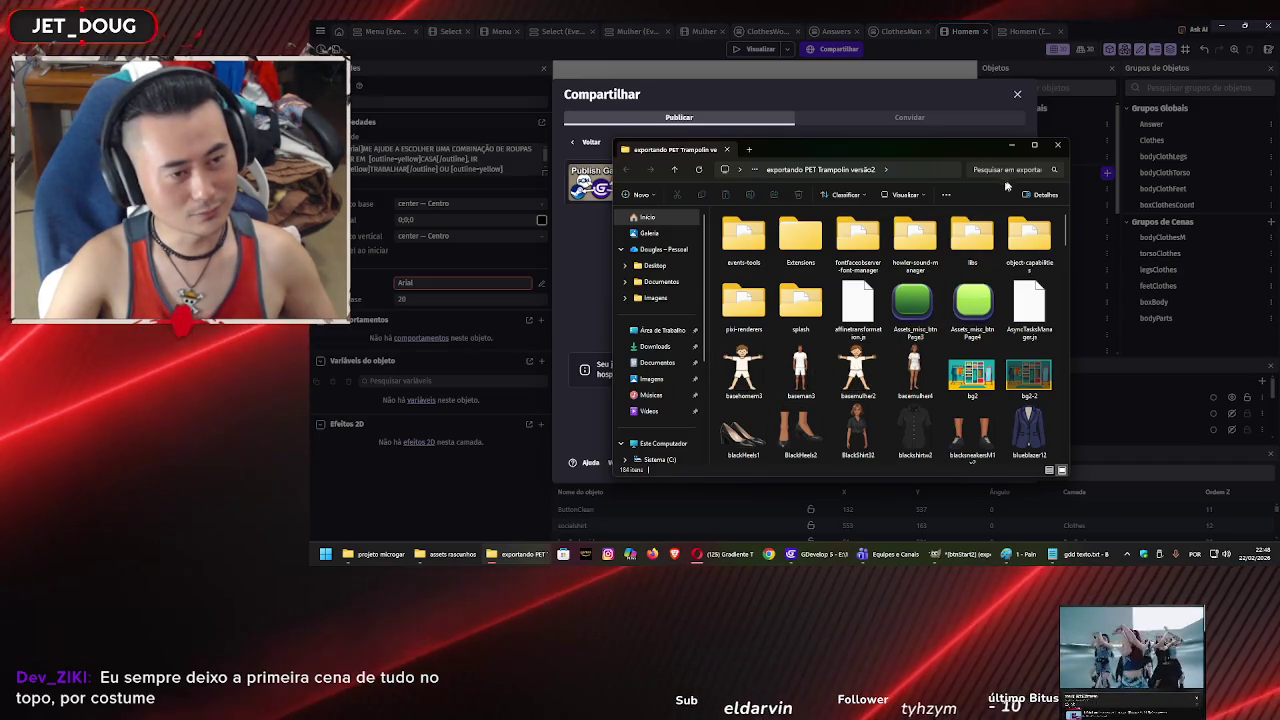
{"action": "left_click", "coordinate": [1058, 146]}
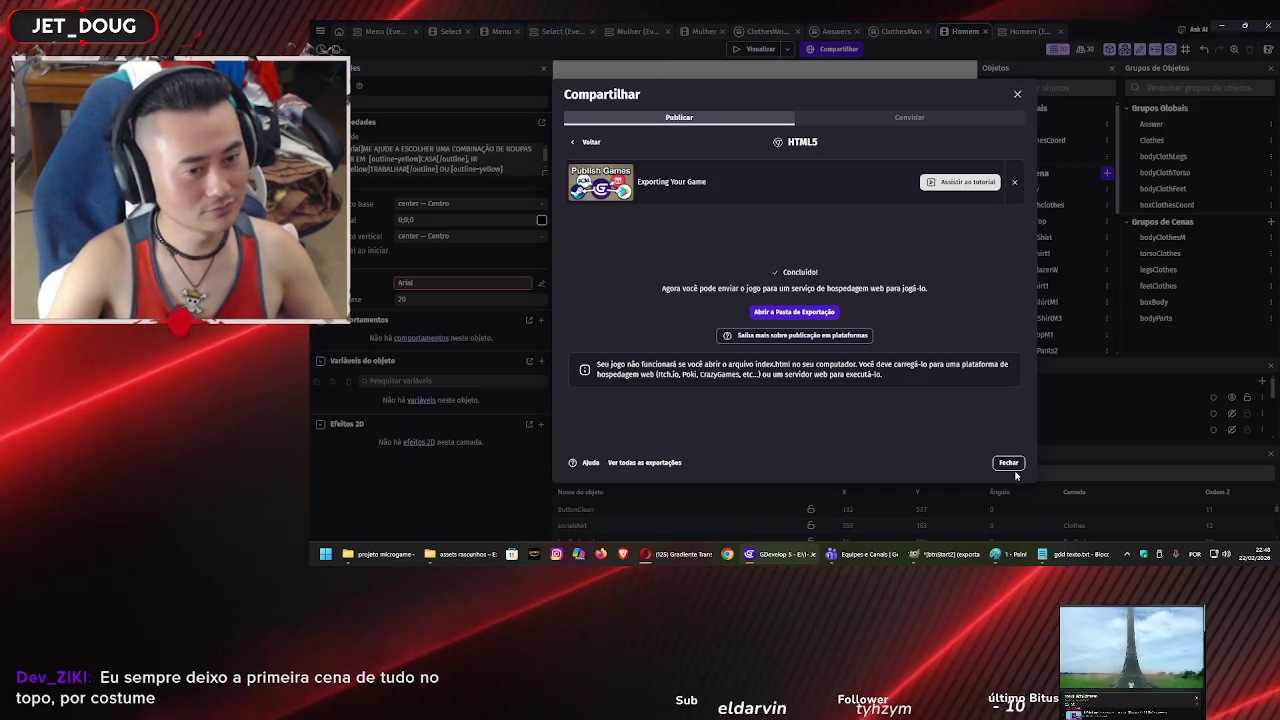
Reopen the HTML5 export page to verify the destination folder, close it, and switch to the browser.
{"action": "key", "text": "Escape"}
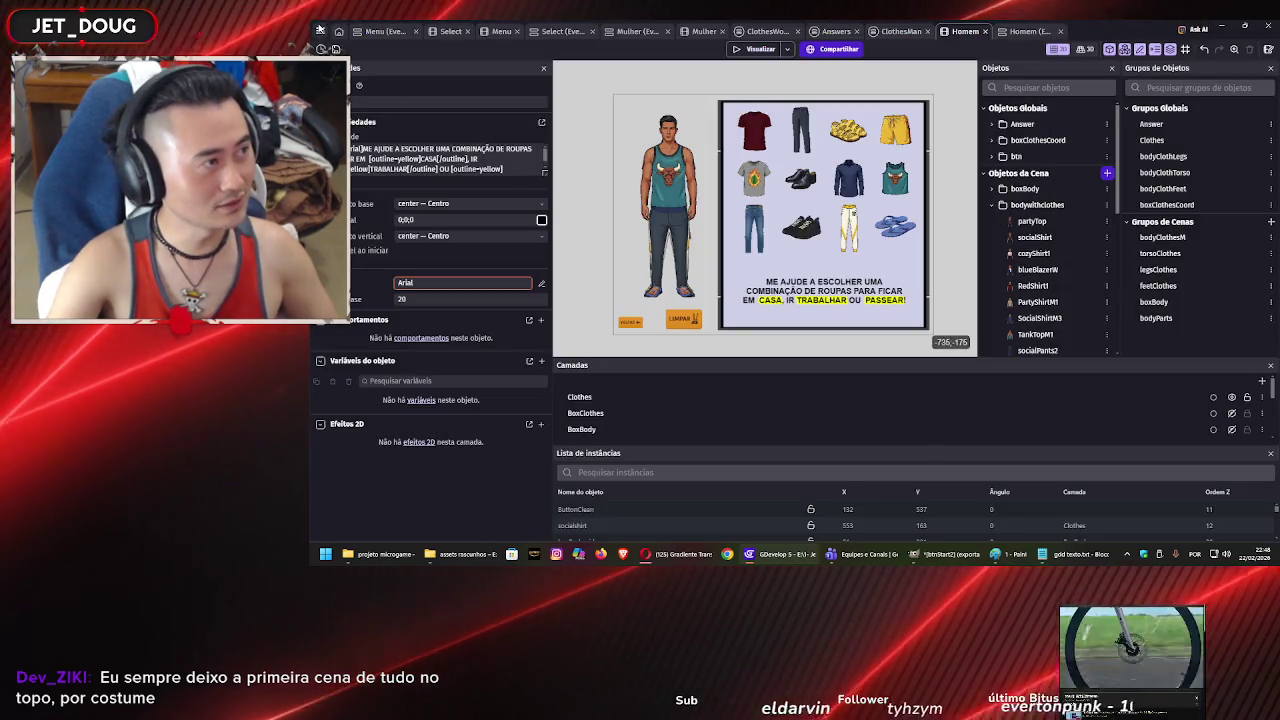
{"action": "left_click", "coordinate": [320, 31]}
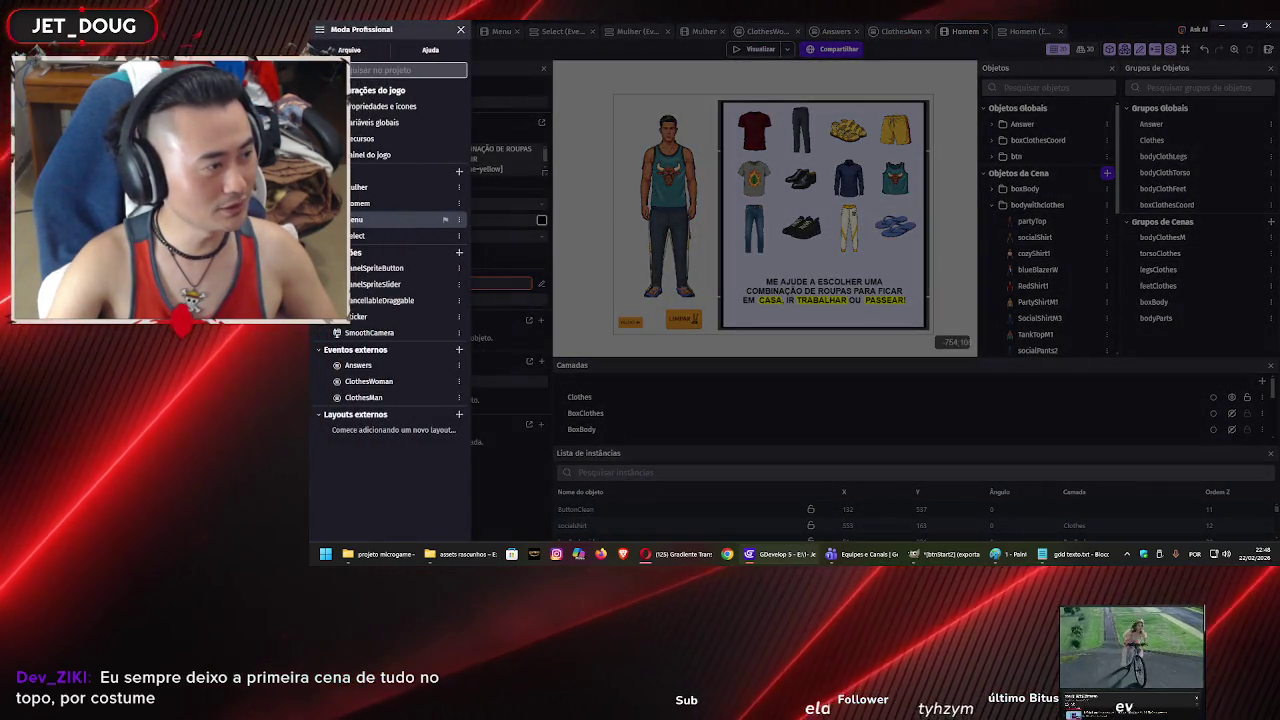
{"action": "left_click", "coordinate": [332, 51]}
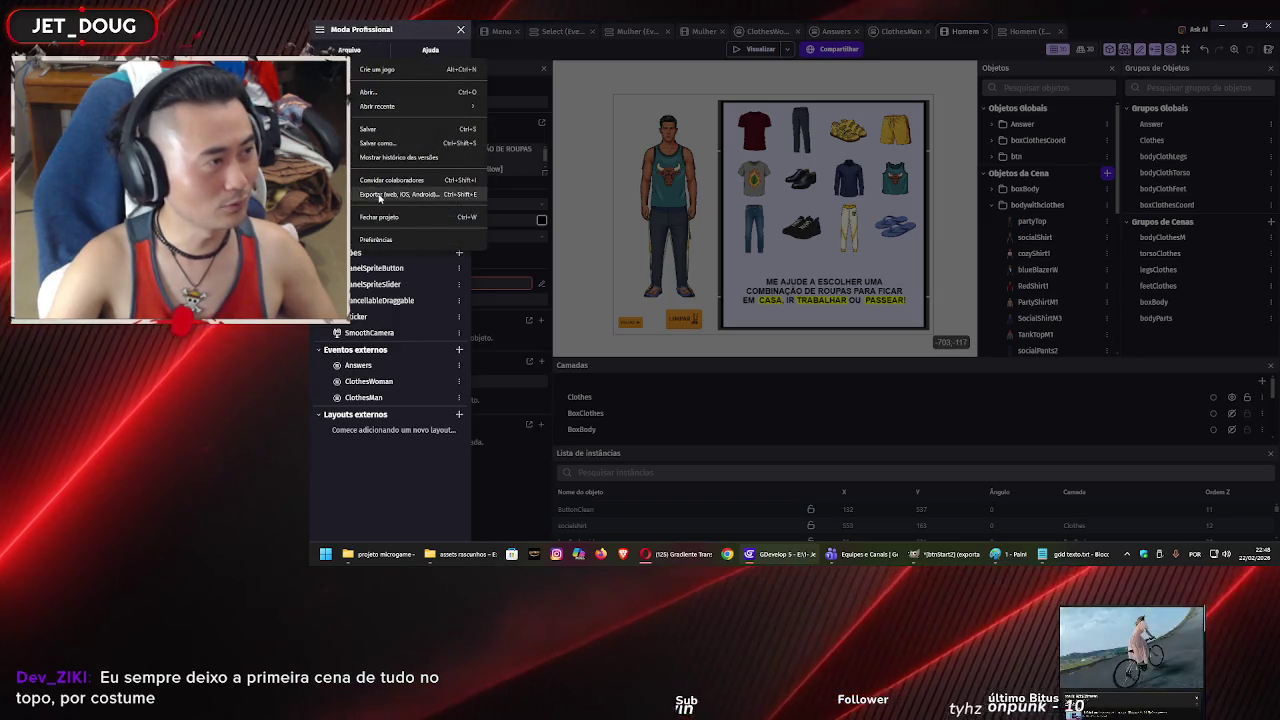
{"action": "left_click", "coordinate": [676, 225]}
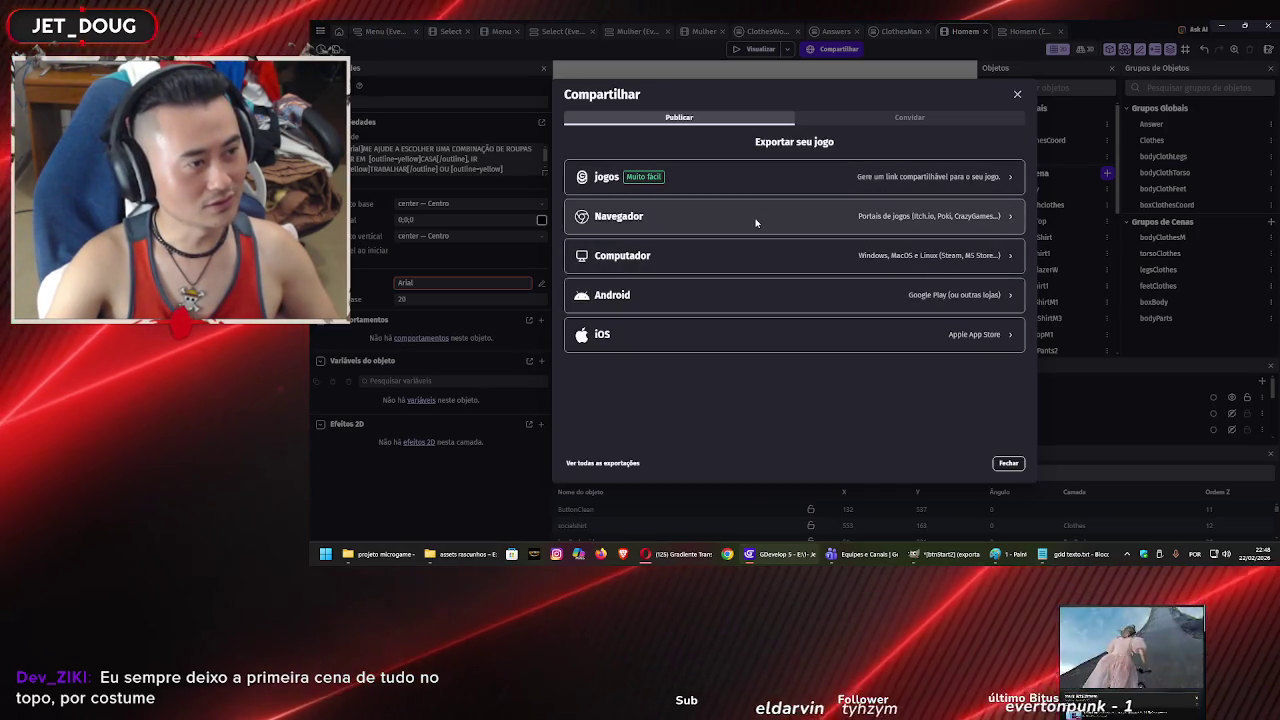
{"action": "left_click", "coordinate": [755, 218]}
{"action": "left_click", "coordinate": [755, 220]}
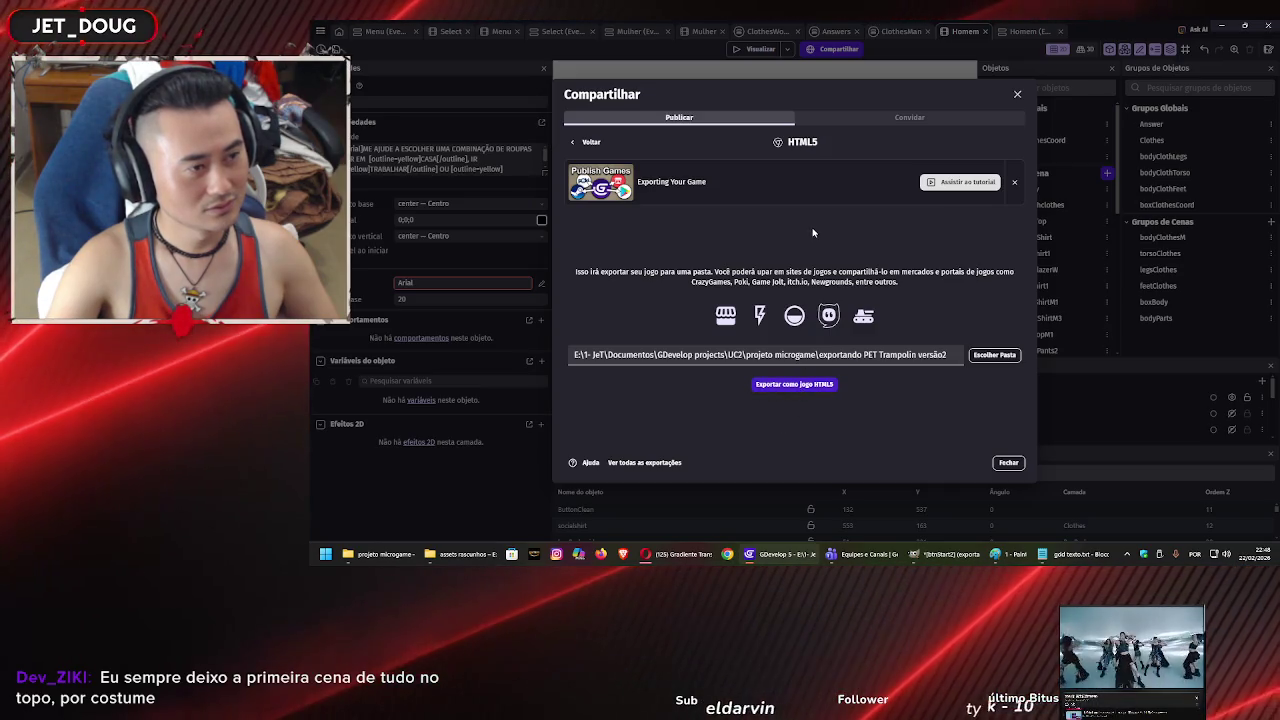
{"action": "left_click", "coordinate": [1008, 462]}
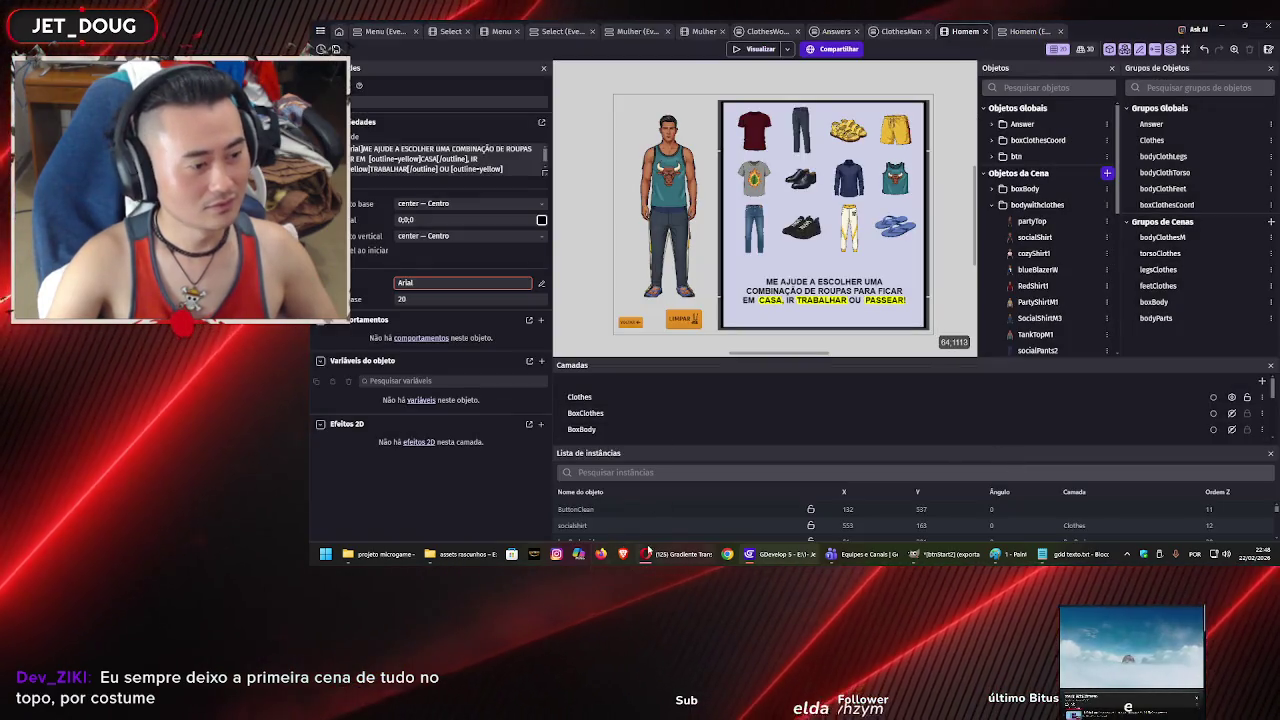
{"action": "key", "text": "alt+Tab"}
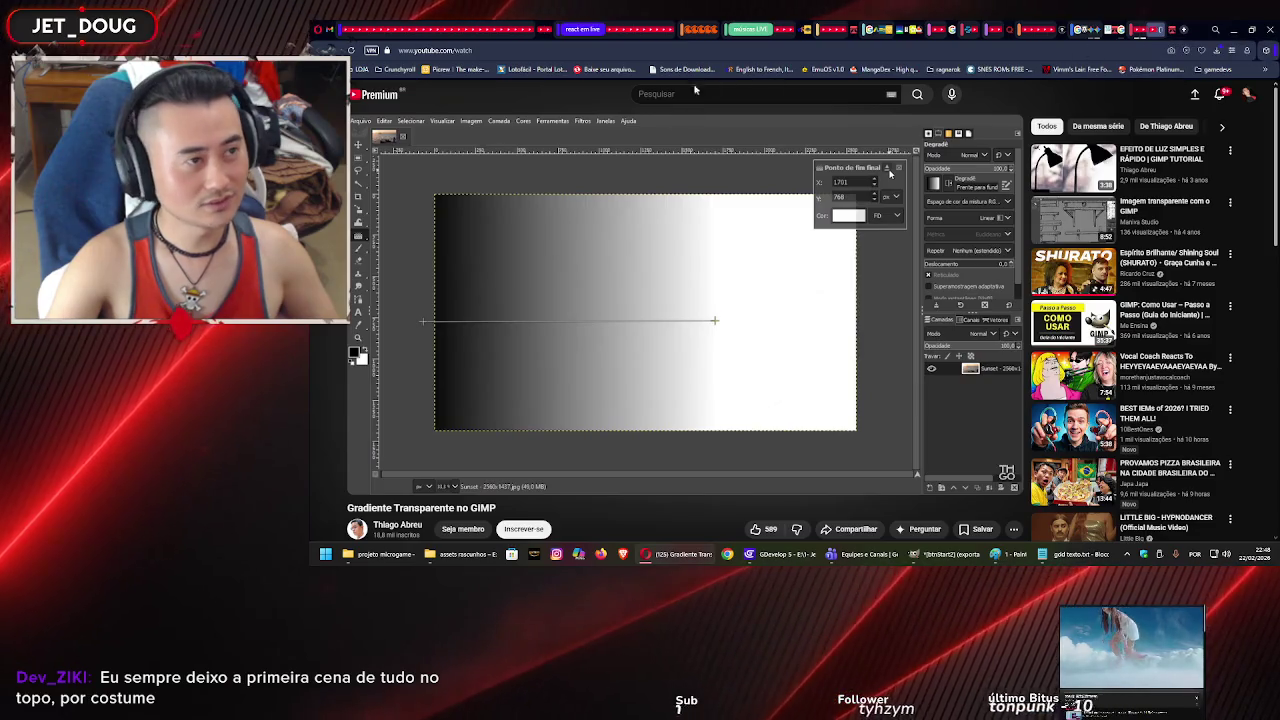
Search YouTube for 'gdevelop5 exportar jogo upar no itchio' and open the GDevelop Itch.io export tutorial.
{"action": "left_click", "coordinate": [705, 94]}
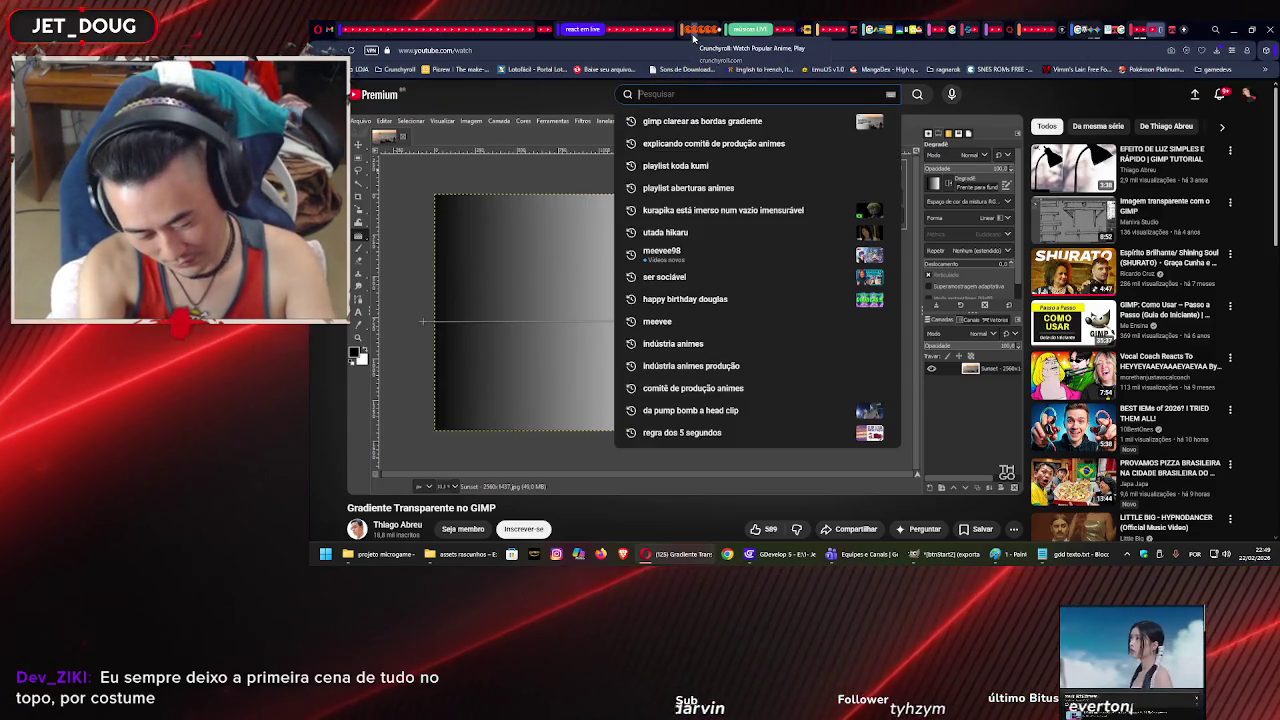
{"action": "type", "text": "gdevelp"}
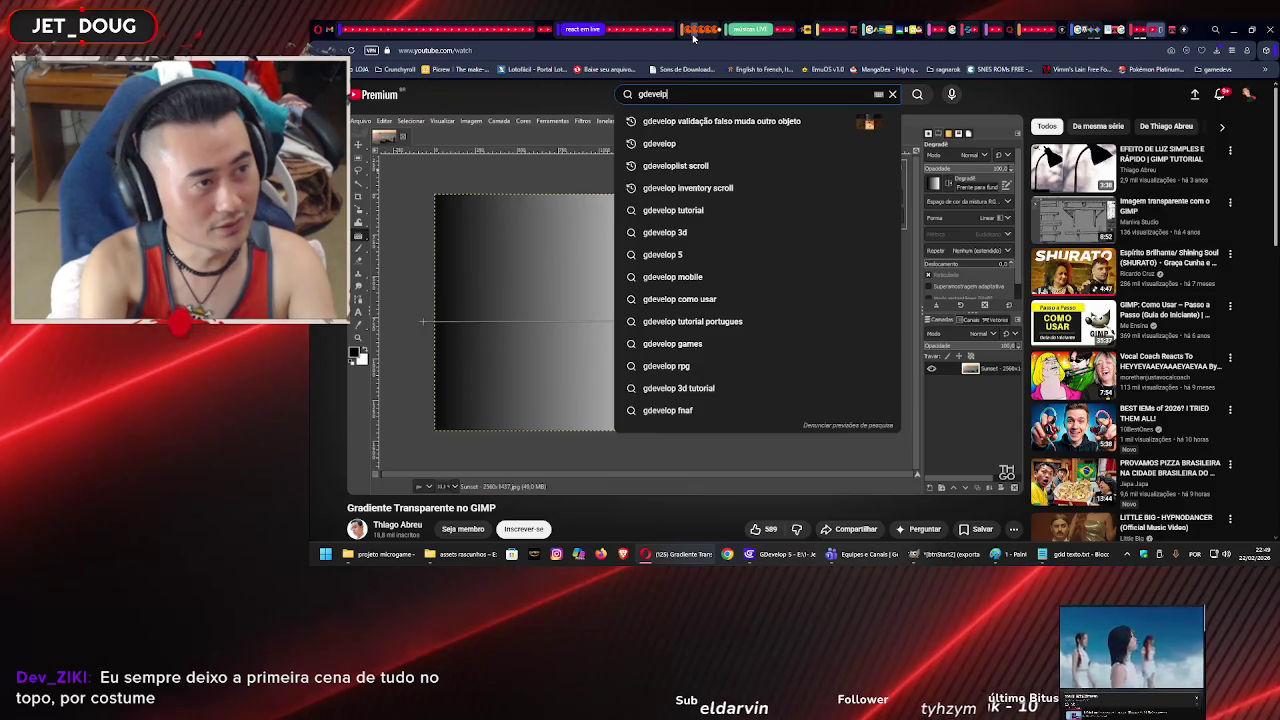
{"action": "key", "text": "BackSpace"}
{"action": "type", "text": "5 "}
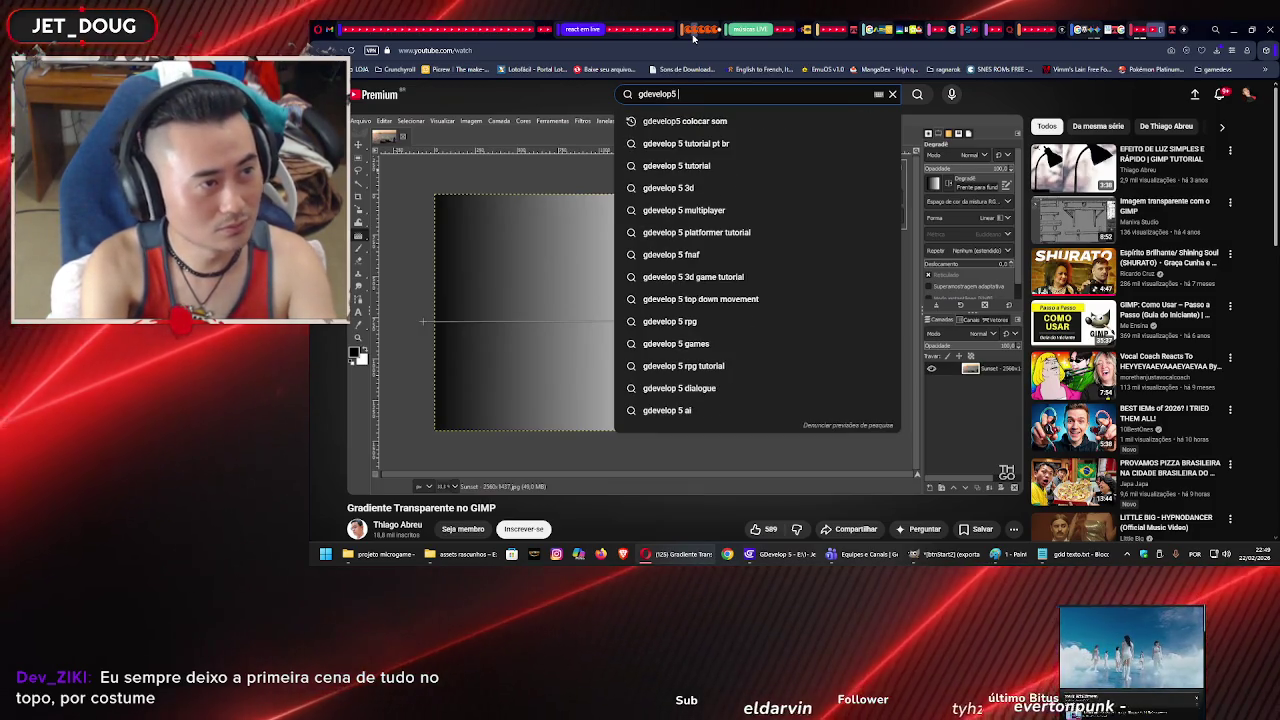
{"action": "type", "text": "exportar "}
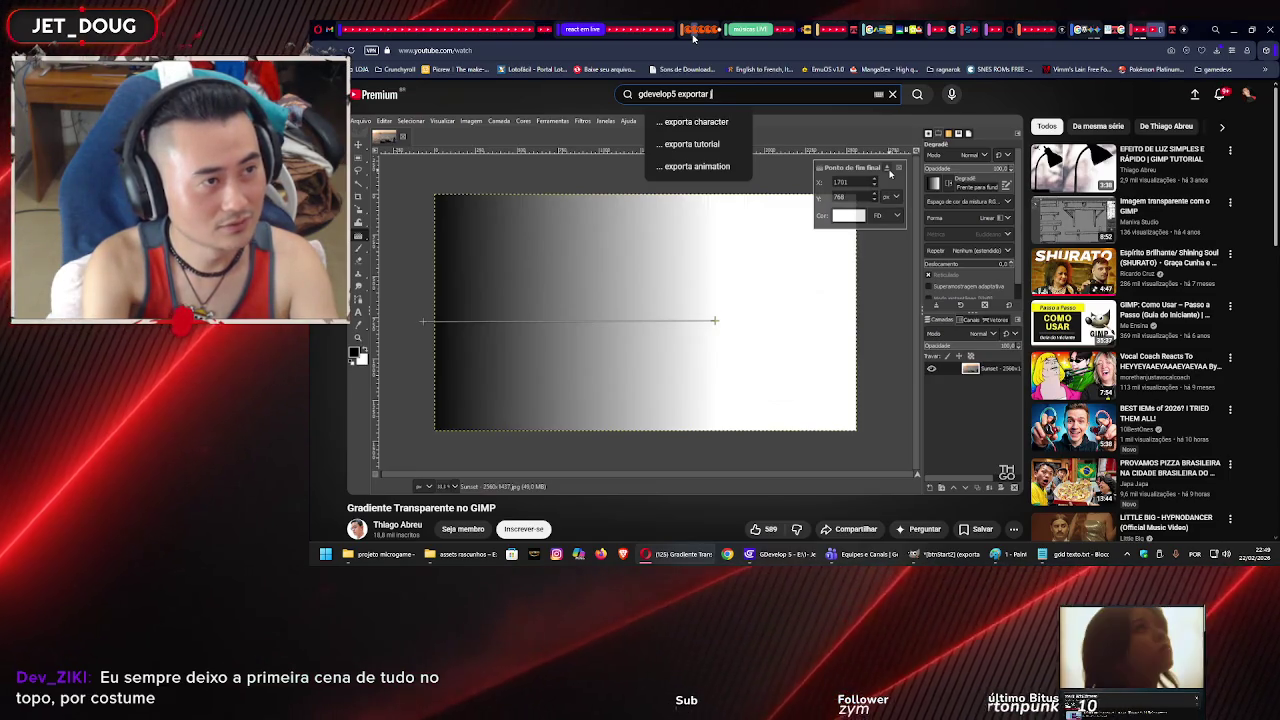
{"action": "type", "text": "jogo "}
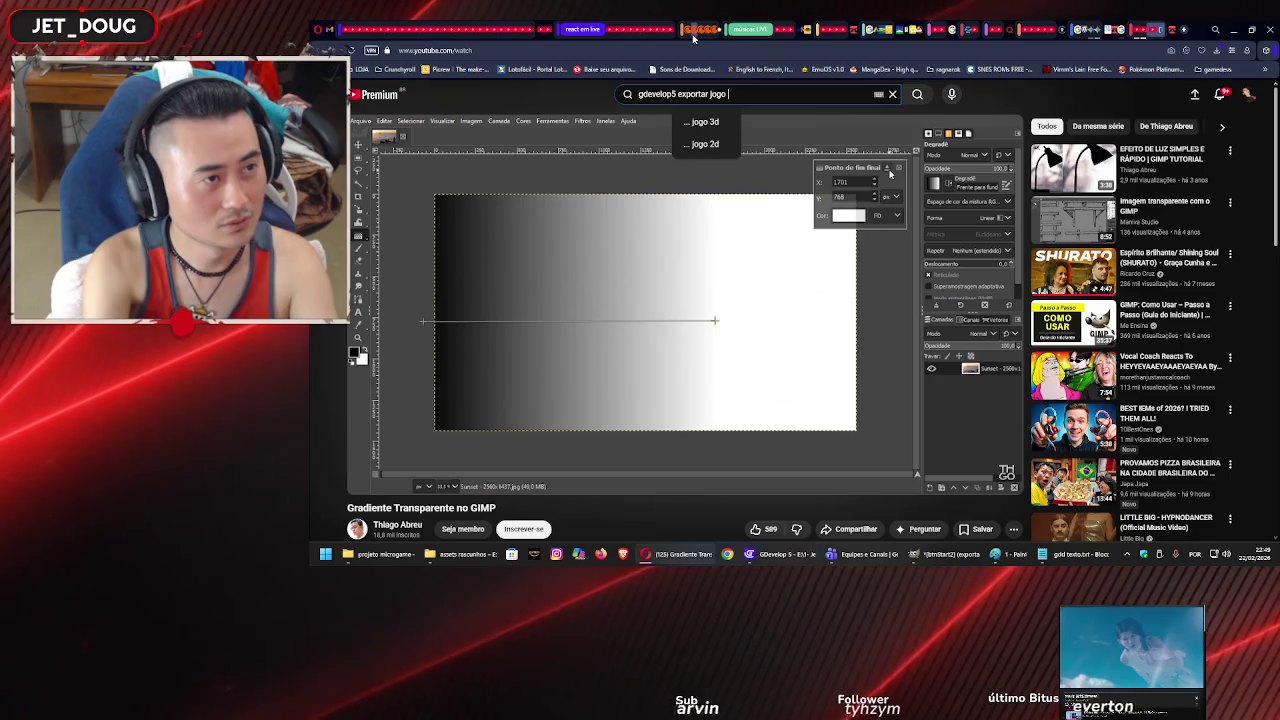
{"action": "type", "text": "upar no"}
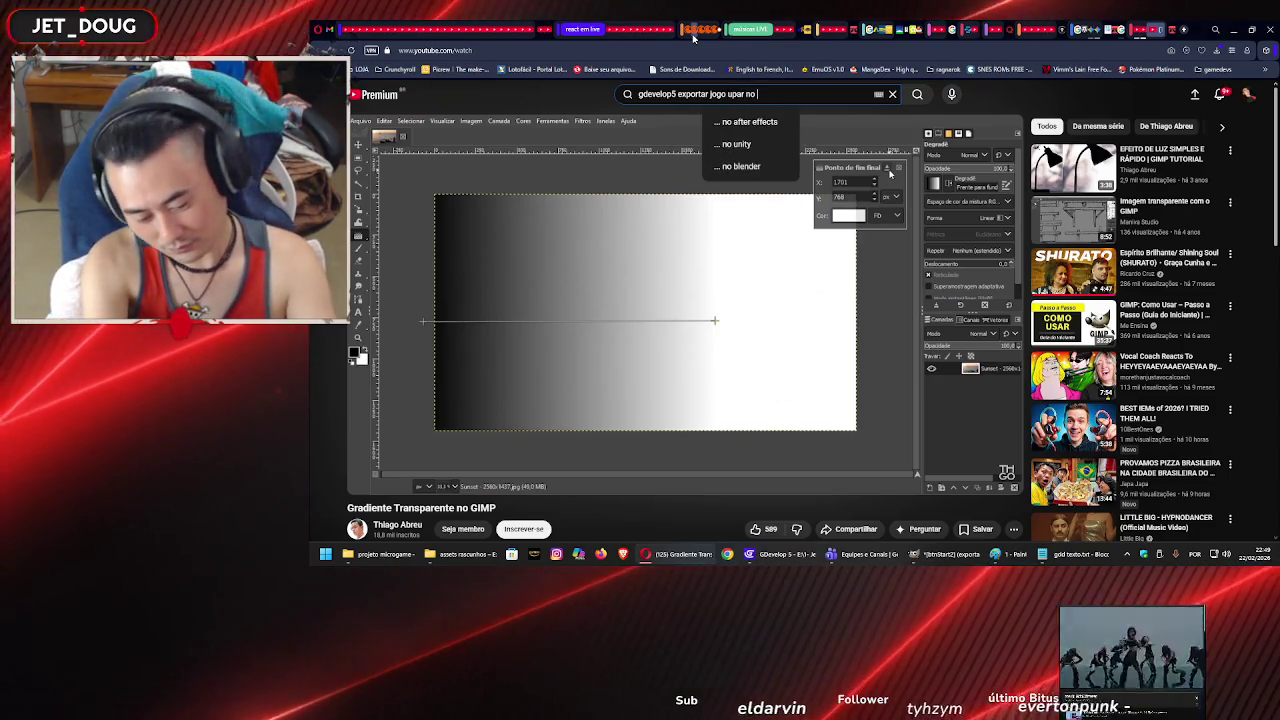
{"action": "type", "text": " itchio"}
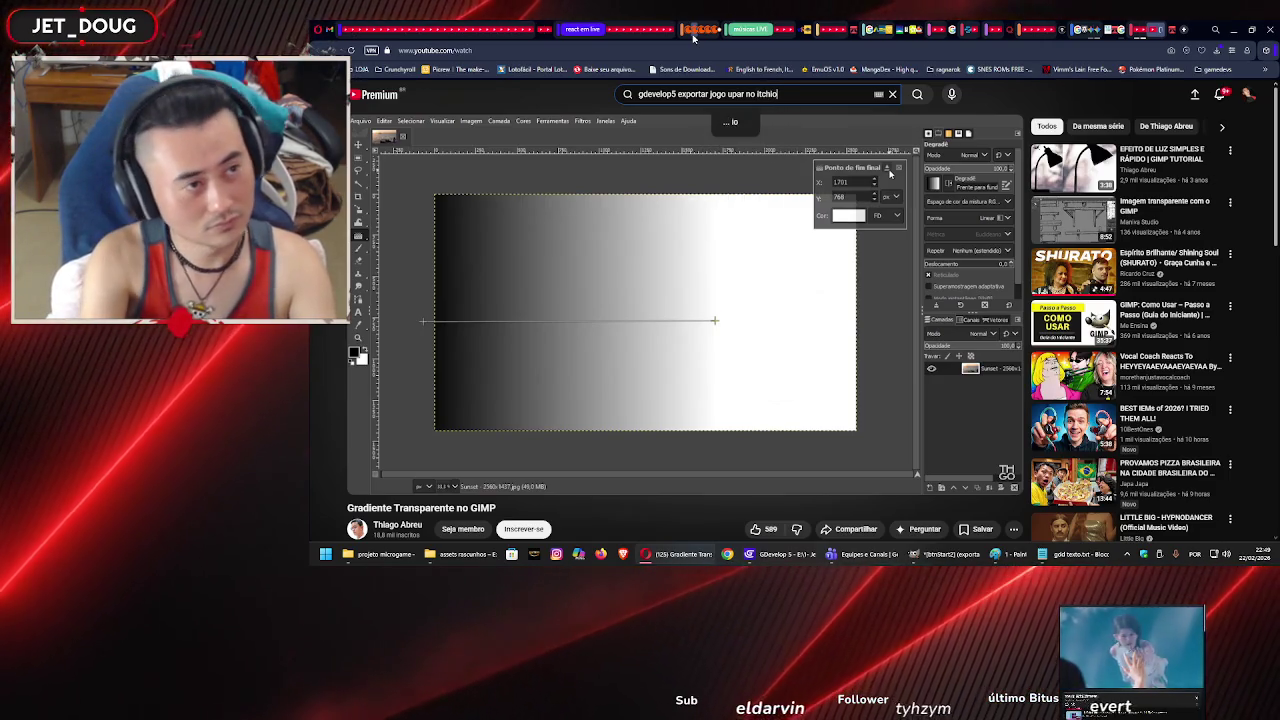
{"action": "key", "text": "ctrl+a"}
{"action": "key", "text": "Return"}
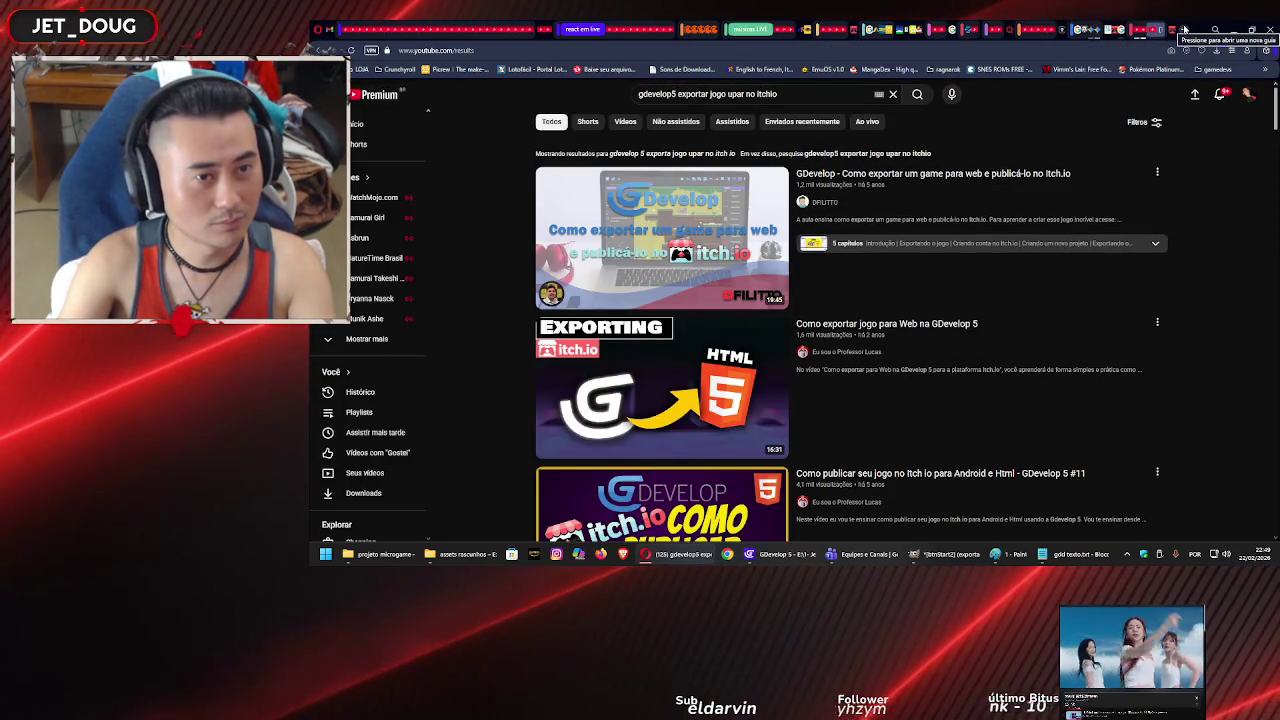
{"action": "left_click", "coordinate": [669, 229]}
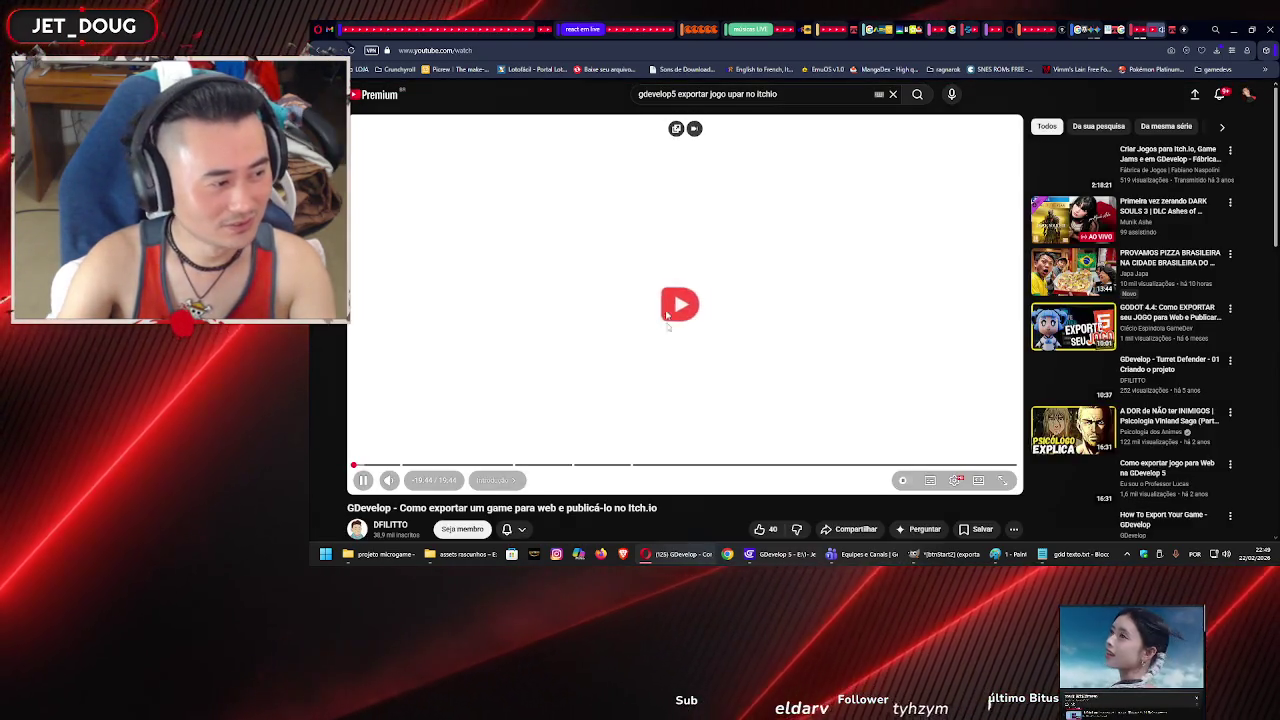
Like the tutorial video, skip ahead, and set its playback speed to 2x.
{"action": "left_click", "coordinate": [760, 529]}
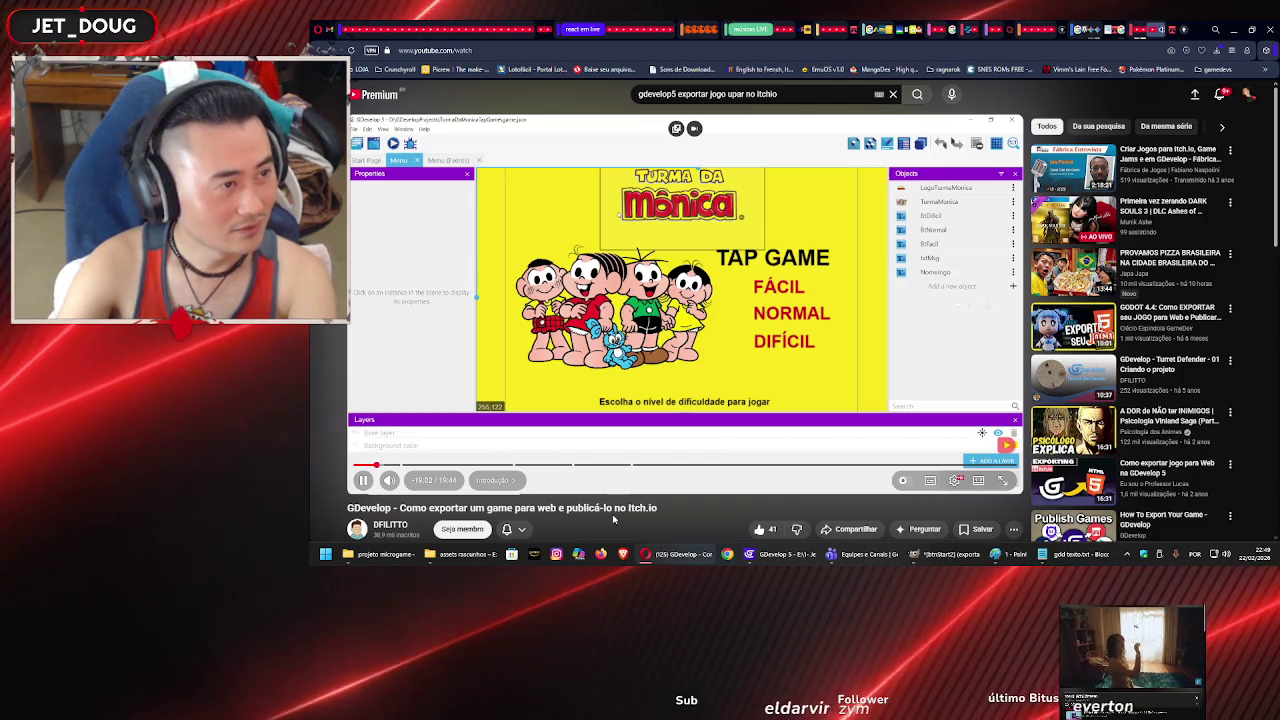
{"action": "key", "text": "l"}
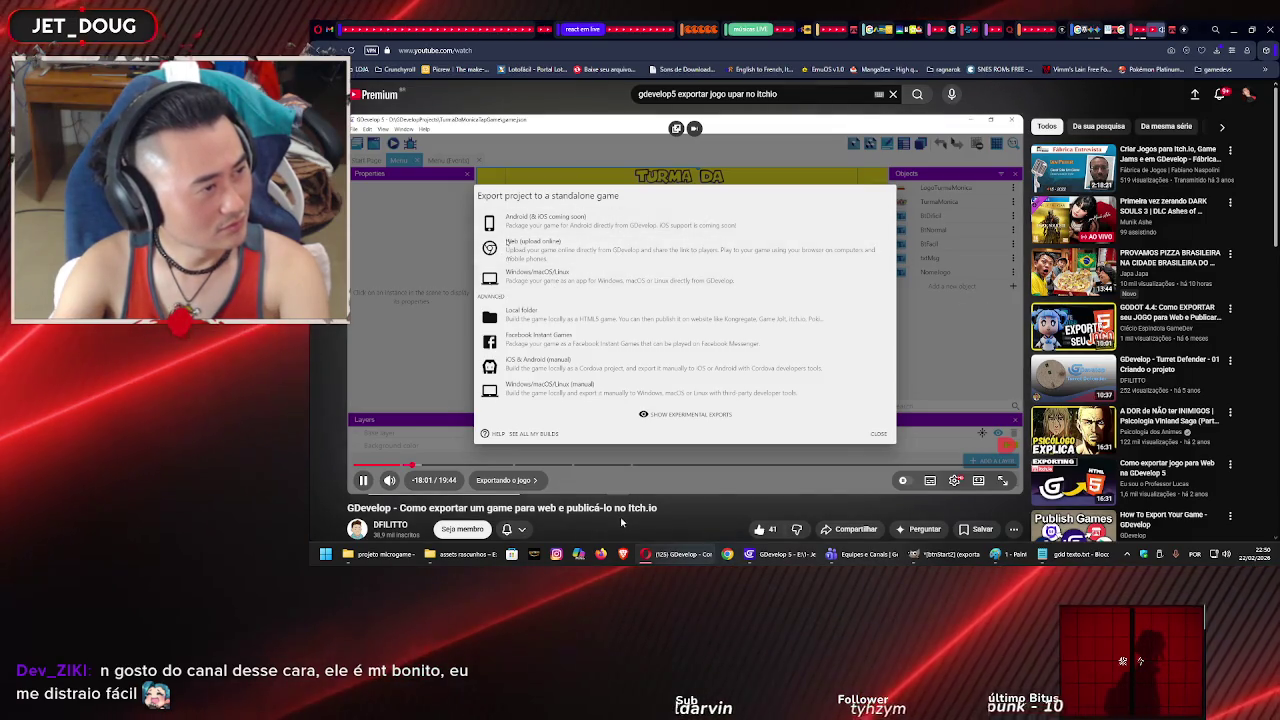
{"action": "left_click", "coordinate": [955, 481]}
{"action": "left_click", "coordinate": [975, 423]}
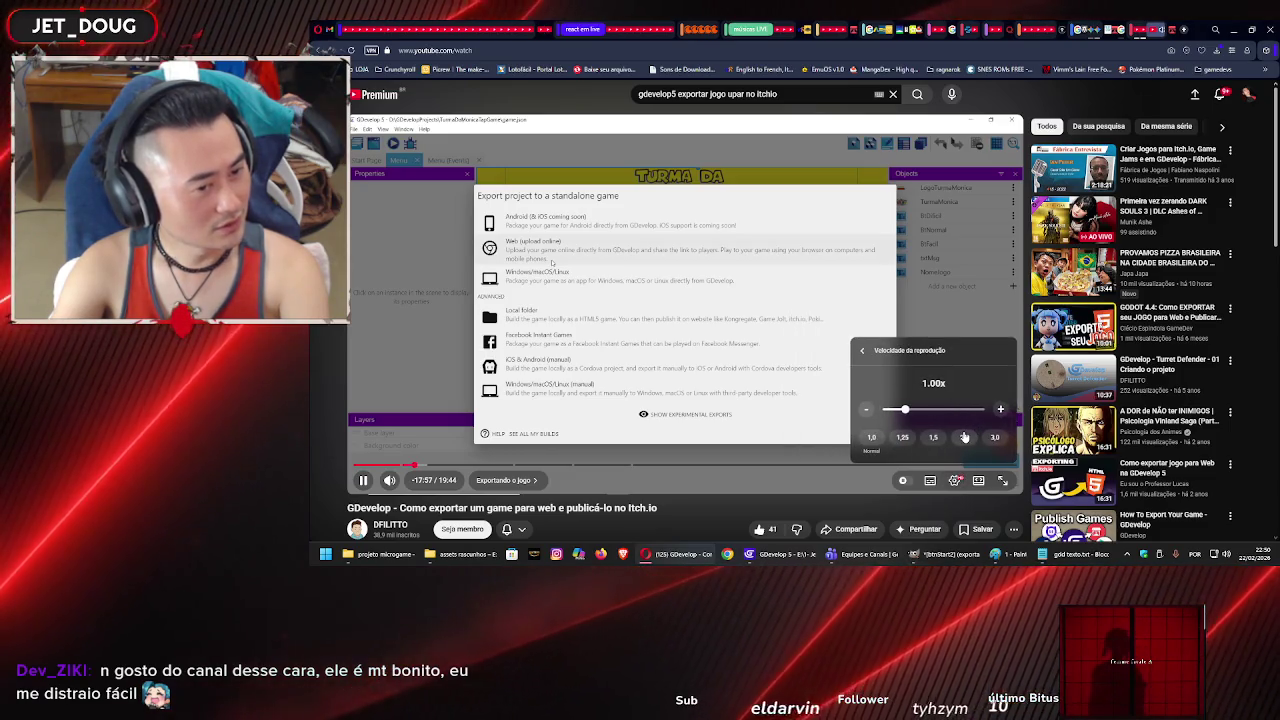
{"action": "left_click", "coordinate": [965, 437]}
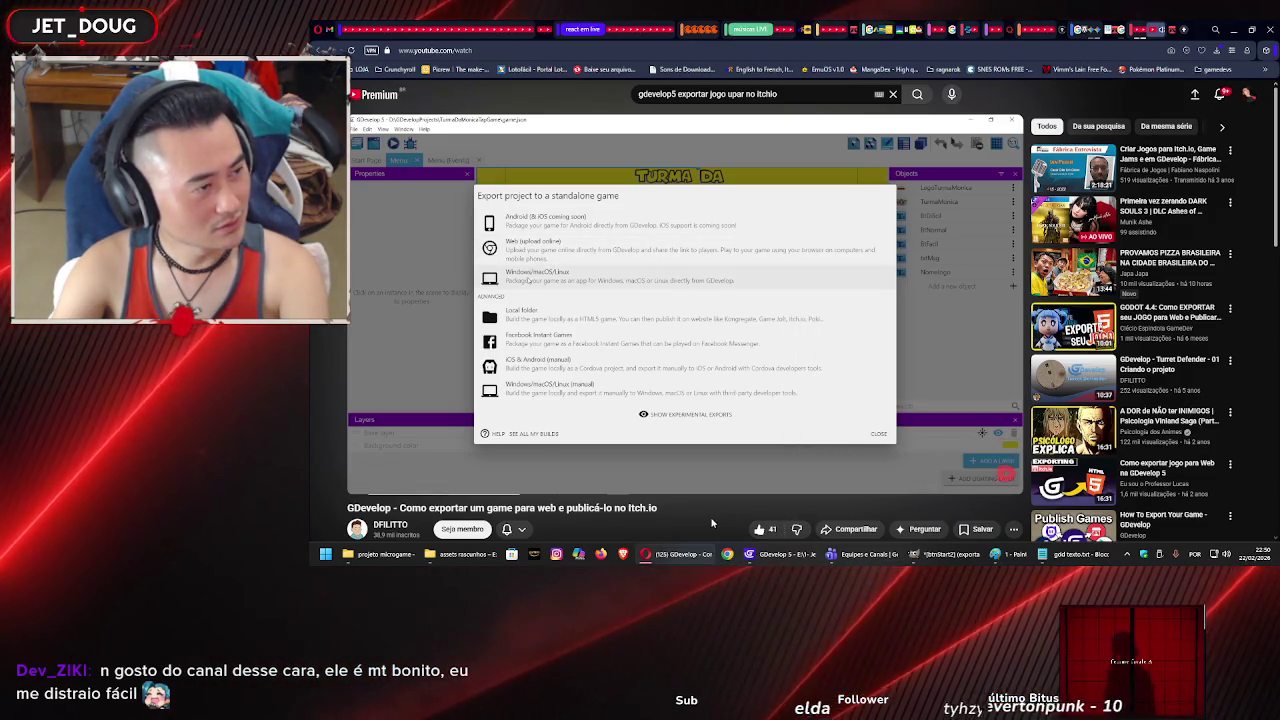
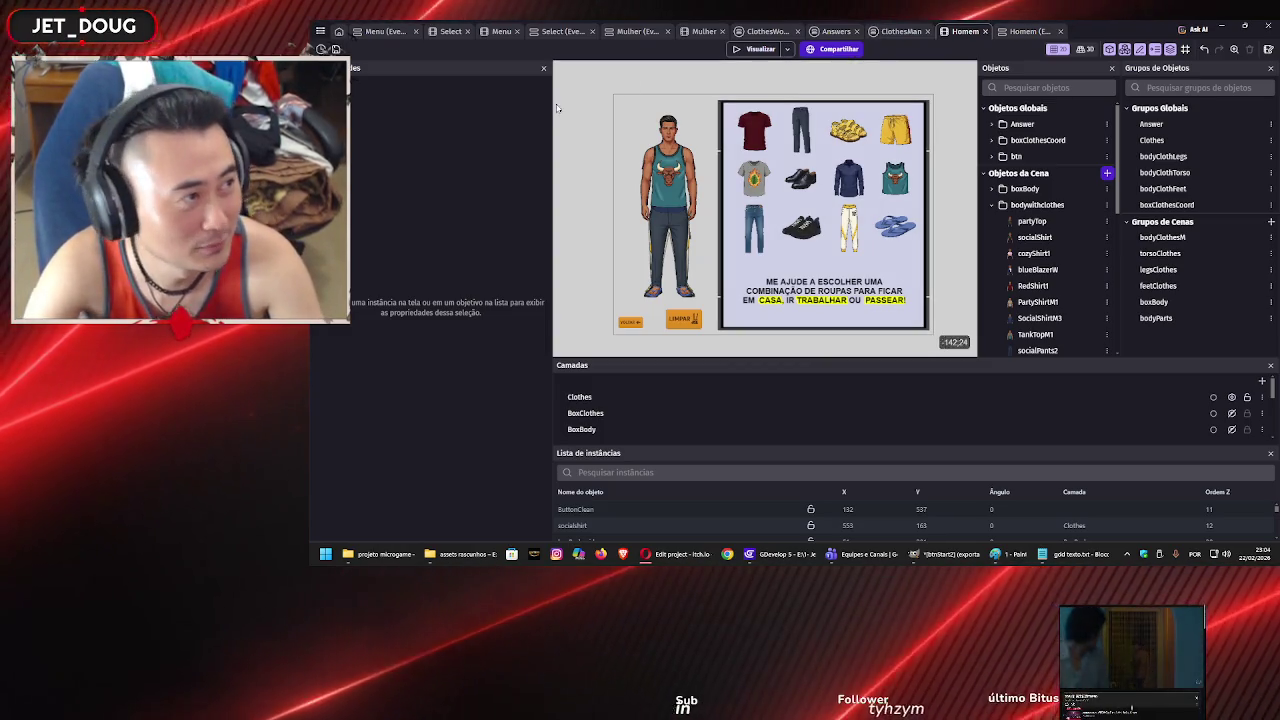
Preview the game from the Menu scene to show the Moda Profissional title screen.
{"action": "left_click", "coordinate": [496, 32]}
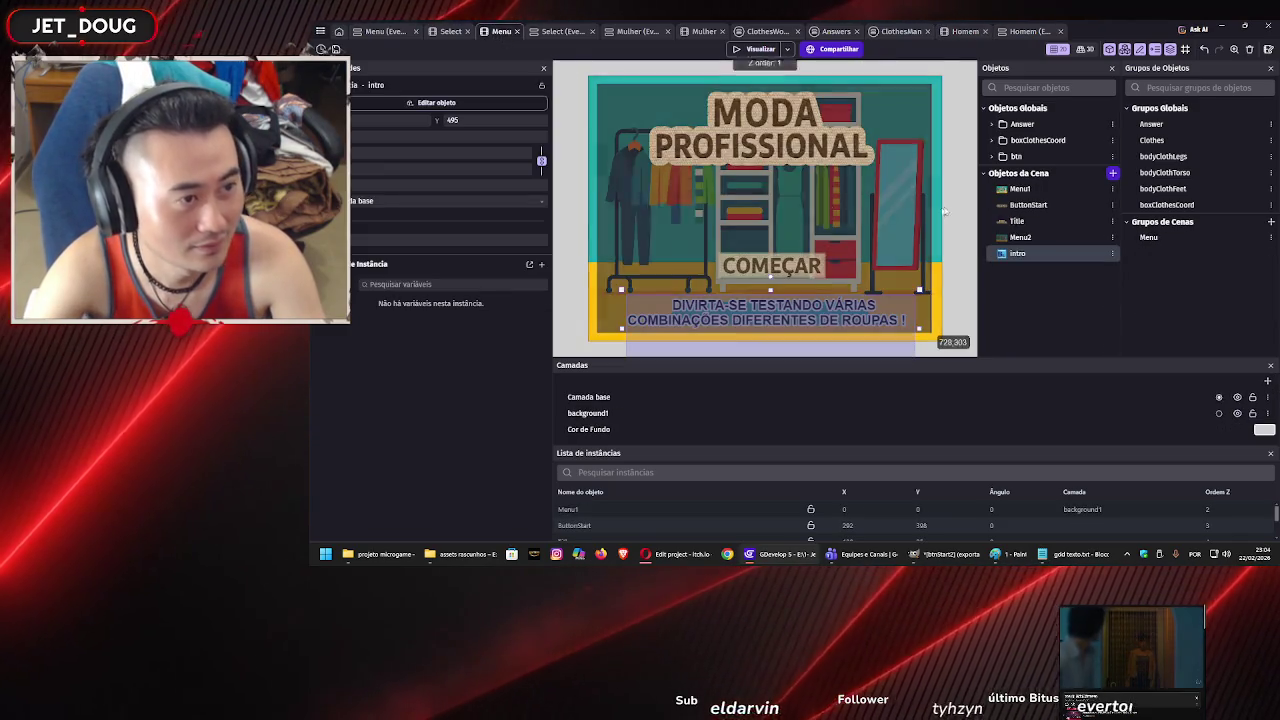
{"action": "left_click", "coordinate": [949, 193]}
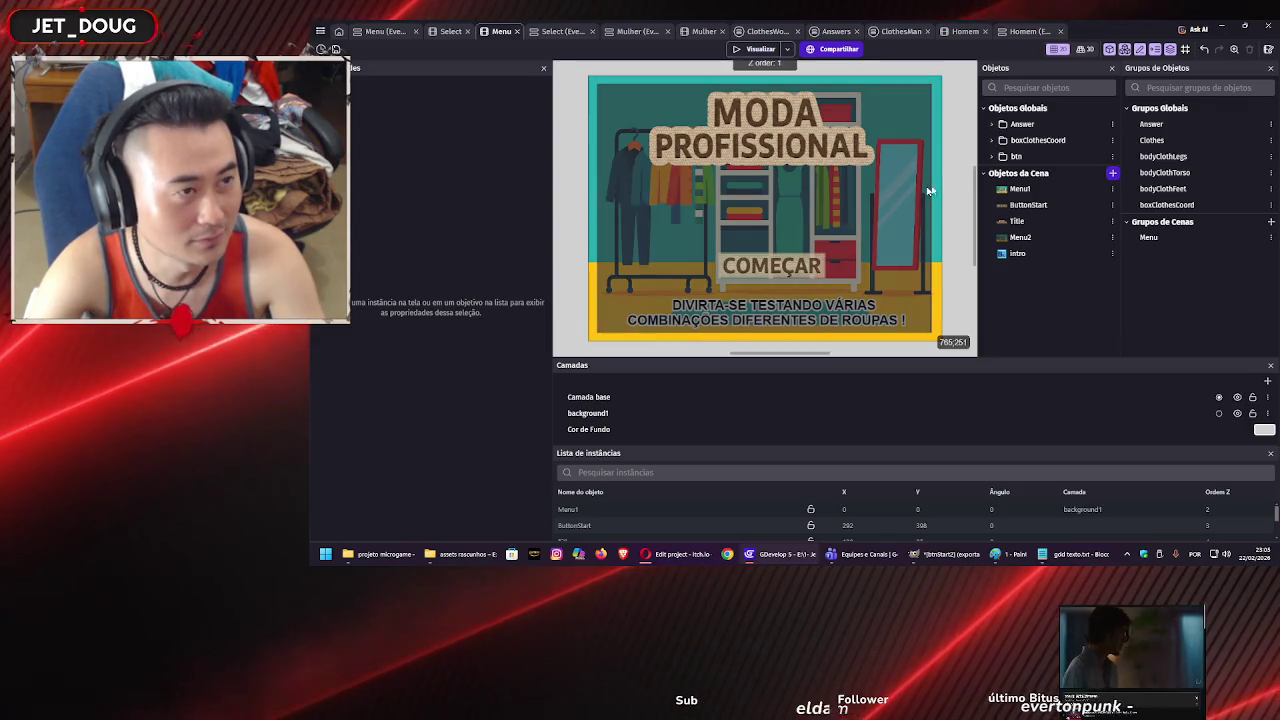
{"action": "left_click", "coordinate": [741, 50]}
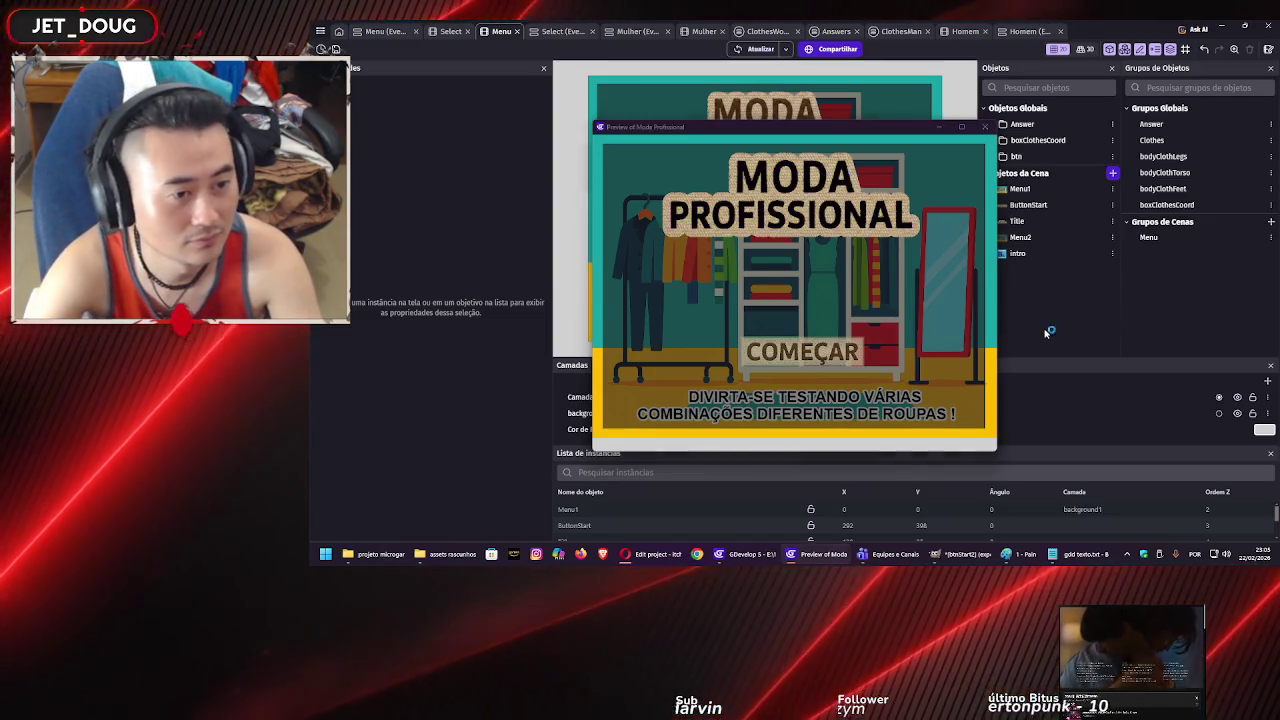
Snip the game preview window and paste the screenshot into the Paint image.
{"action": "key", "text": "super+shift+s"}
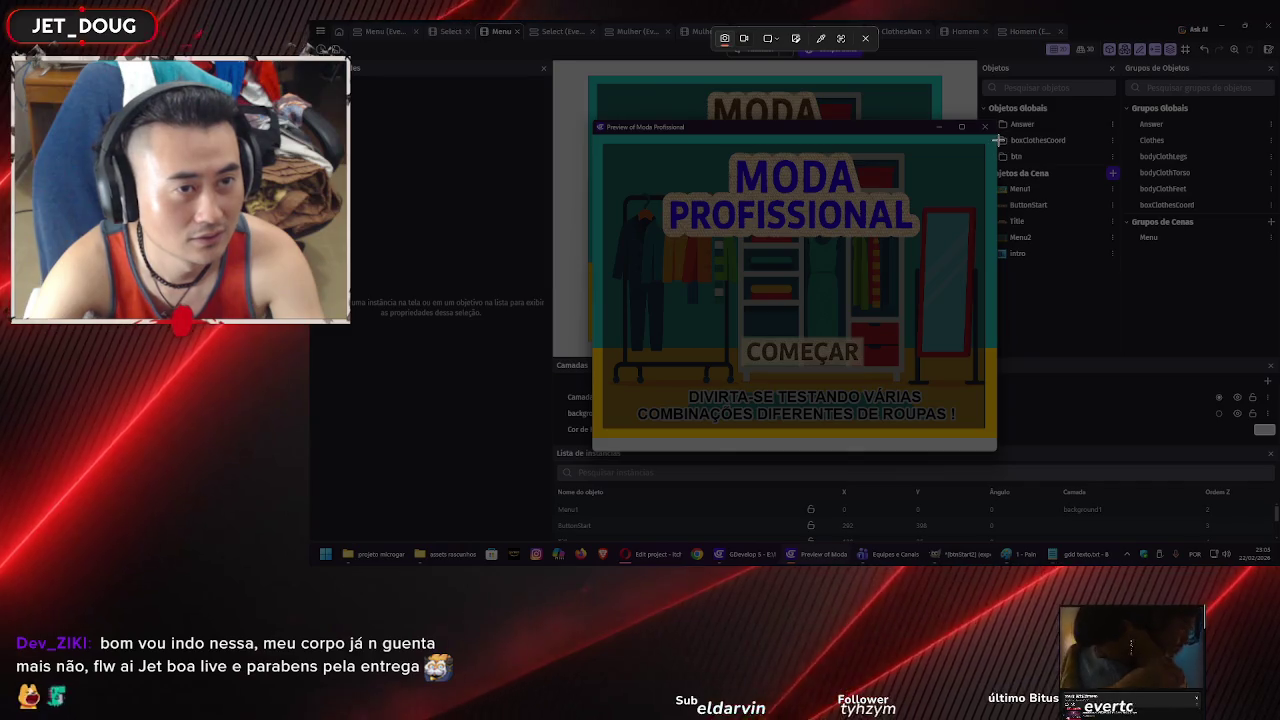
{"action": "mouse_move", "coordinate": [998, 136]}
{"action": "left_mouse_down"}
{"action": "mouse_move", "coordinate": [786, 362]}
{"action": "mouse_move", "coordinate": [666, 448]}
{"action": "mouse_move", "coordinate": [595, 440]}
{"action": "left_mouse_up"}
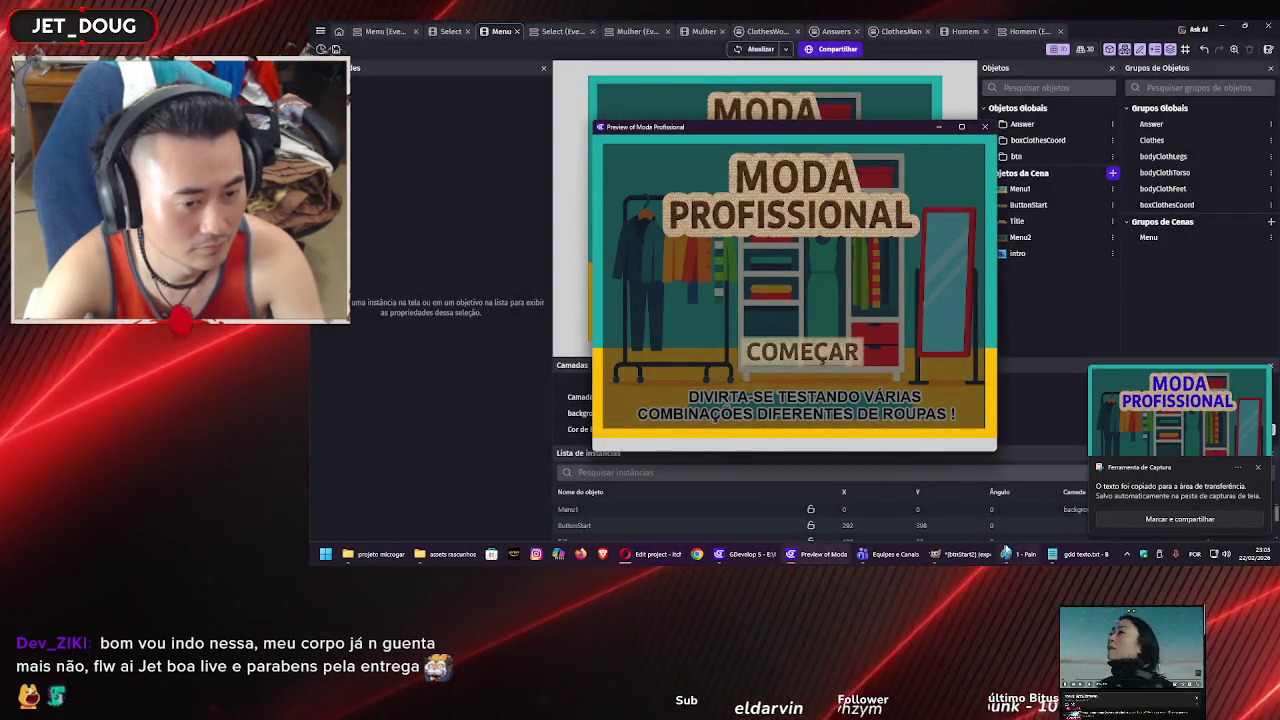
{"action": "left_click", "coordinate": [1022, 554]}
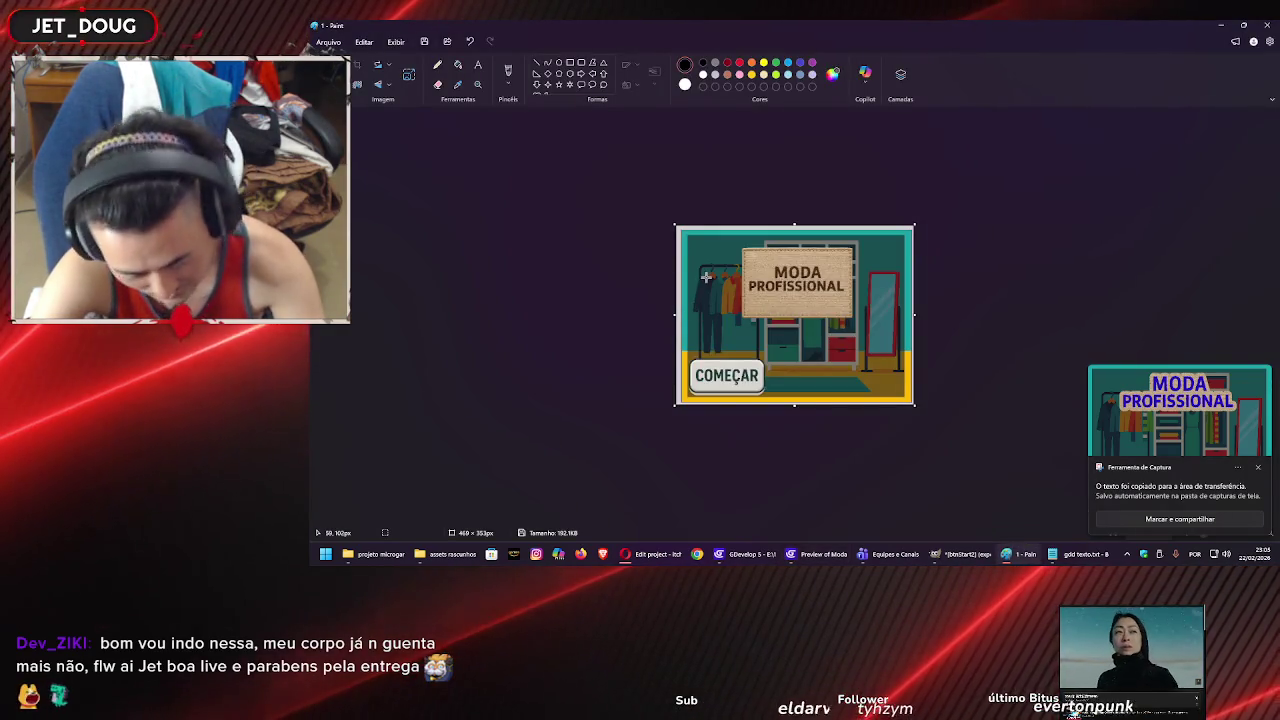
{"action": "key", "text": "ctrl+v"}
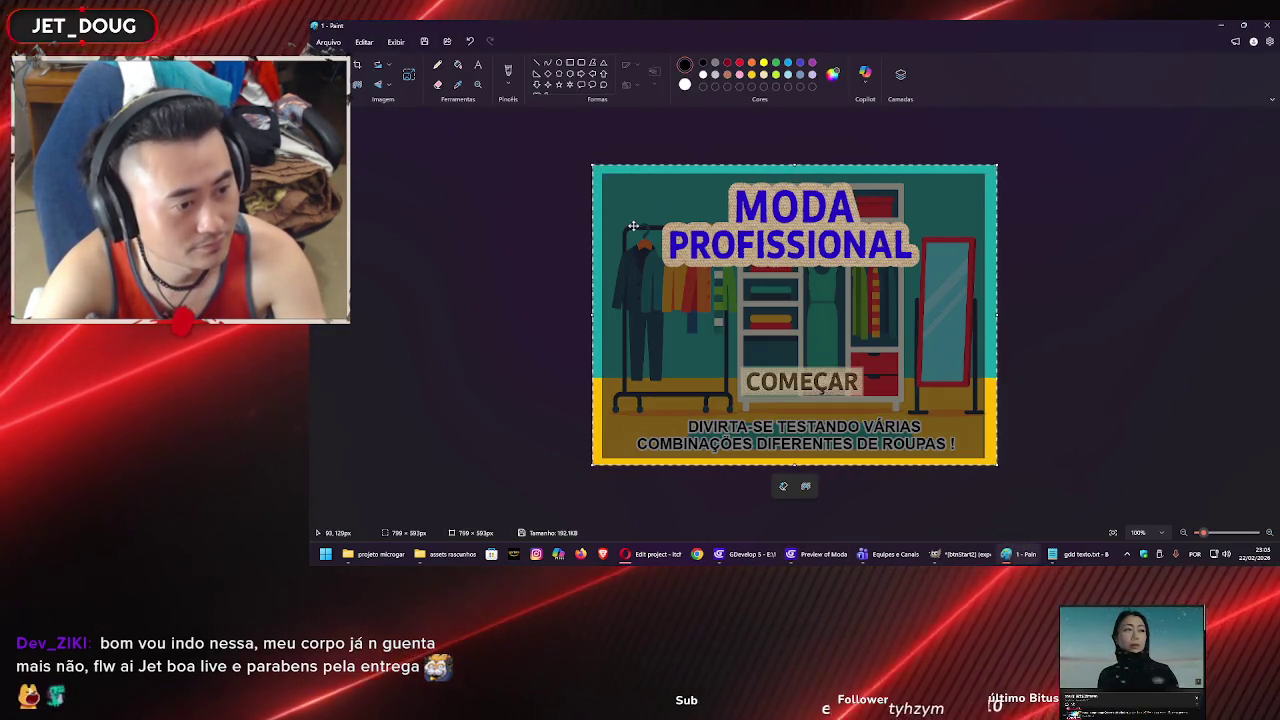
Save the updated Paint image and bring the game preview back up.
{"action": "left_click", "coordinate": [328, 42]}
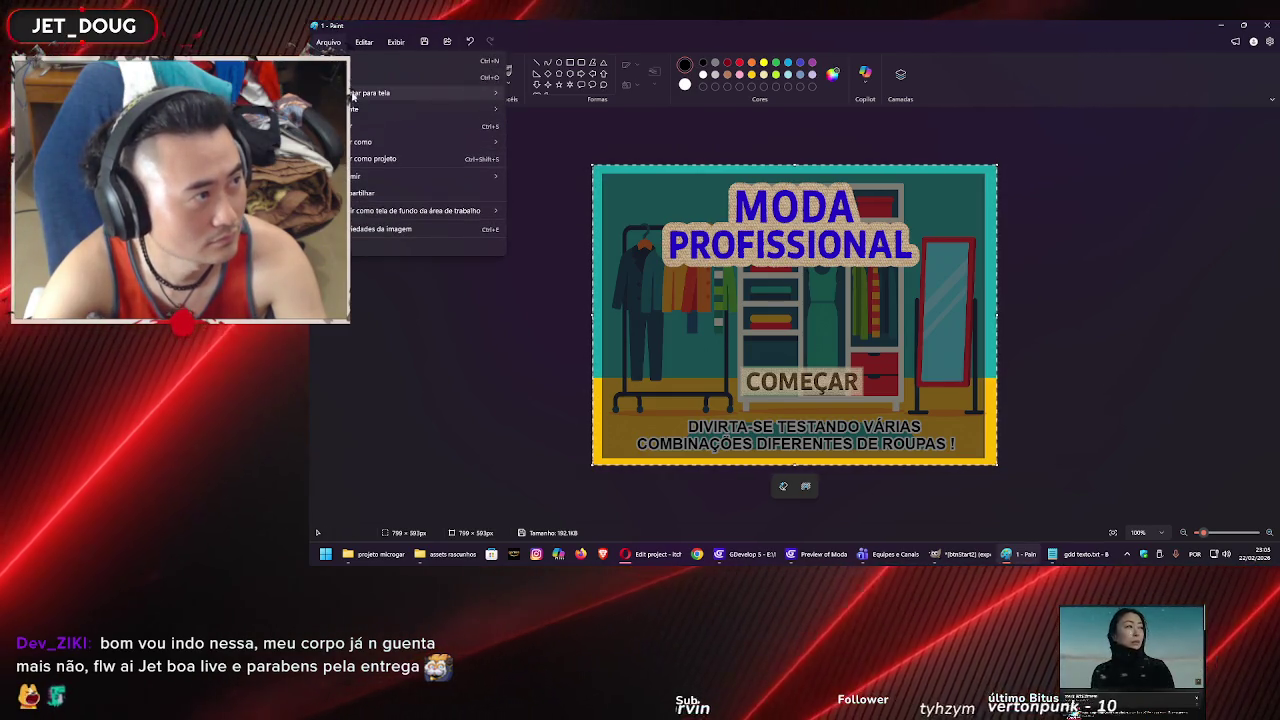
{"action": "left_click", "coordinate": [357, 134]}
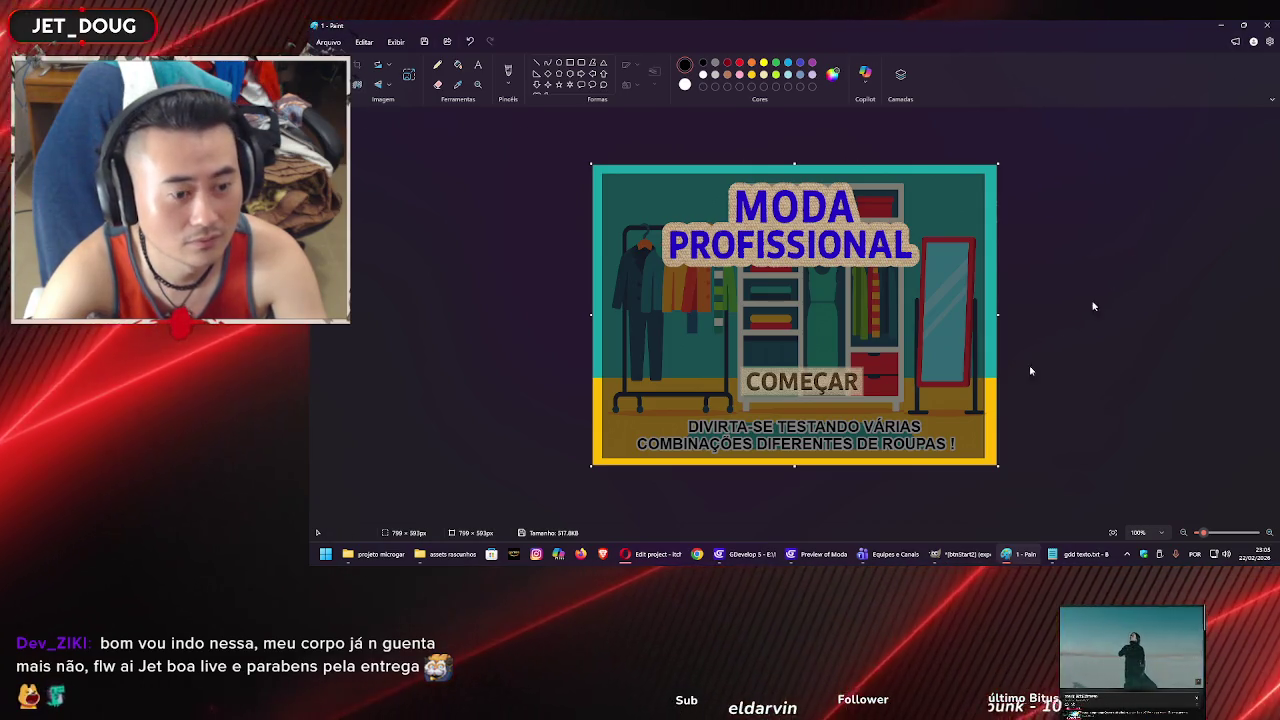
{"action": "left_click", "coordinate": [837, 561]}
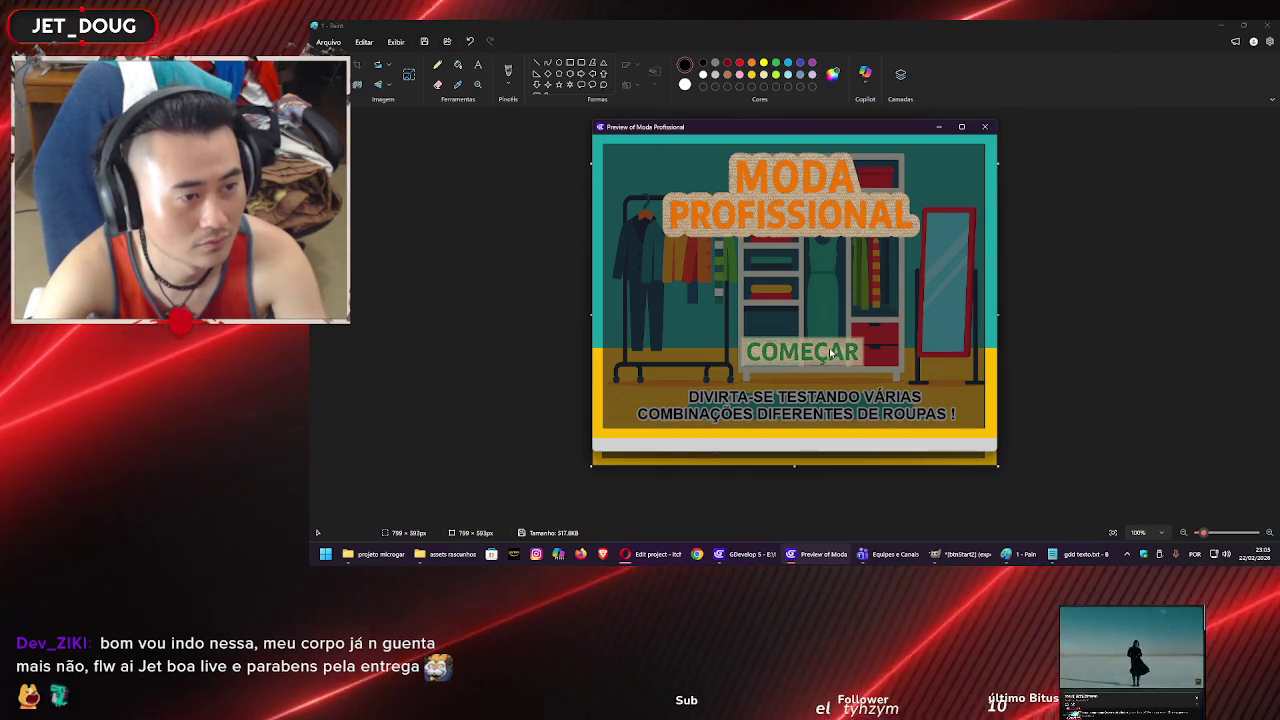
Play as HOMEM, dress him in red t-shirt, yellow shorts and black sneakers, and snip him.
{"action": "left_click", "coordinate": [815, 351]}
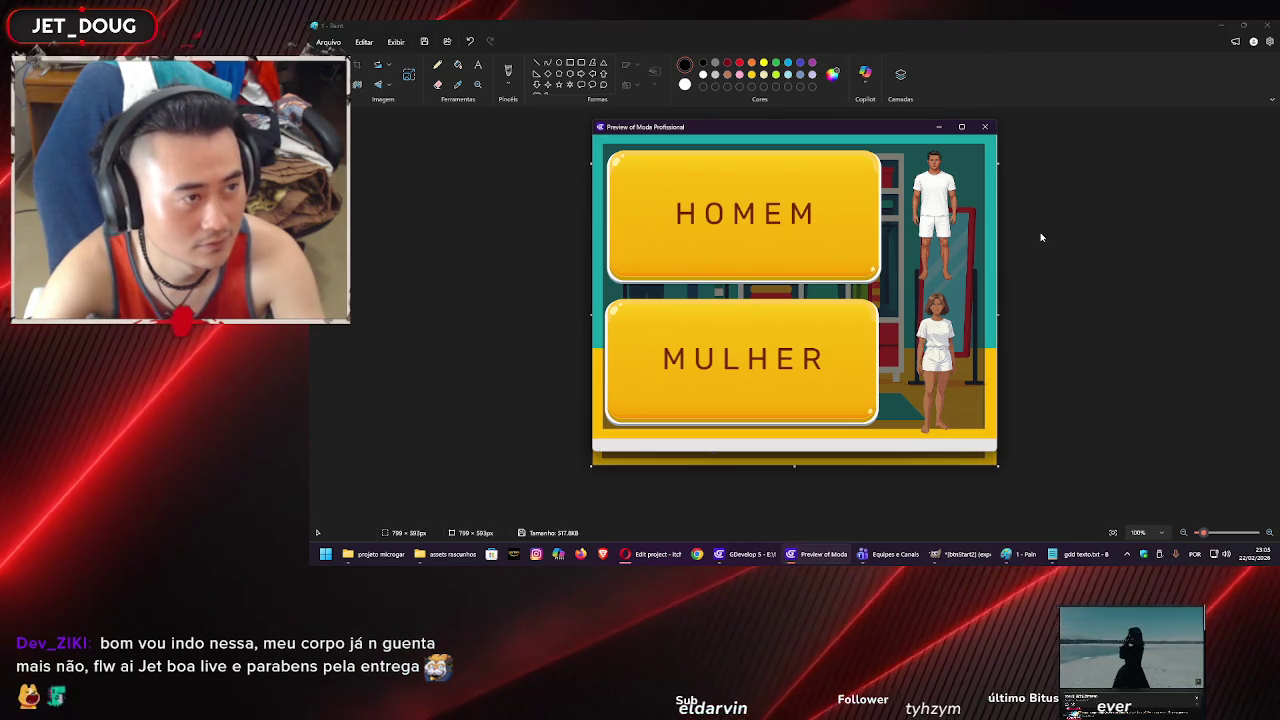
{"action": "left_click", "coordinate": [832, 233]}
{"action": "mouse_move", "coordinate": [767, 200]}
{"action": "left_mouse_down"}
{"action": "mouse_move", "coordinate": [740, 198]}
{"action": "mouse_move", "coordinate": [707, 297]}
{"action": "mouse_move", "coordinate": [725, 224]}
{"action": "mouse_move", "coordinate": [750, 225]}
{"action": "left_mouse_up"}
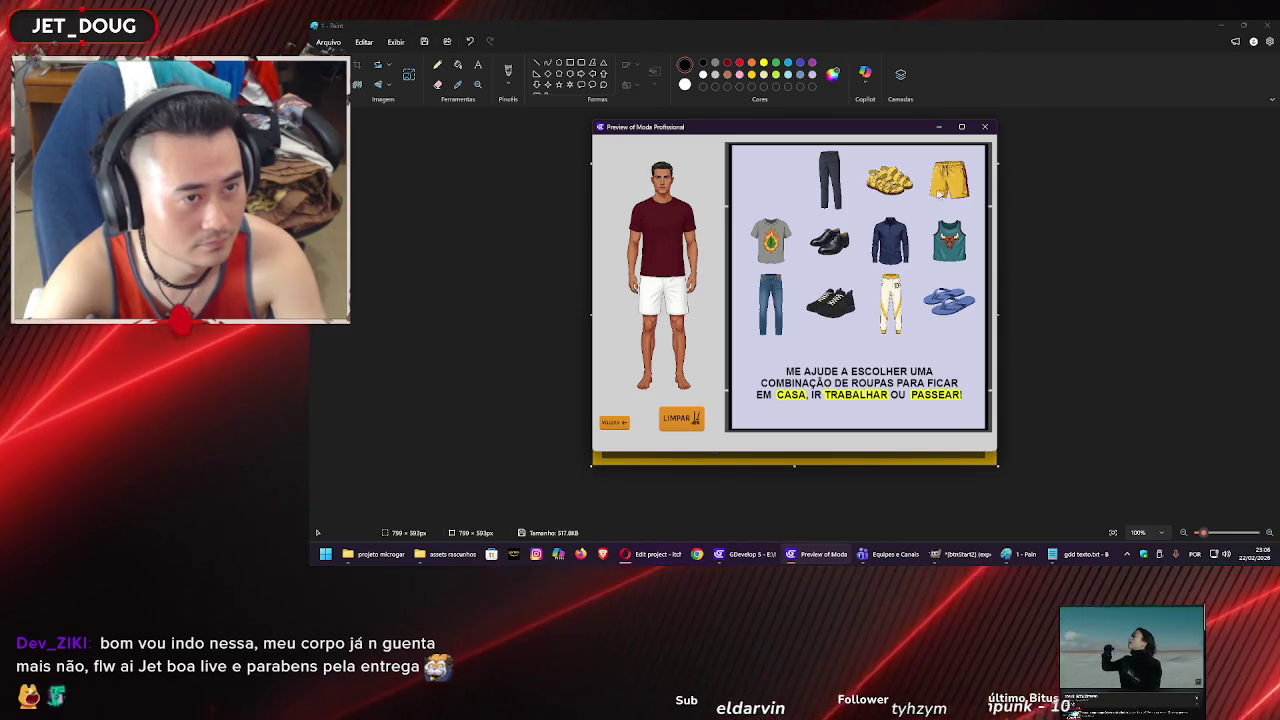
{"action": "left_click_drag", "start_coordinate": [677, 308], "coordinate": [665, 304]}
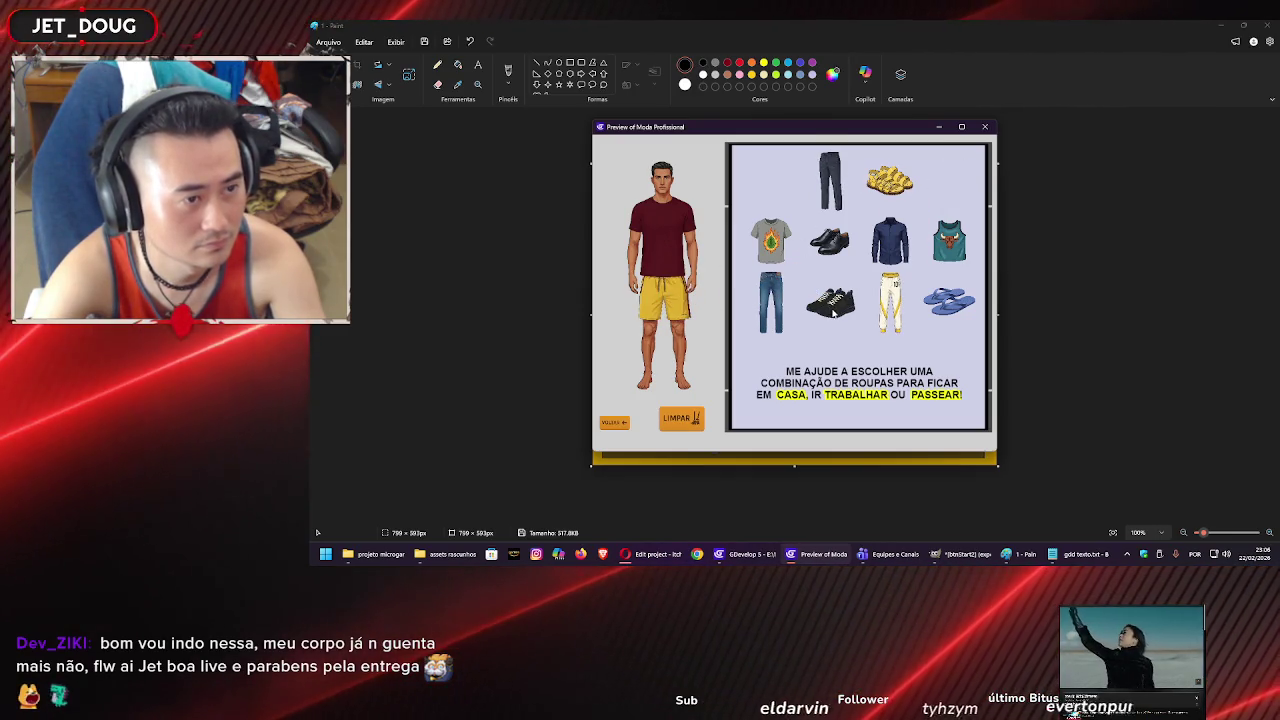
{"action": "left_click_drag", "start_coordinate": [666, 370], "coordinate": [666, 381]}
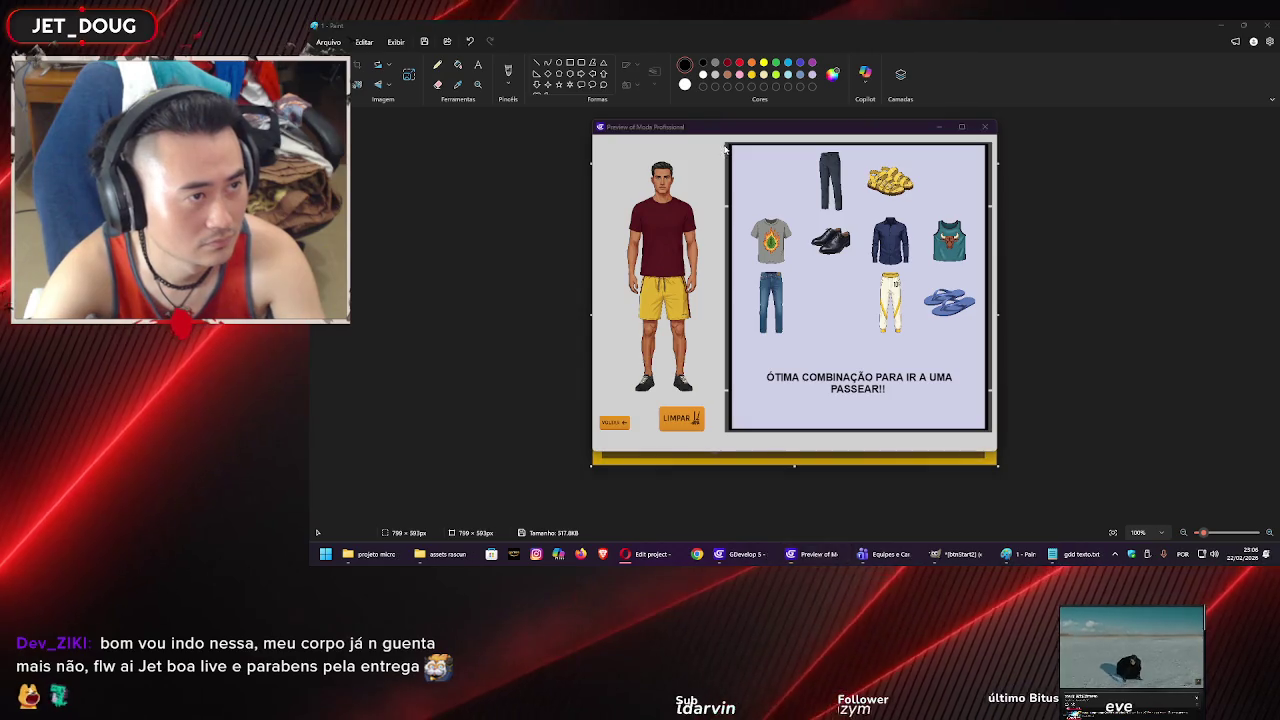
{"action": "key", "text": "super+shift+s"}
{"action": "mouse_move", "coordinate": [719, 151]}
{"action": "left_mouse_down"}
{"action": "mouse_move", "coordinate": [612, 276]}
{"action": "mouse_move", "coordinate": [614, 403]}
{"action": "left_mouse_up"}
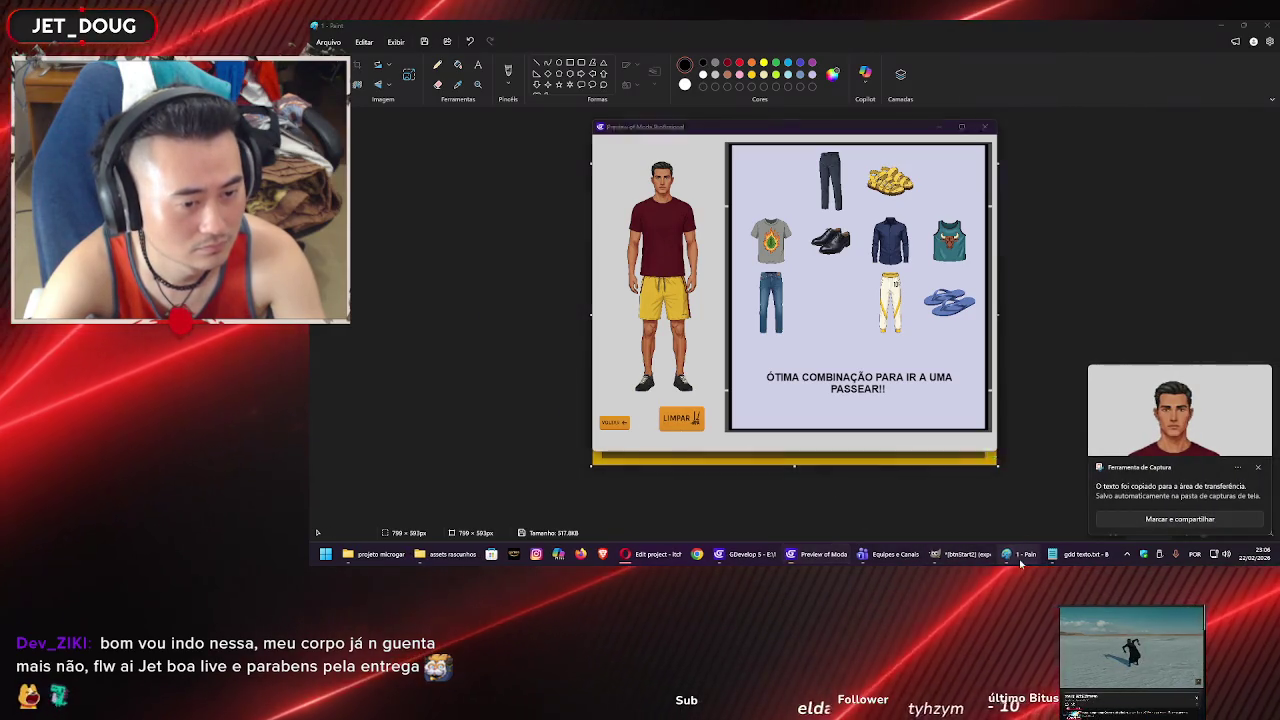
Paste the dressed model into a new Paint image and shrink the canvas to fit.
{"action": "left_click", "coordinate": [508, 142]}
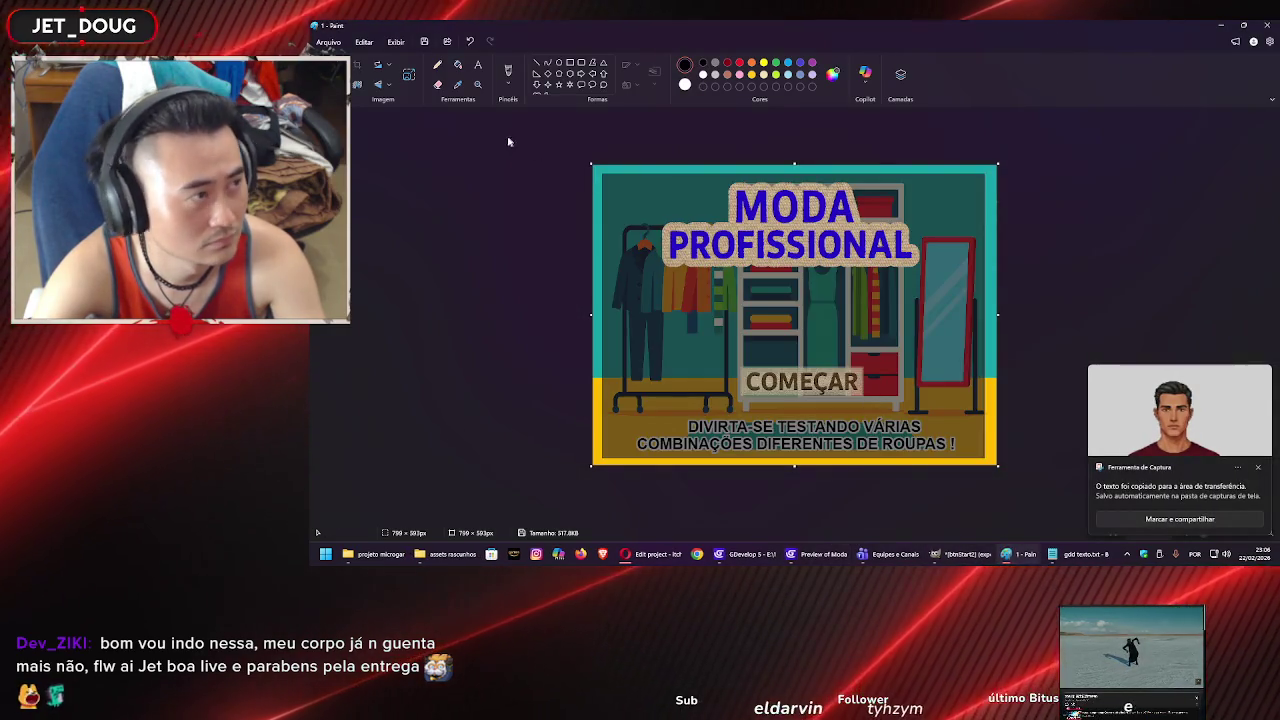
{"action": "left_click", "coordinate": [328, 42]}
{"action": "left_click", "coordinate": [380, 72]}
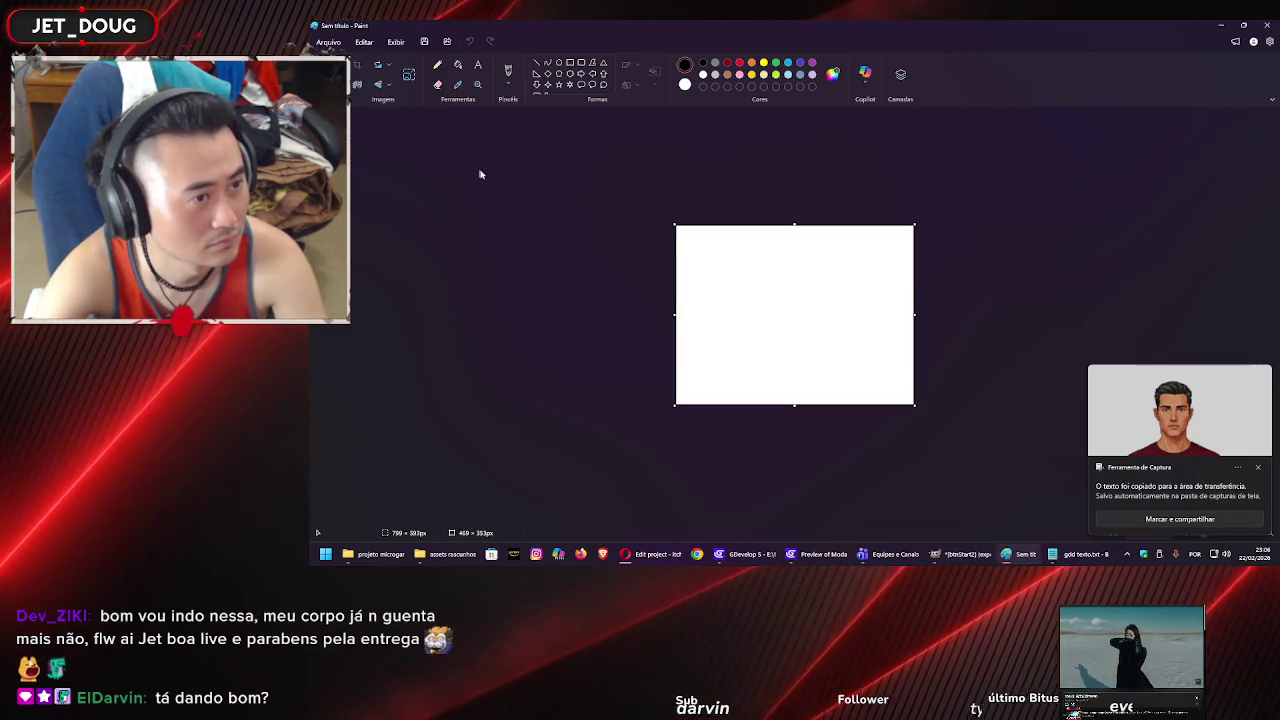
{"action": "key", "text": "ctrl+v"}
{"action": "left_click", "coordinate": [960, 414]}
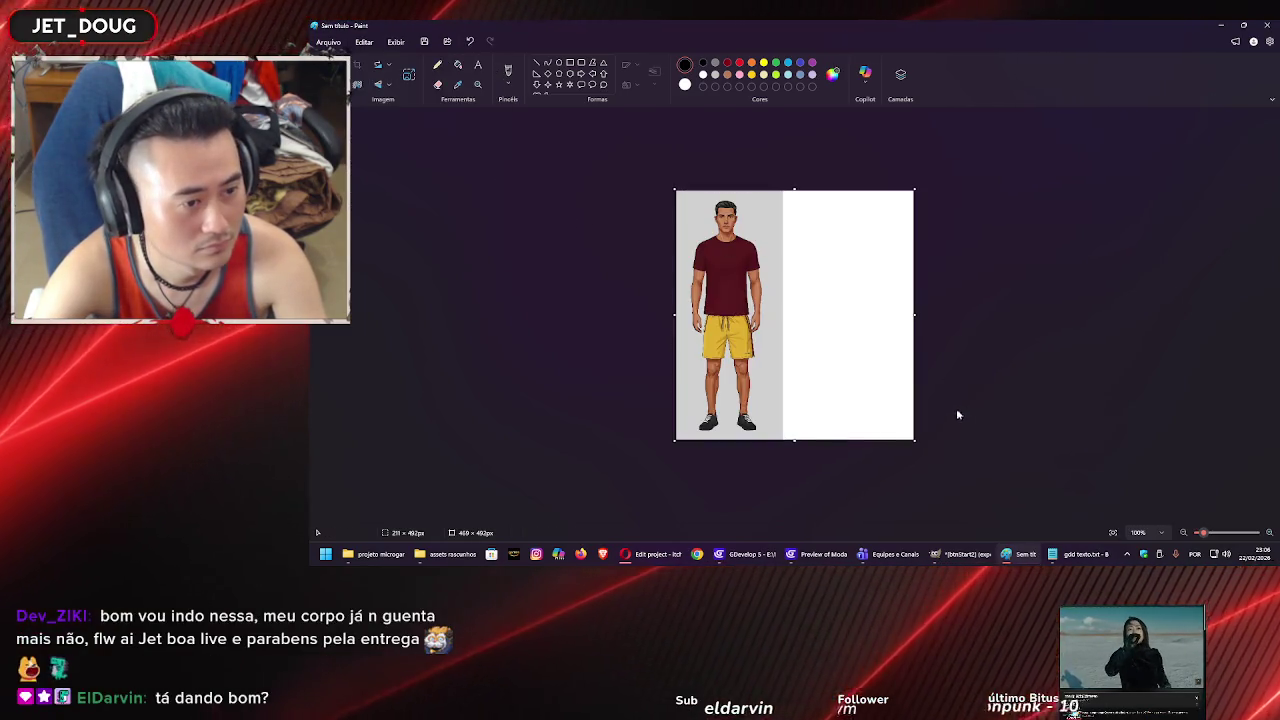
{"action": "left_click_drag", "start_coordinate": [779, 304], "coordinate": [781, 305]}
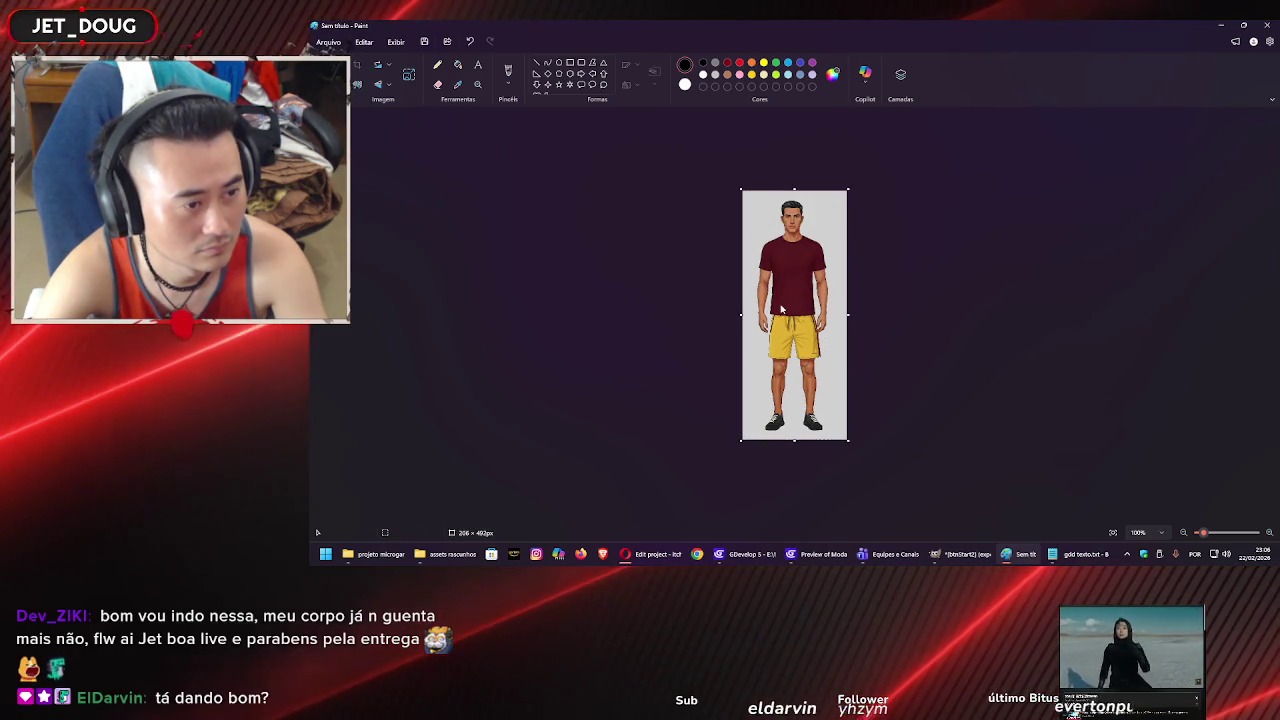
Start saving the image as a JPEG in the projeto microgame folder.
{"action": "left_click", "coordinate": [328, 42]}
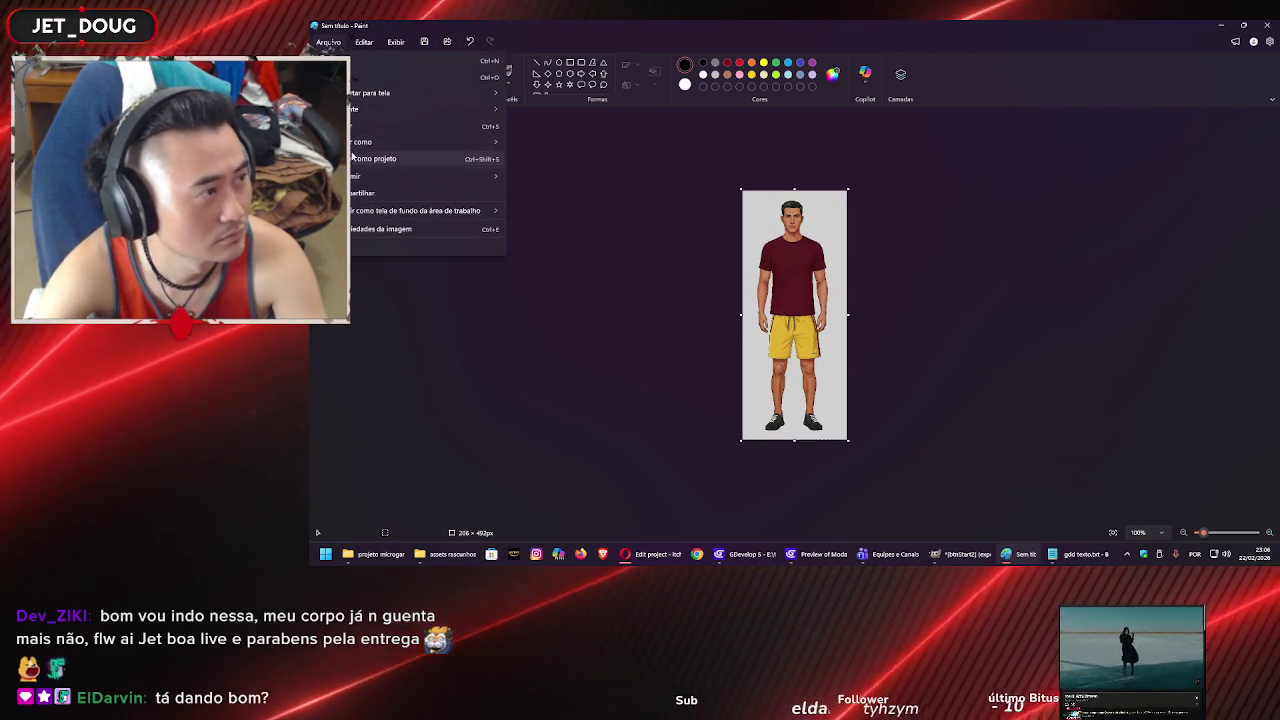
{"action": "mouse_move", "coordinate": [460, 143]}
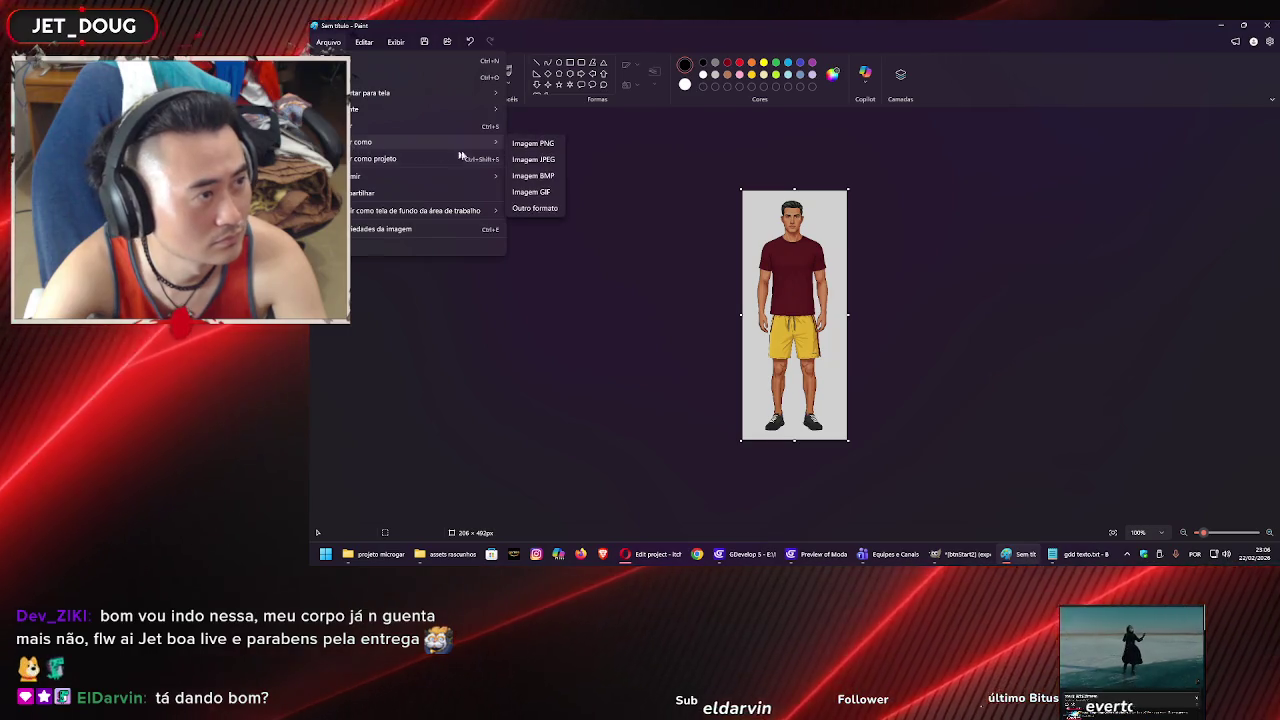
{"action": "left_click", "coordinate": [540, 160]}
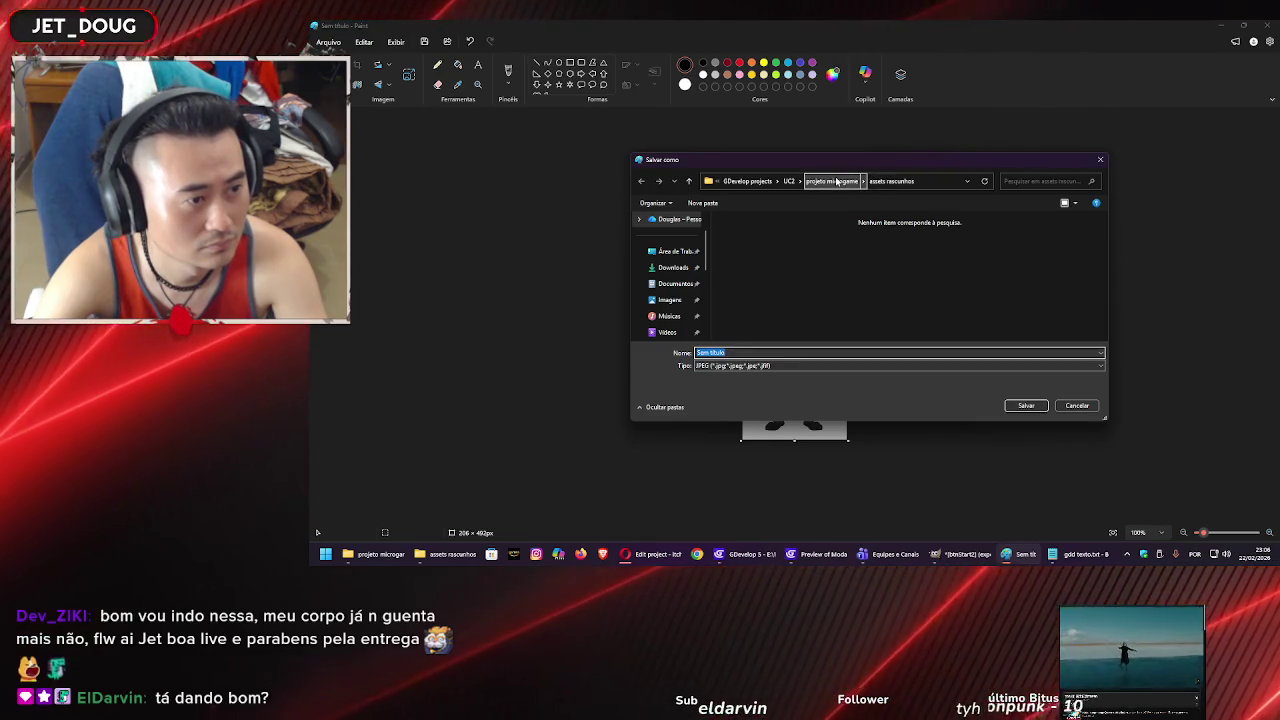
{"action": "left_click", "coordinate": [836, 181]}
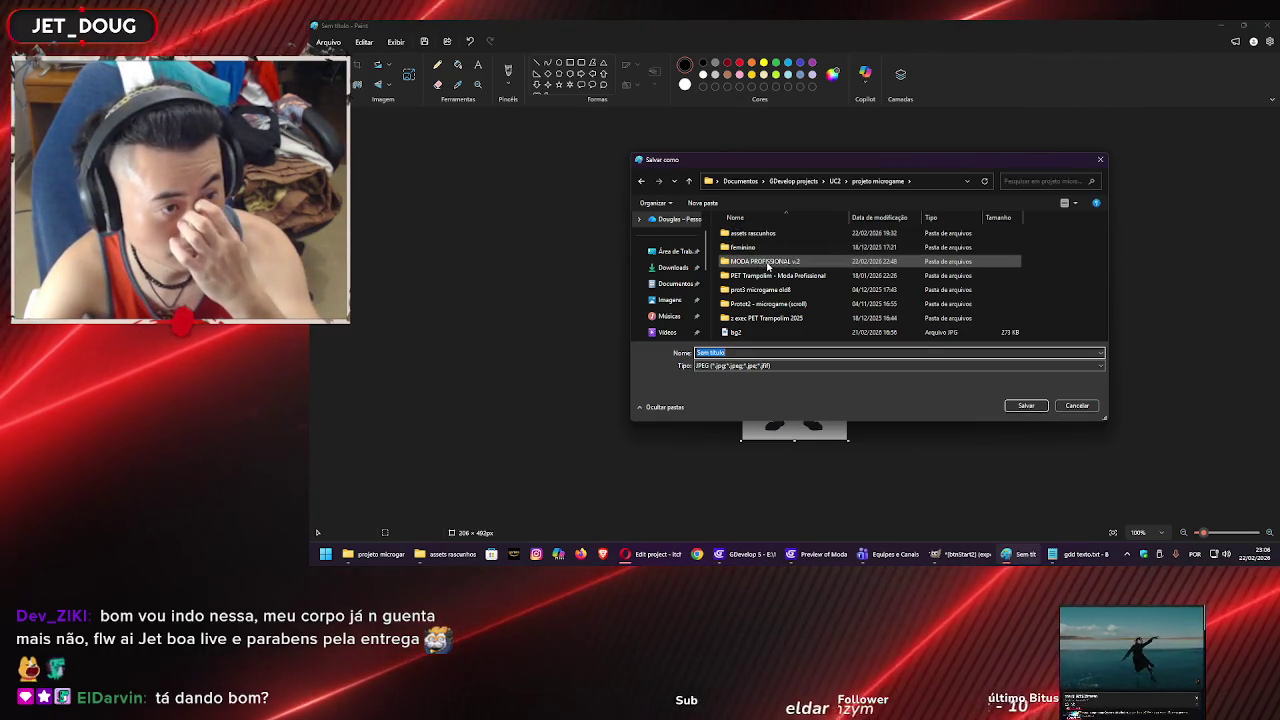
Save the JPEG as man1 in projeto microgame and return to the game preview.
{"action": "double_click", "coordinate": [770, 275]}
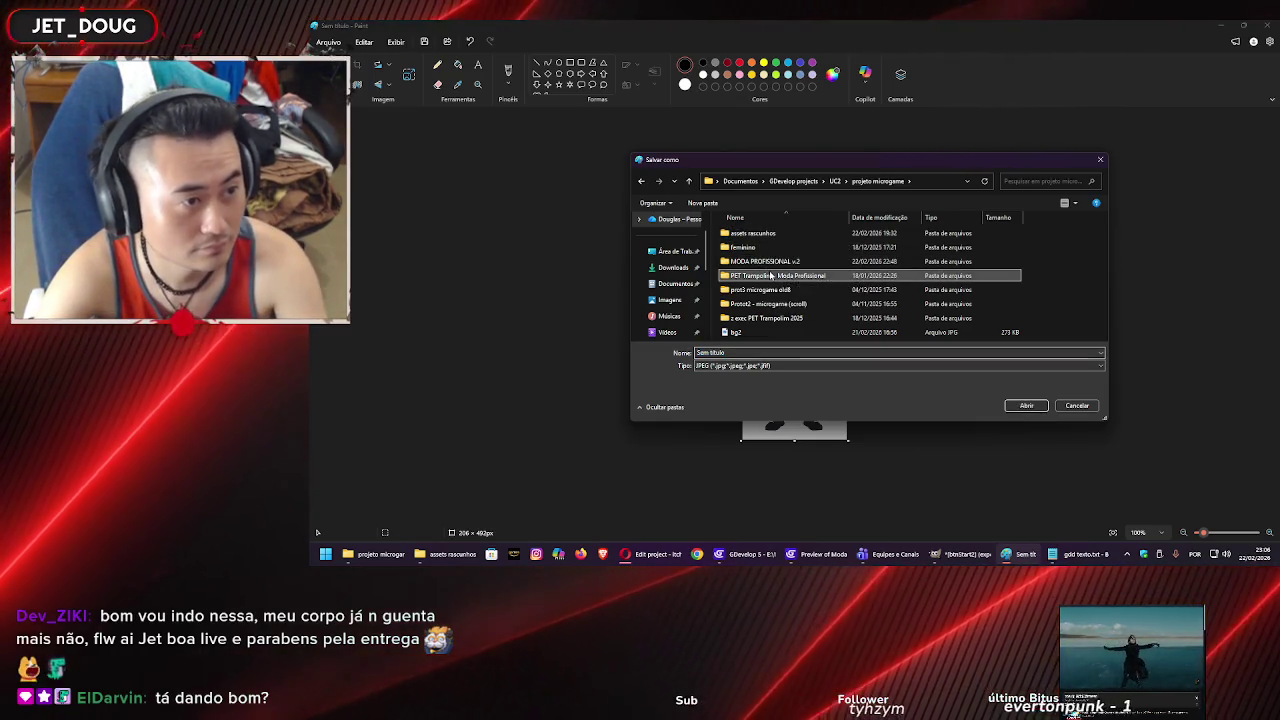
{"action": "double_click", "coordinate": [751, 235]}
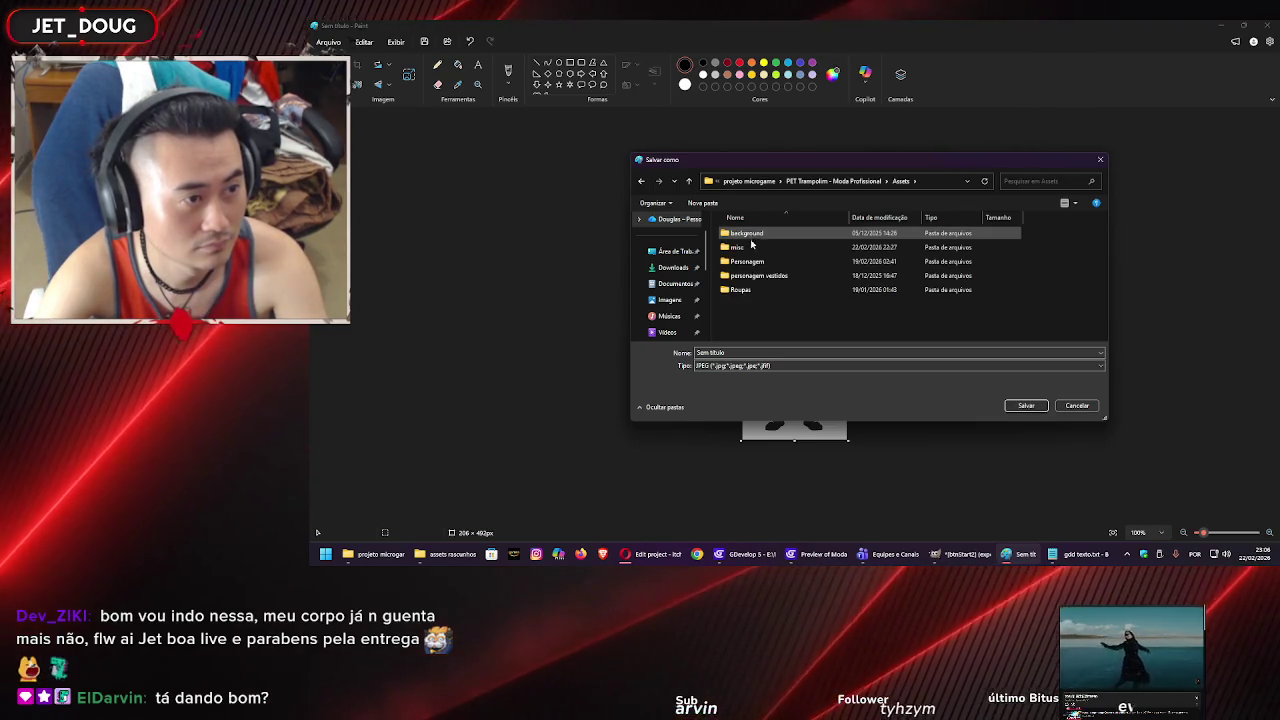
{"action": "left_click", "coordinate": [797, 182]}
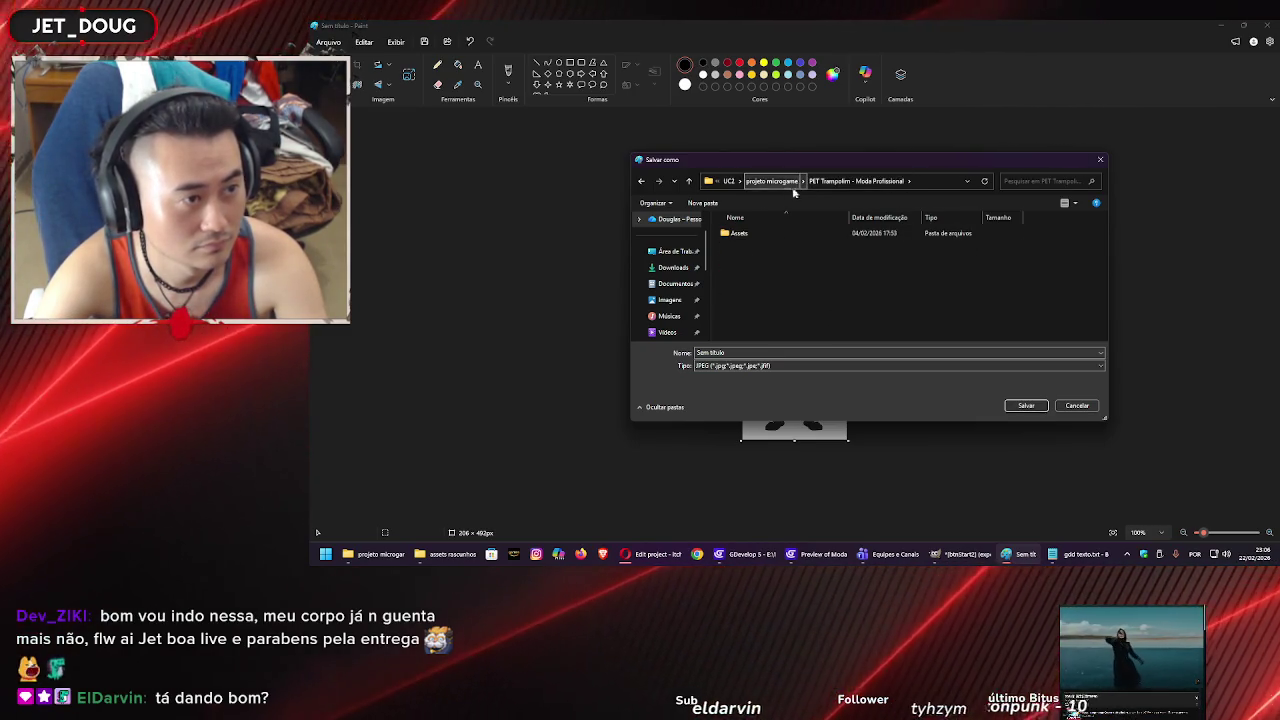
{"action": "left_click", "coordinate": [778, 180]}
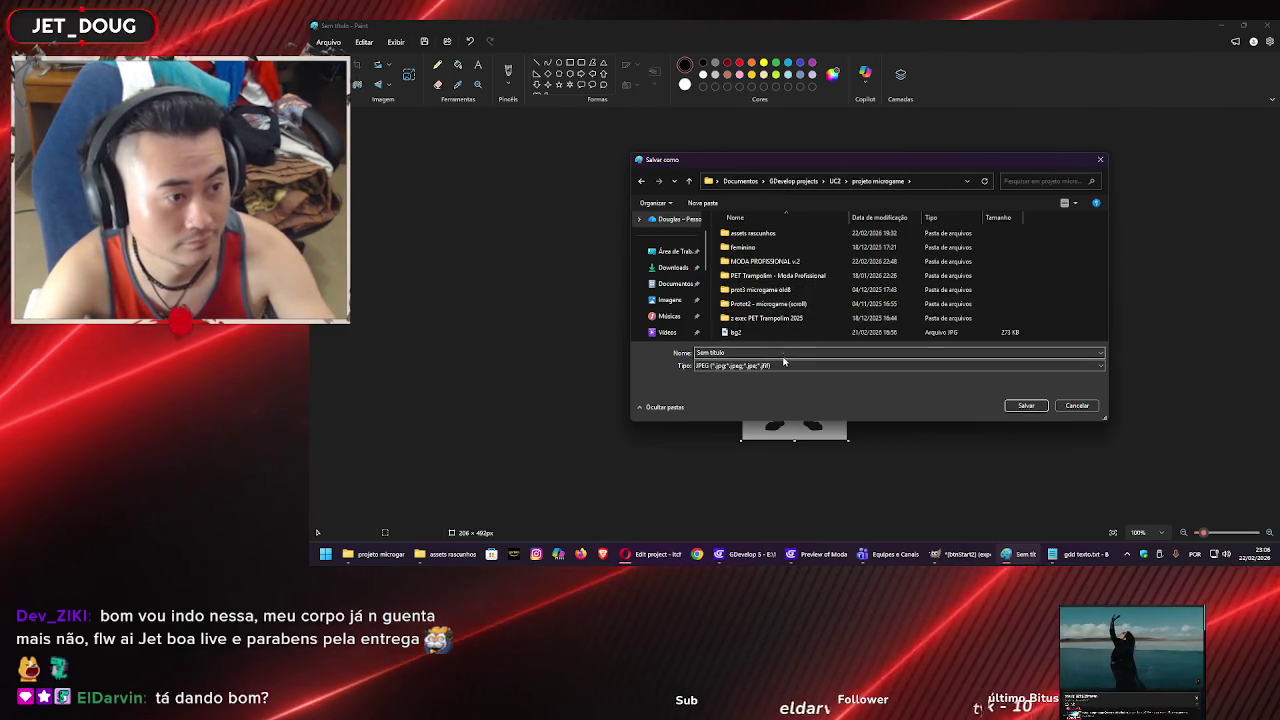
{"action": "left_click", "coordinate": [784, 353]}
{"action": "type", "text": "man1"}
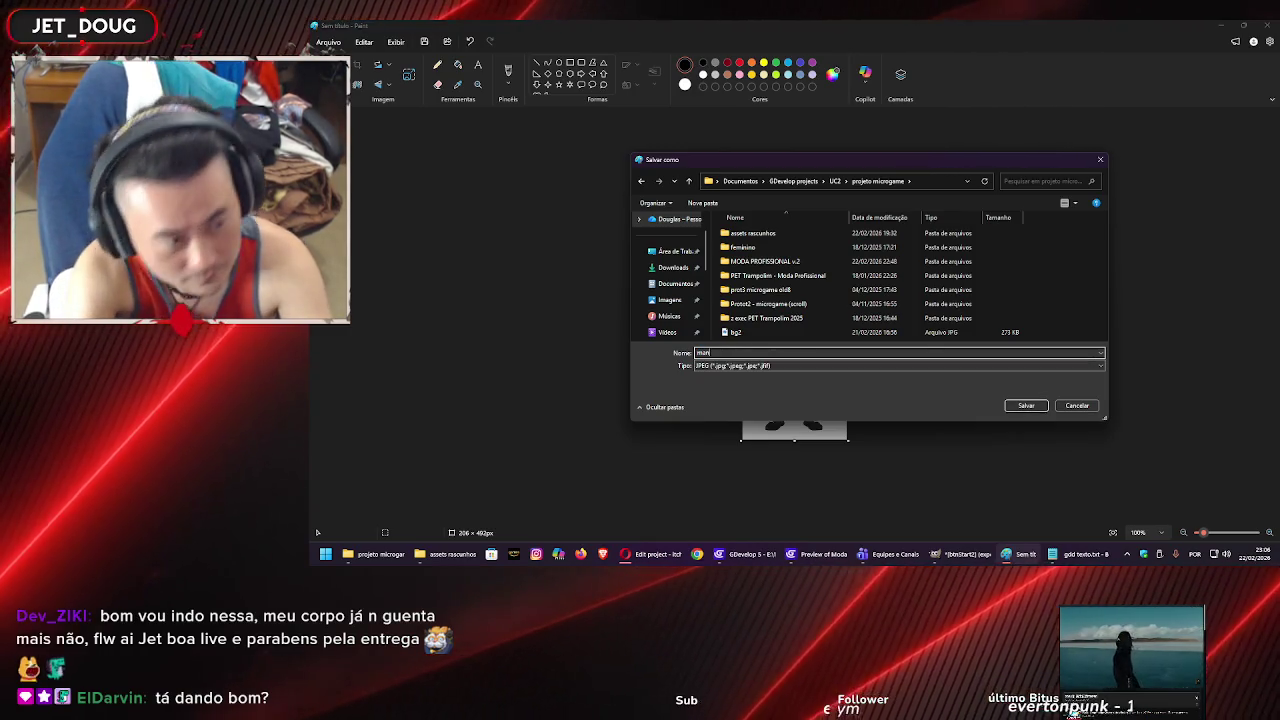
{"action": "key", "text": "Return"}
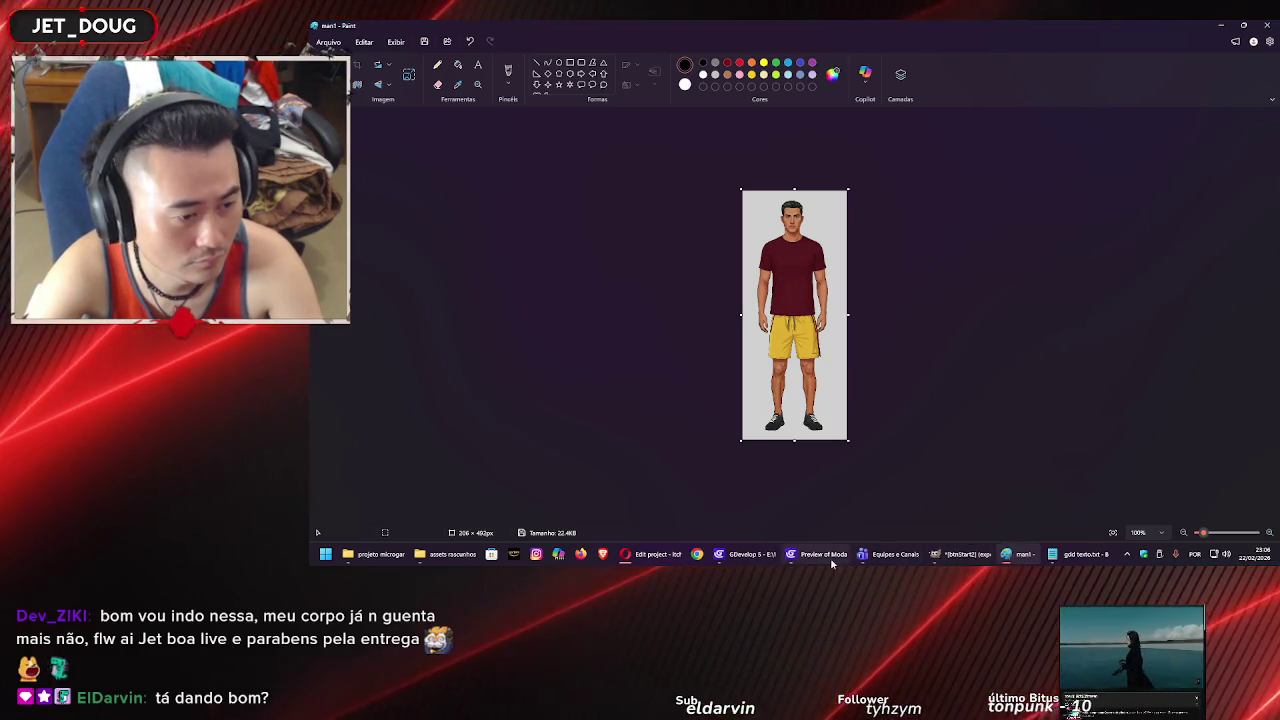
{"action": "key", "text": "alt+Tab"}
Choose MULHER and dress her in the pink T-shirt, maroon pants and yellow sandals.
{"action": "left_click", "coordinate": [612, 425]}
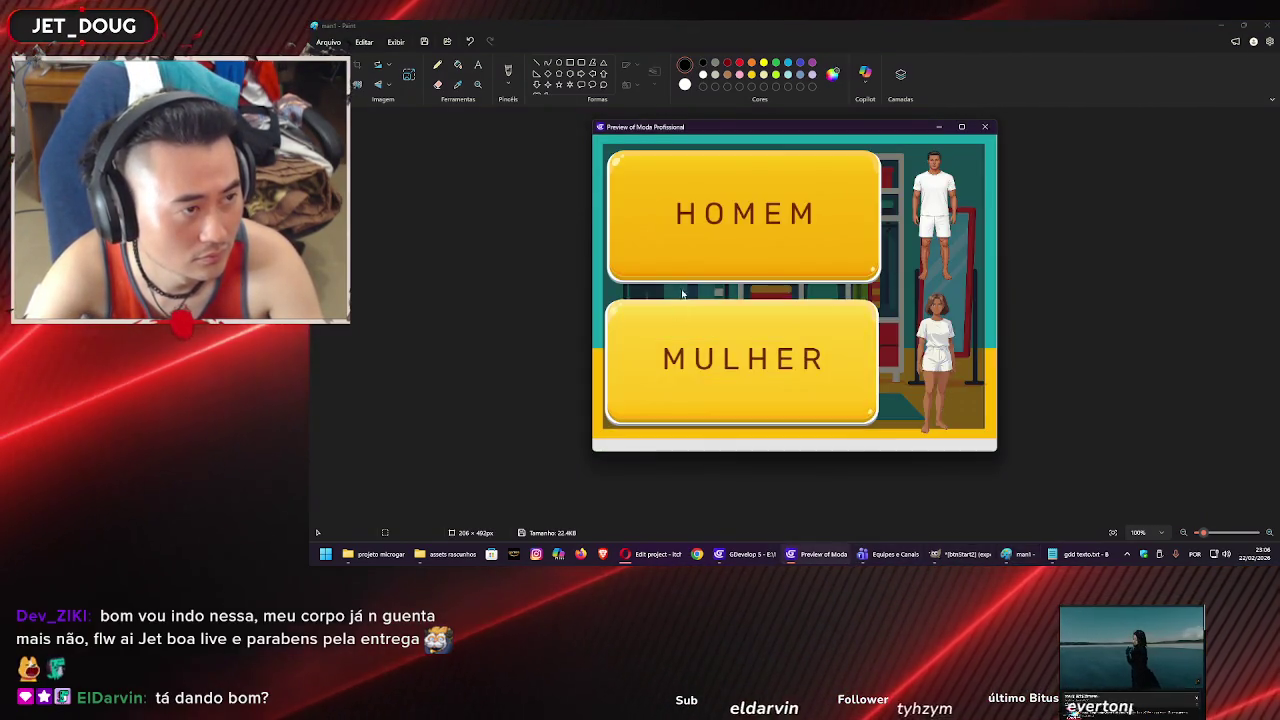
{"action": "left_click", "coordinate": [787, 359]}
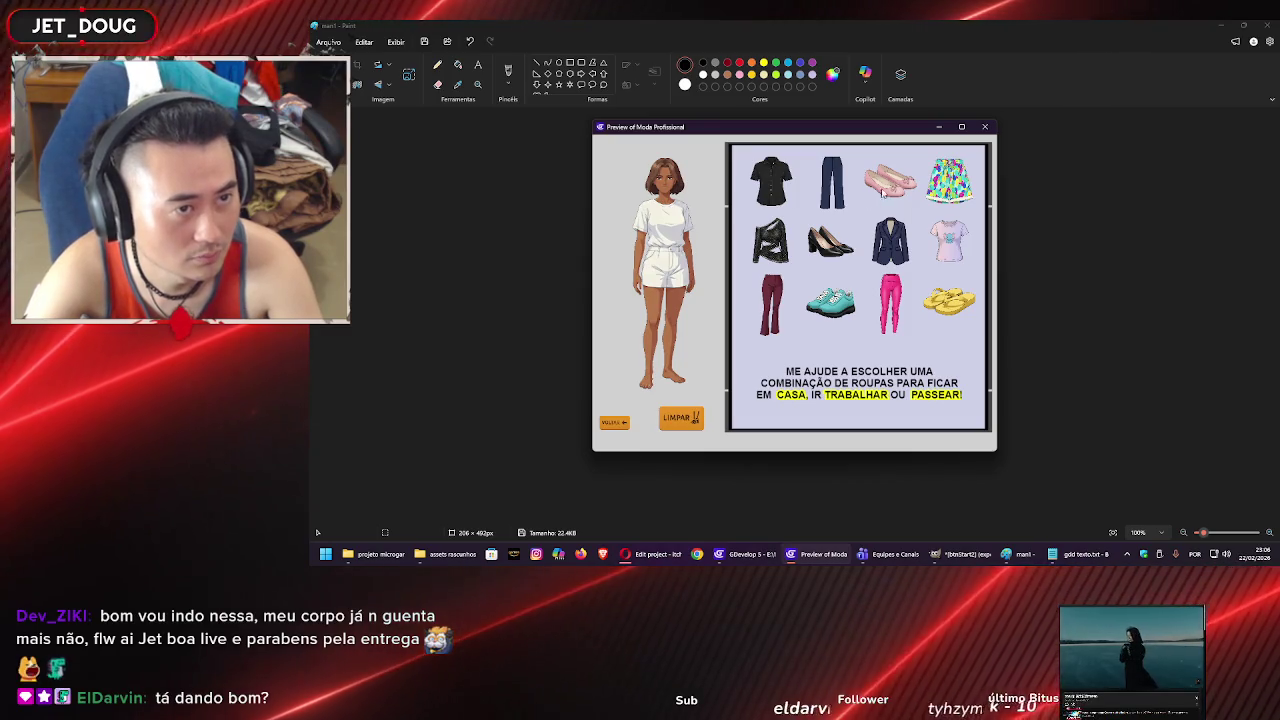
{"action": "left_click_drag", "start_coordinate": [948, 240], "coordinate": [662, 225]}
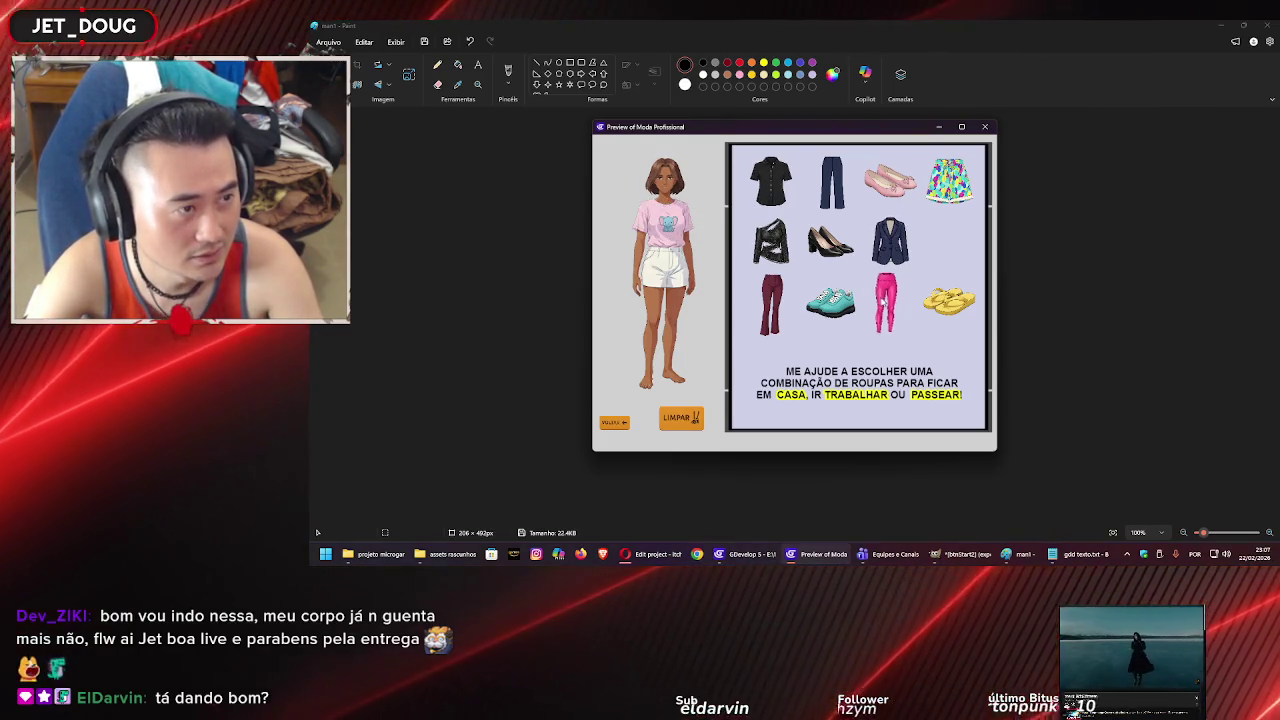
{"action": "left_click_drag", "start_coordinate": [691, 288], "coordinate": [668, 284]}
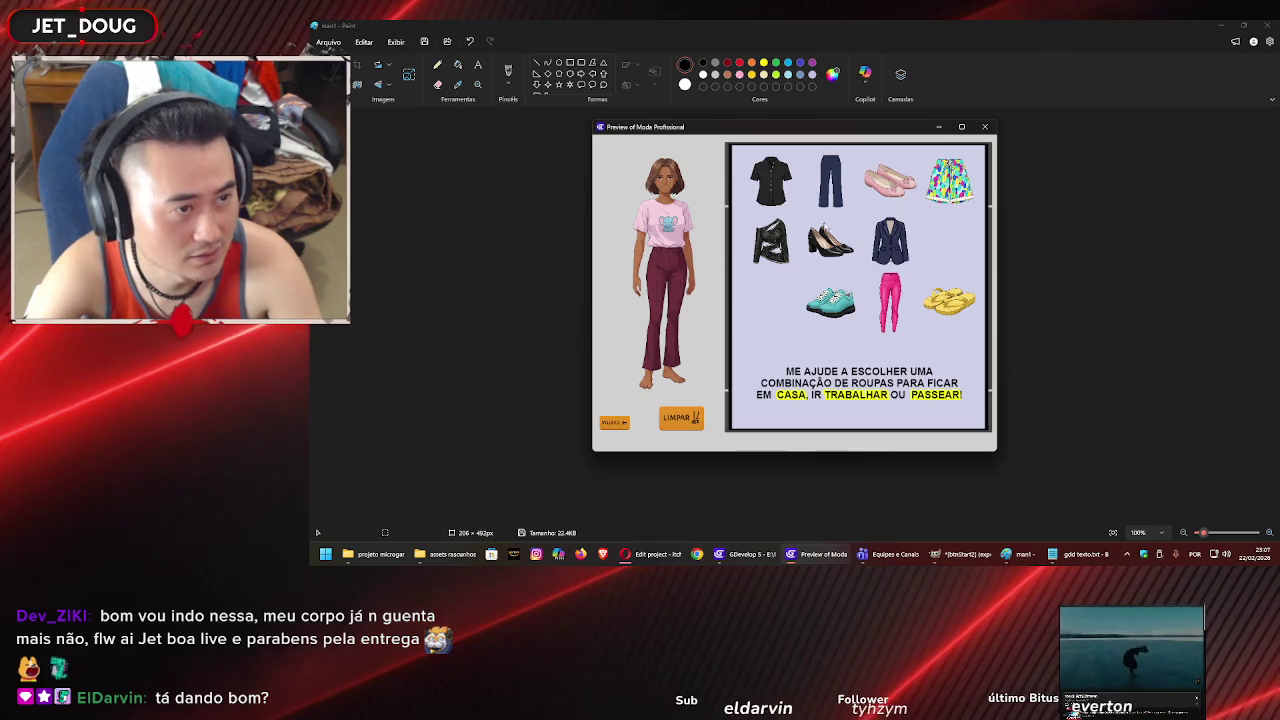
{"action": "left_click_drag", "start_coordinate": [948, 300], "coordinate": [664, 376]}
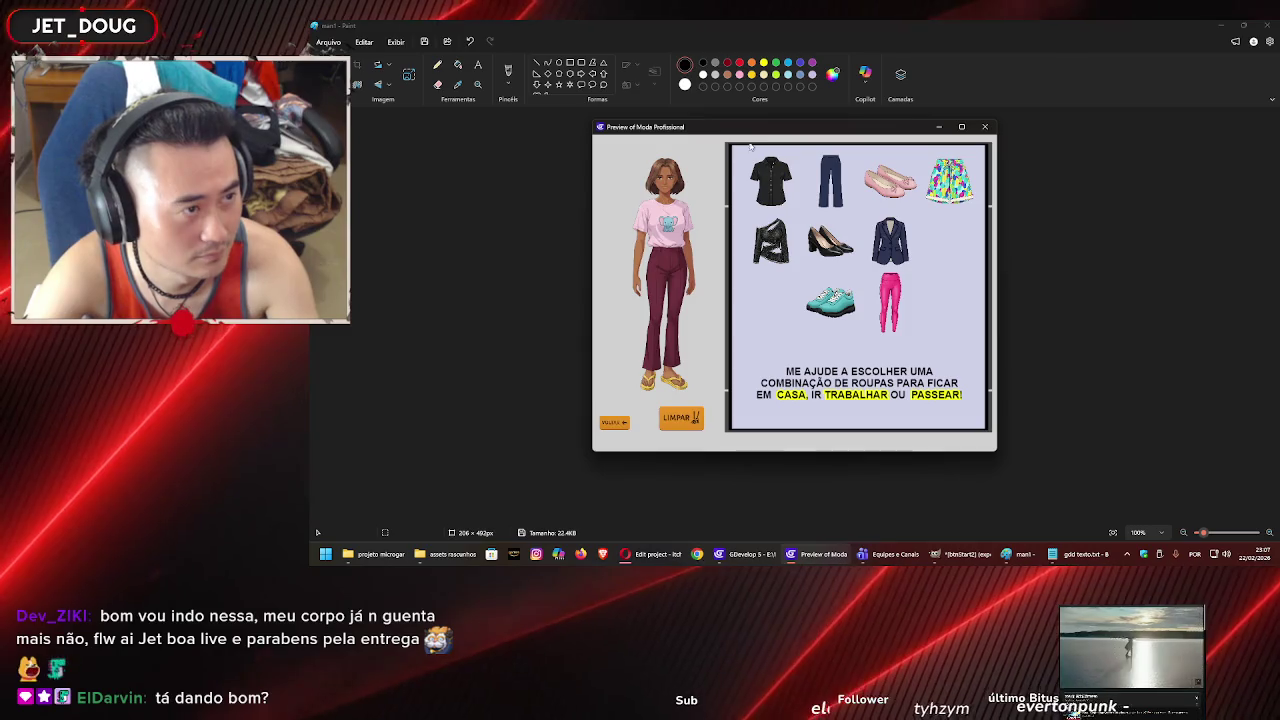
Snip the dressed female model and bring Paint back to the front.
{"action": "key", "text": "super+shift+s"}
{"action": "mouse_move", "coordinate": [720, 138]}
{"action": "left_mouse_down"}
{"action": "mouse_move", "coordinate": [622, 338]}
{"action": "mouse_move", "coordinate": [606, 405]}
{"action": "left_mouse_up"}
{"action": "mouse_move", "coordinate": [840, 563]}
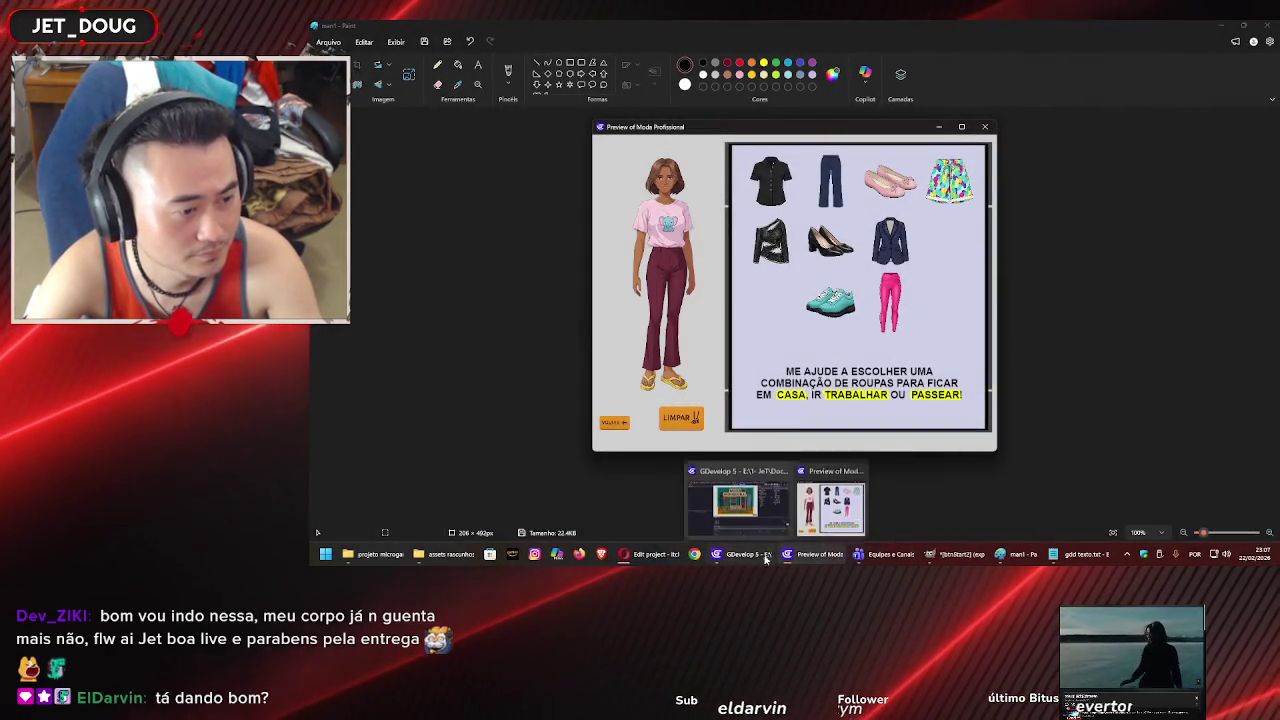
{"action": "left_click", "coordinate": [826, 508]}
{"action": "left_click", "coordinate": [1016, 558]}
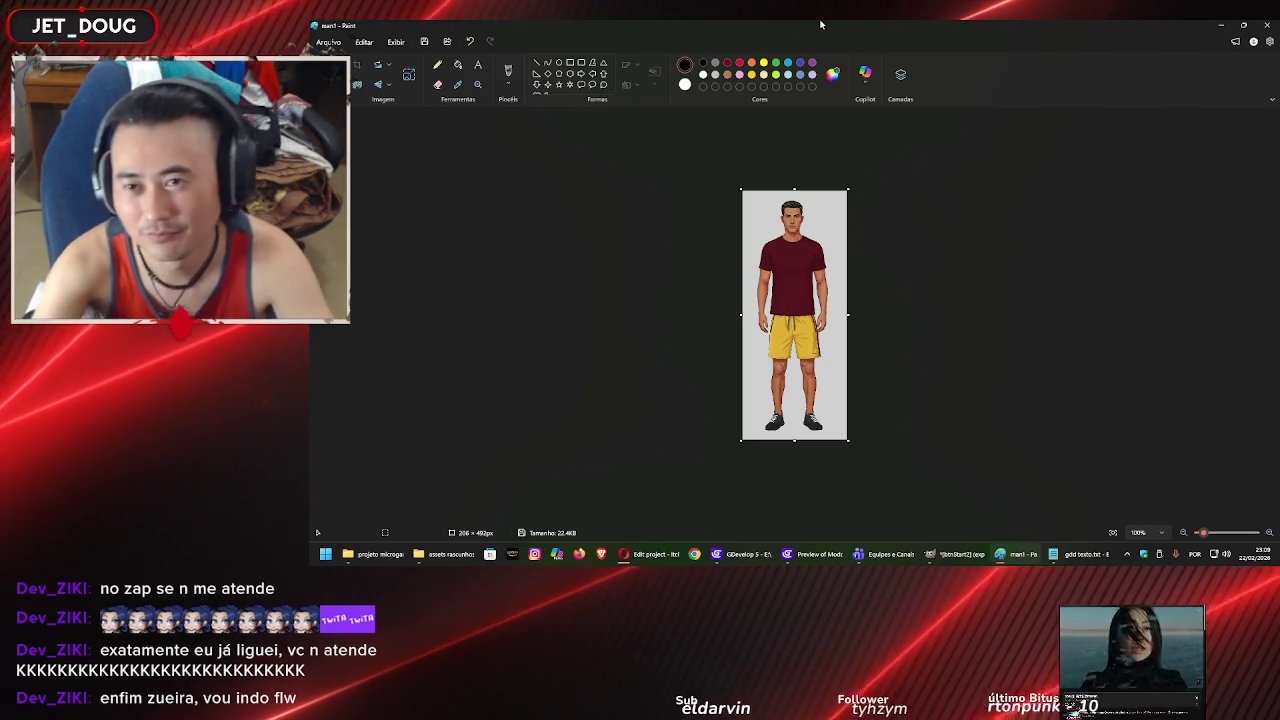
Paste the female model into Paint and save it as the JPEG woman1.
{"action": "key", "text": "ctrl+v"}
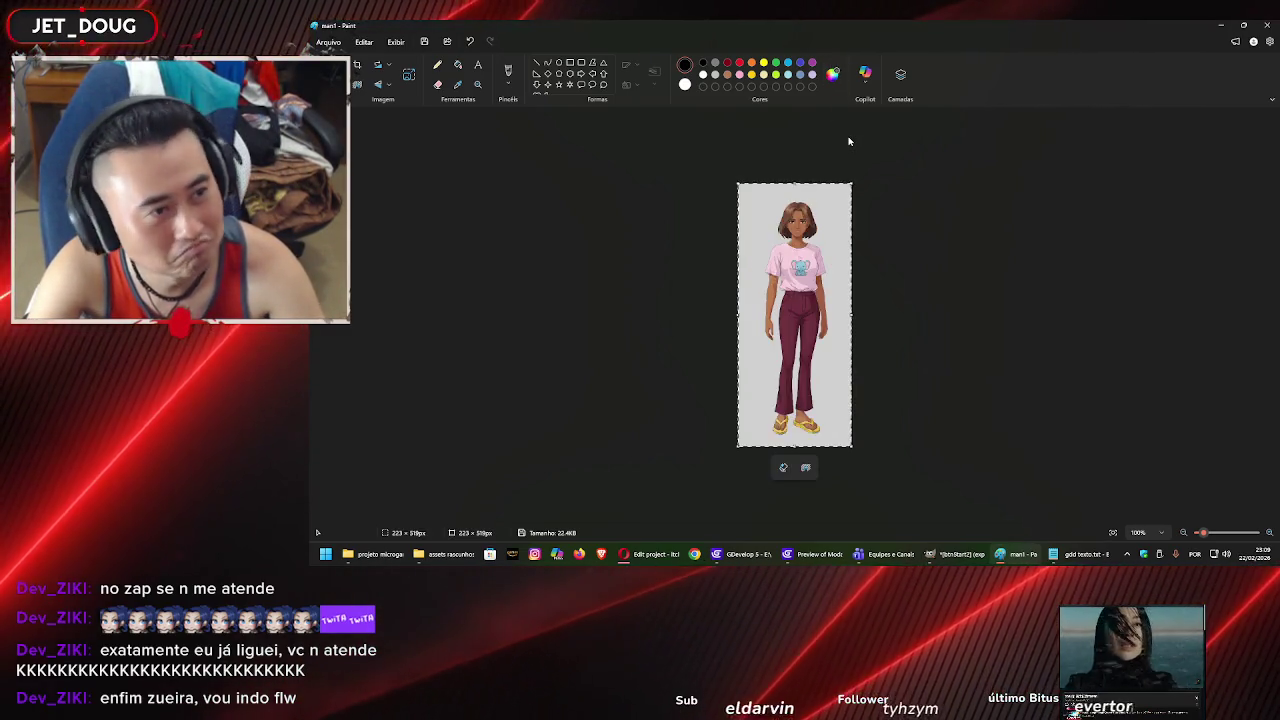
{"action": "left_click", "coordinate": [328, 42]}
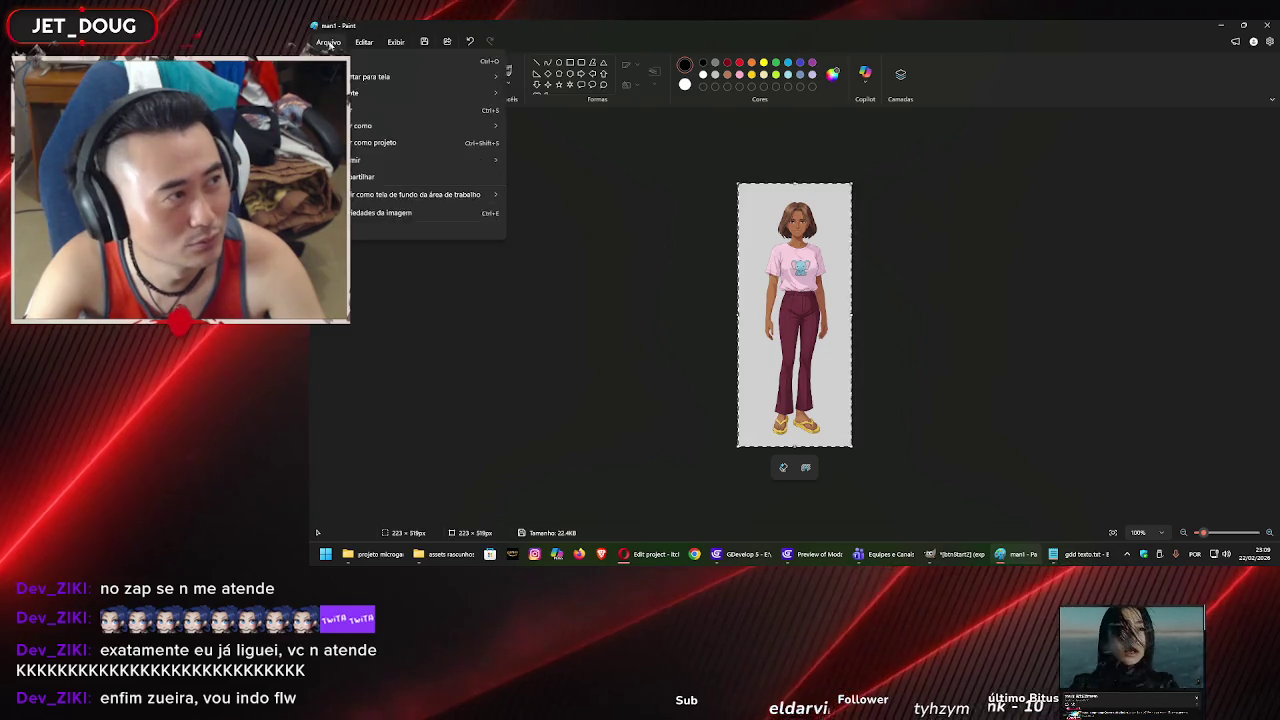
{"action": "mouse_move", "coordinate": [360, 148]}
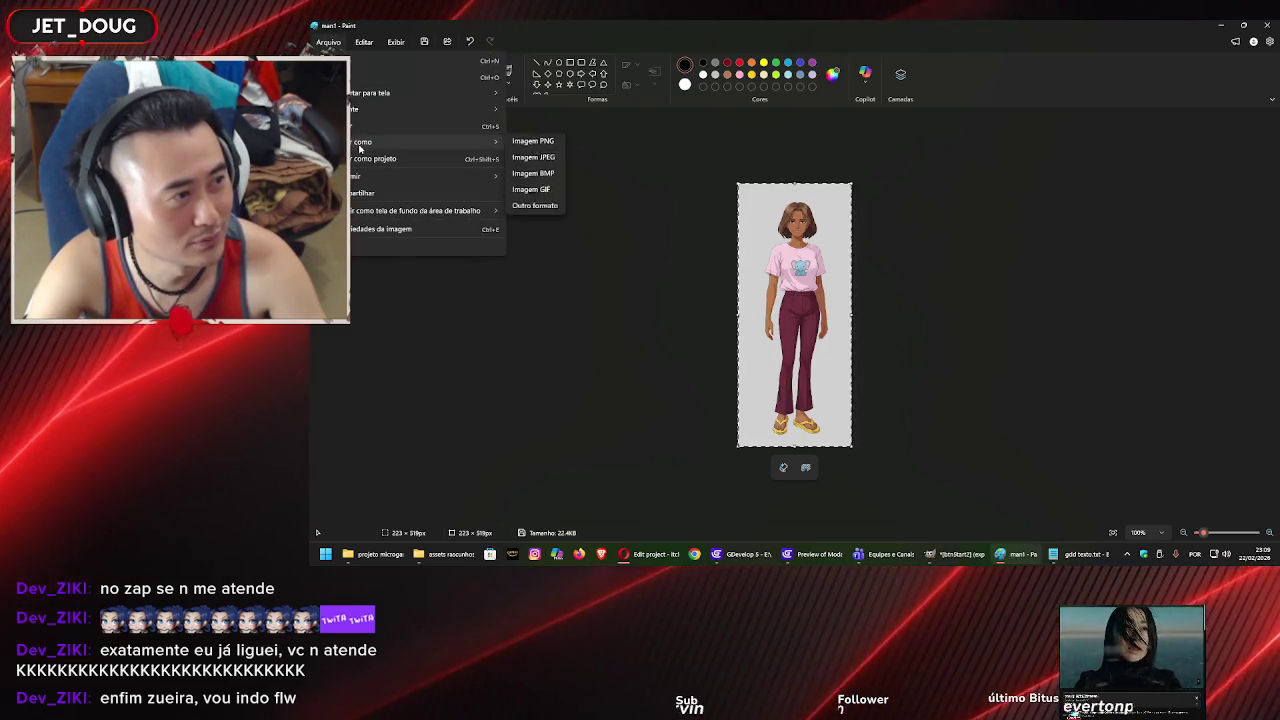
{"action": "left_click", "coordinate": [534, 160]}
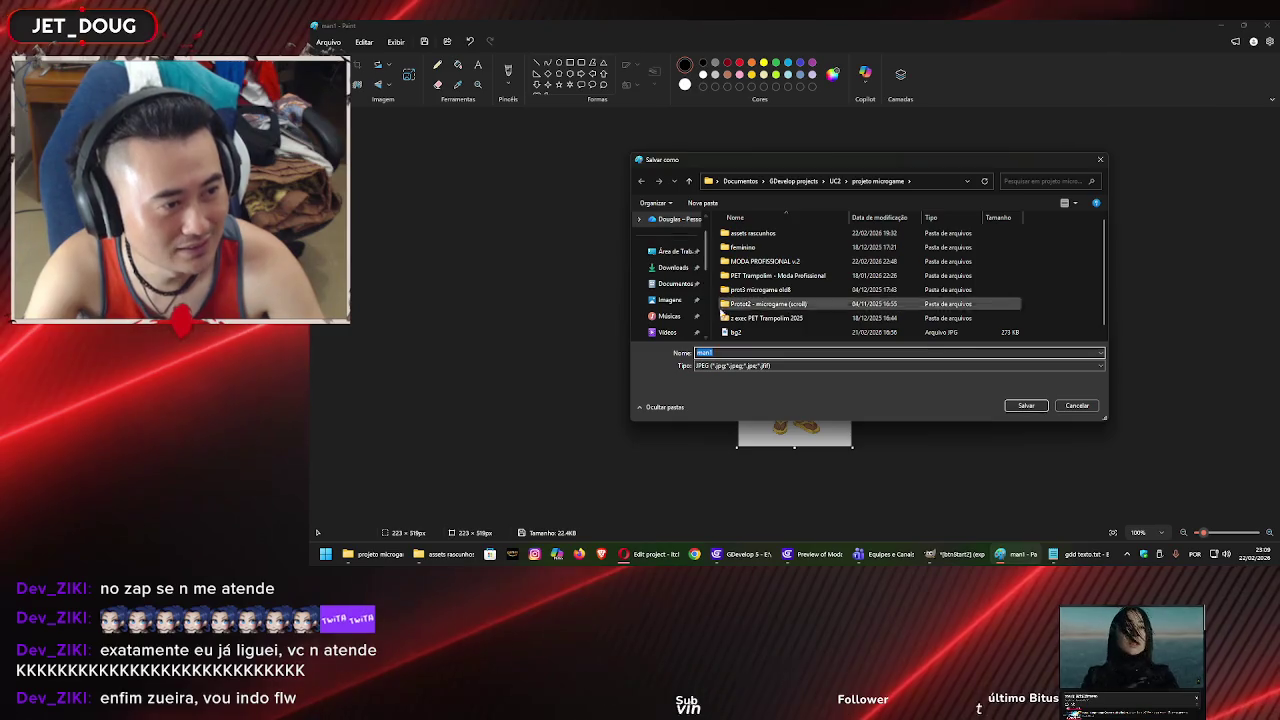
{"action": "left_click", "coordinate": [767, 352]}
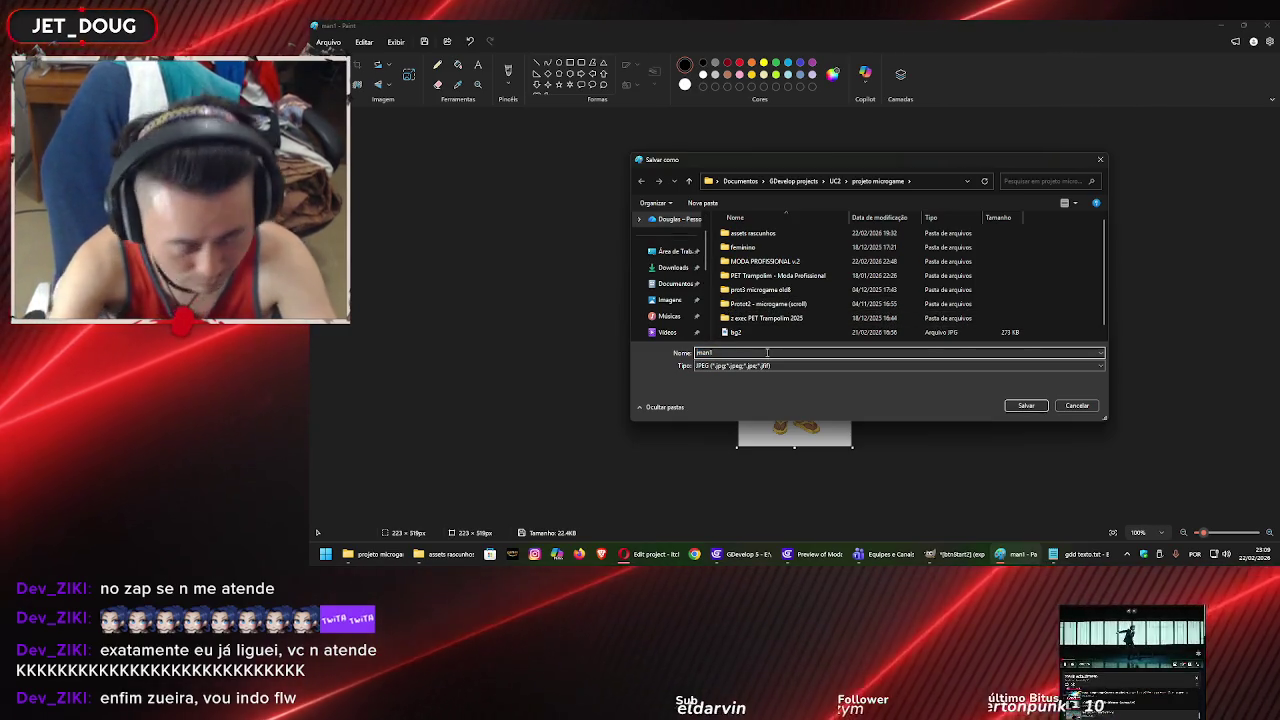
{"action": "key", "text": "Home"}
{"action": "type", "text": "wo"}
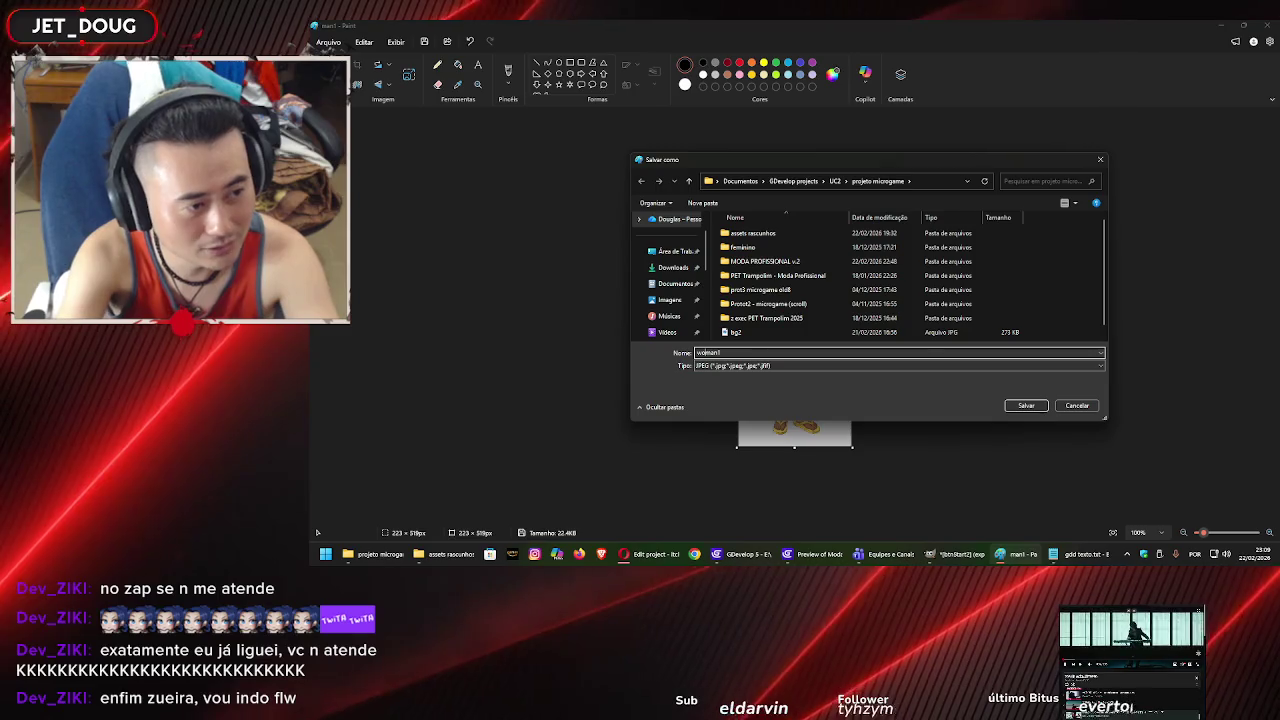
{"action": "key", "text": "Return"}
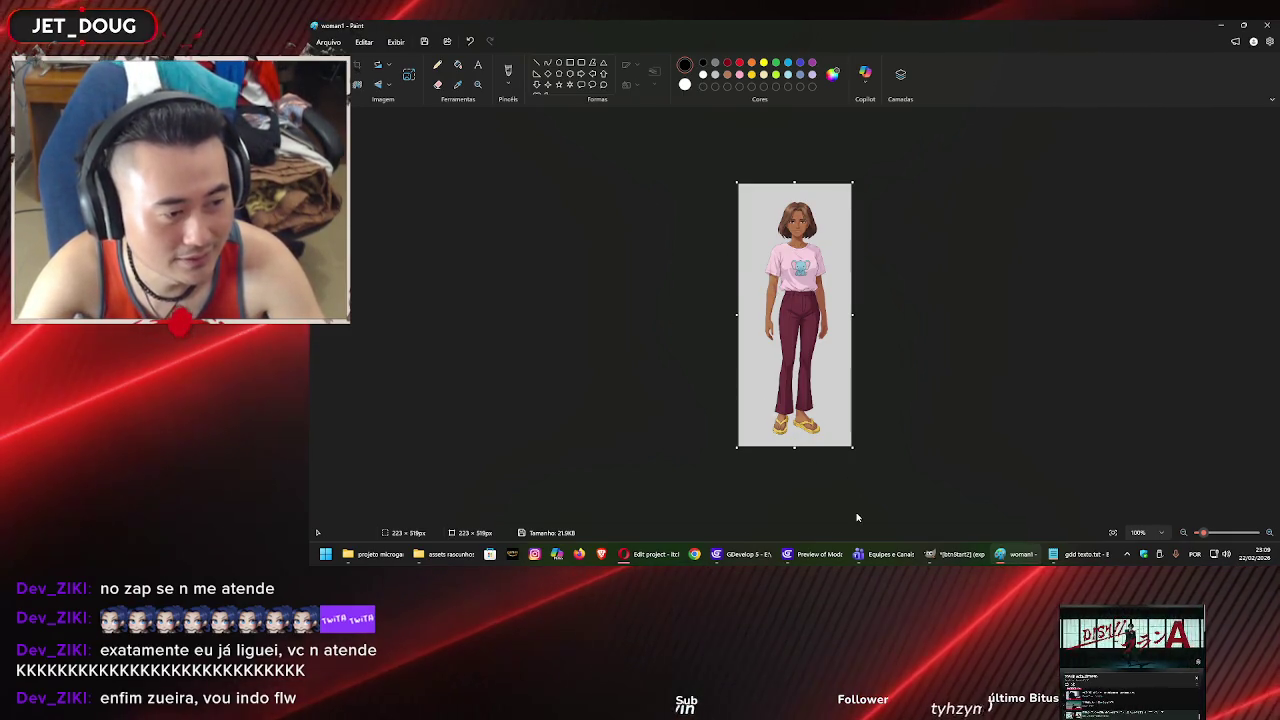
Close the game preview and switch to the itch.io Edit game page.
{"action": "left_click", "coordinate": [815, 556]}
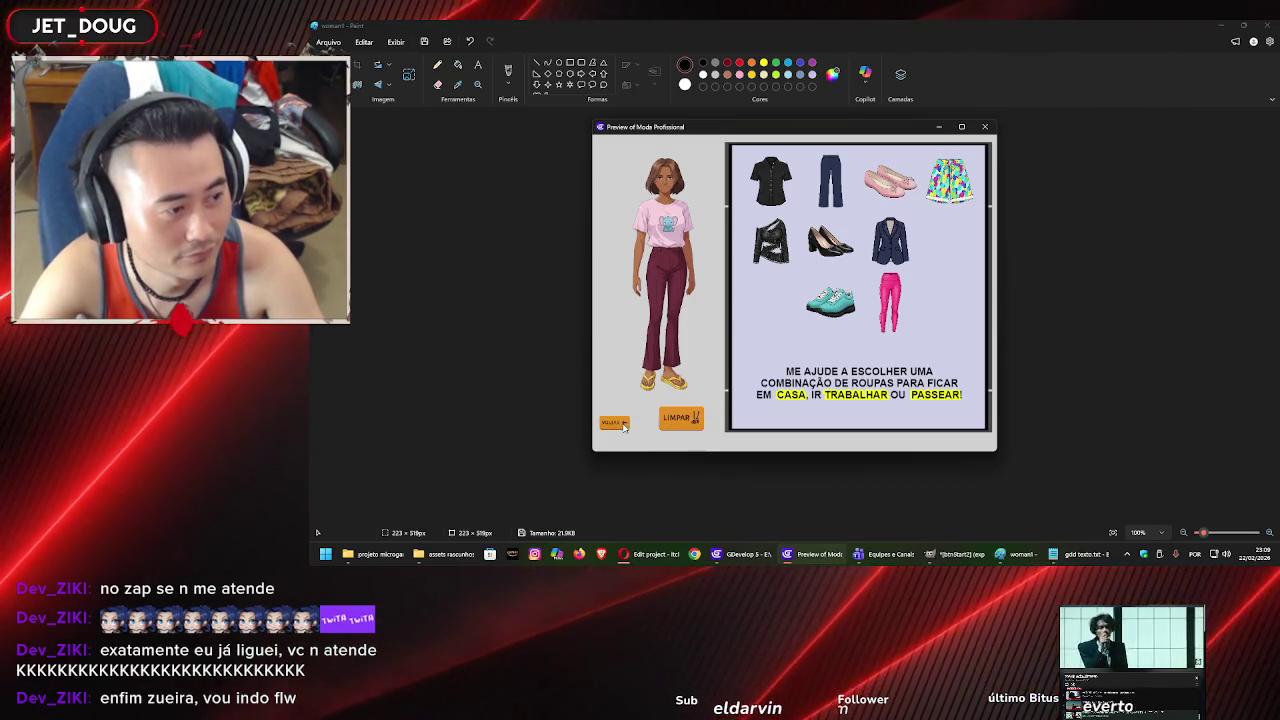
{"action": "left_click", "coordinate": [985, 127]}
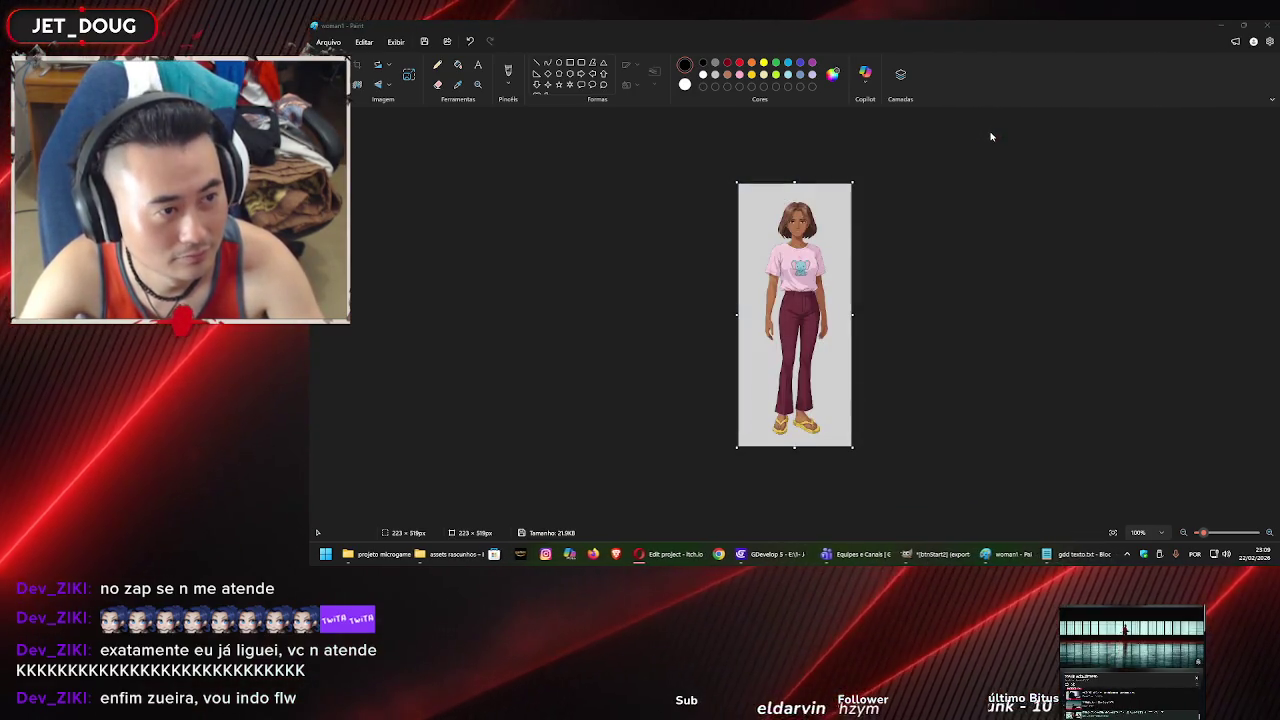
{"action": "left_click", "coordinate": [787, 555]}
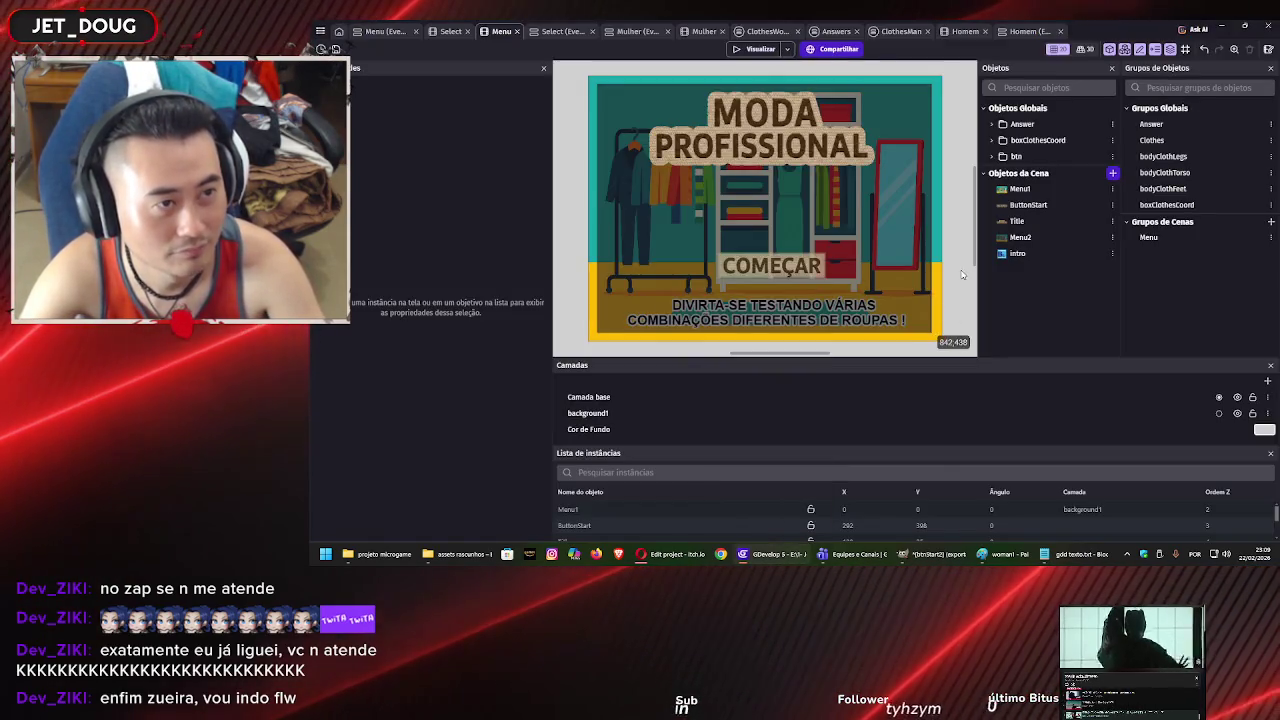
{"action": "left_click", "coordinate": [678, 558]}
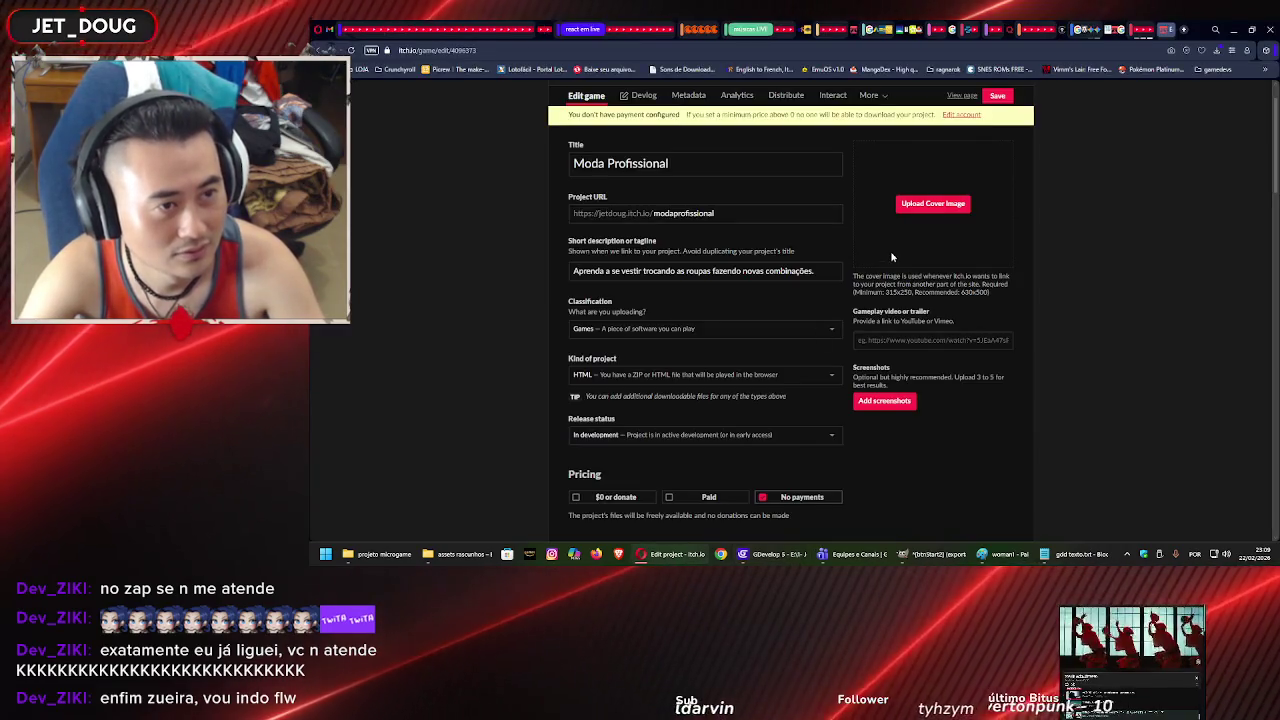
{"action": "left_click", "coordinate": [915, 212]}
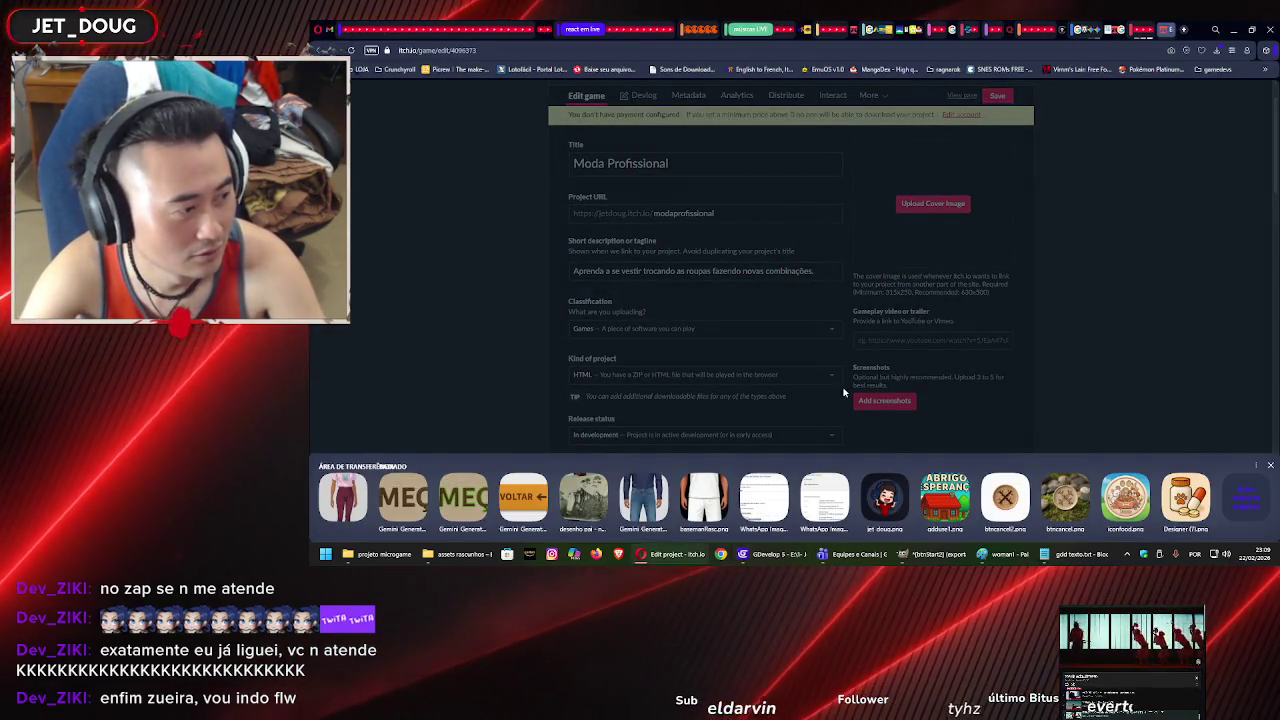
{"action": "left_click", "coordinate": [1247, 497]}
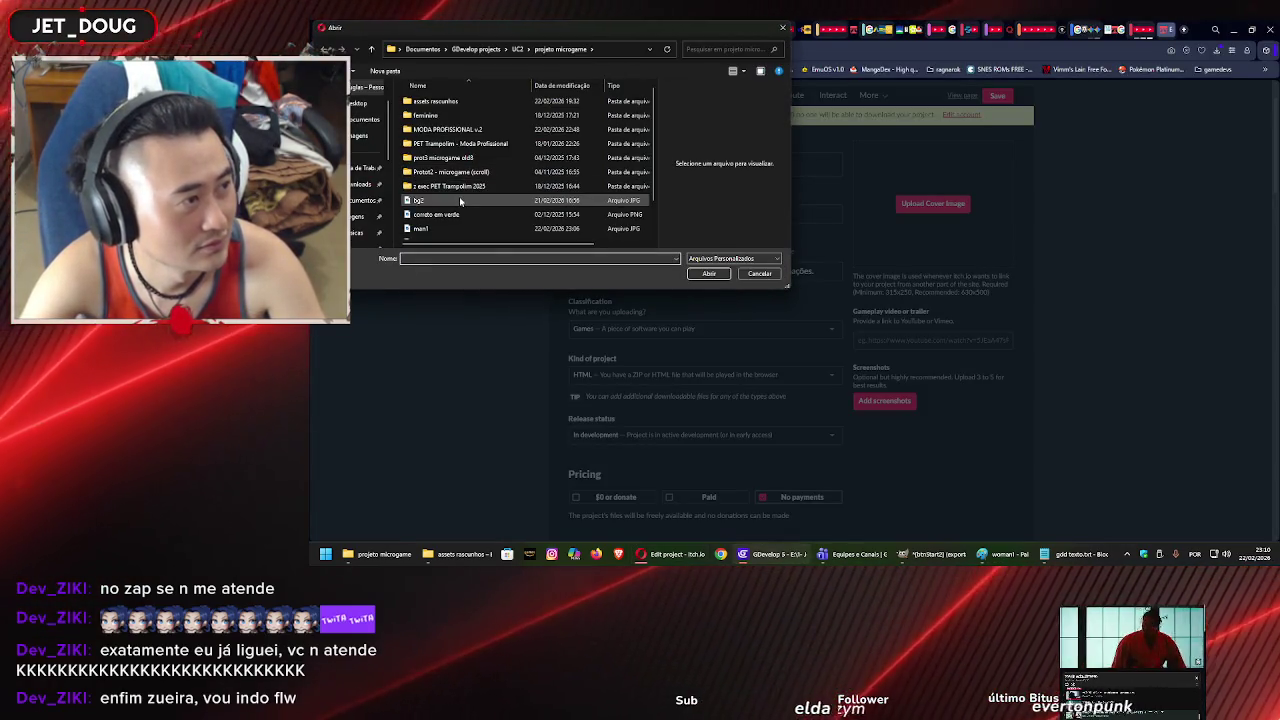
{"action": "left_click", "coordinate": [459, 200]}
{"action": "scroll", "coordinate": [492, 216], "scroll_direction": "down", "scroll_amount": 1}
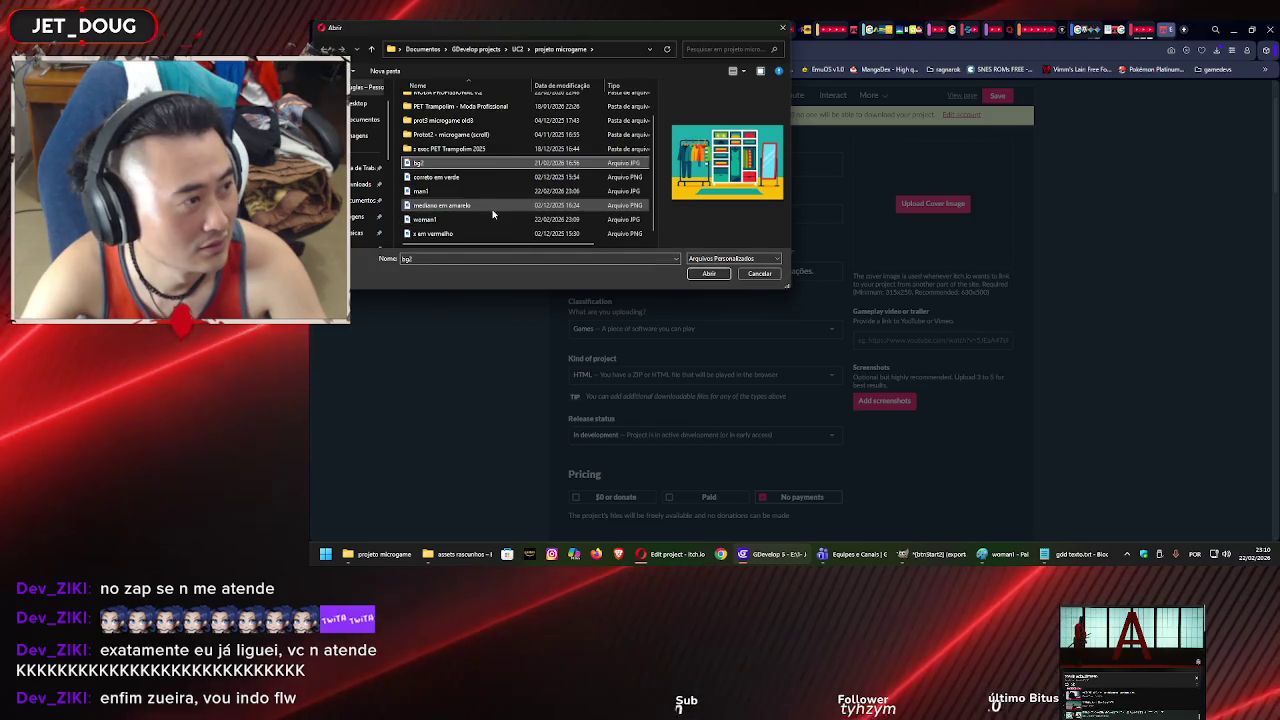
{"action": "scroll", "coordinate": [478, 150], "scroll_direction": "up", "scroll_amount": 1}
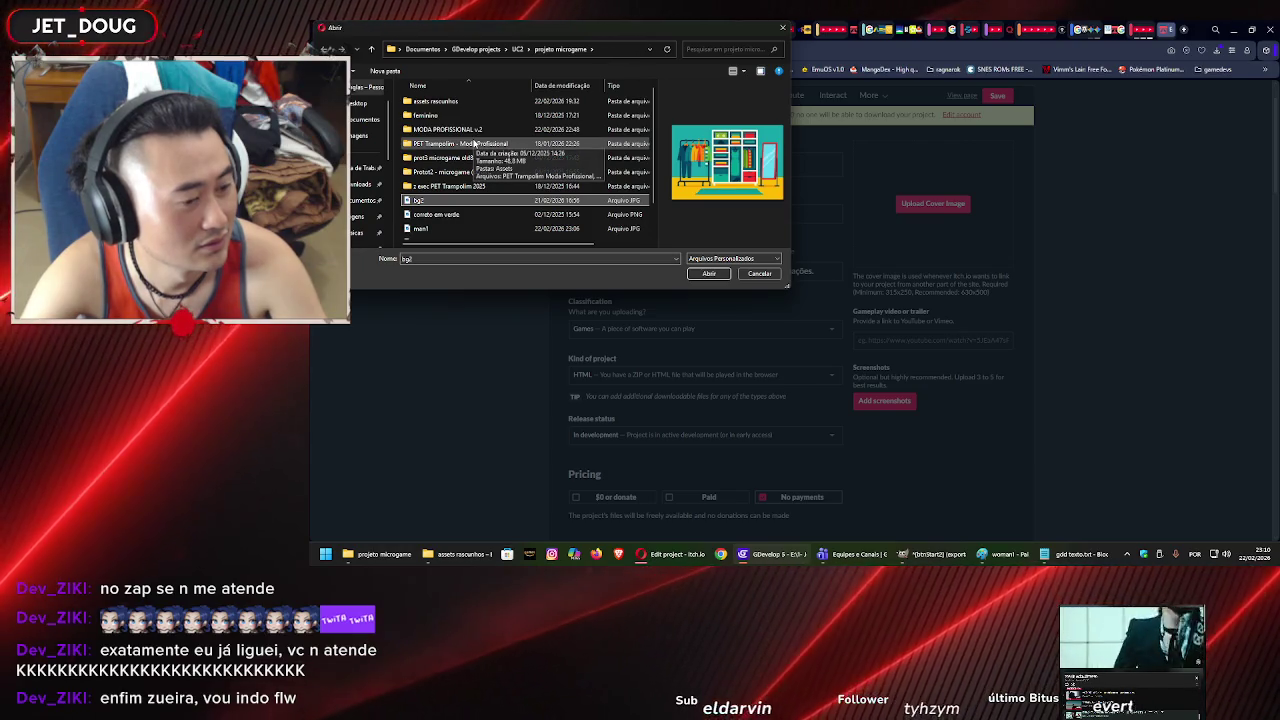
{"action": "left_click", "coordinate": [455, 130]}
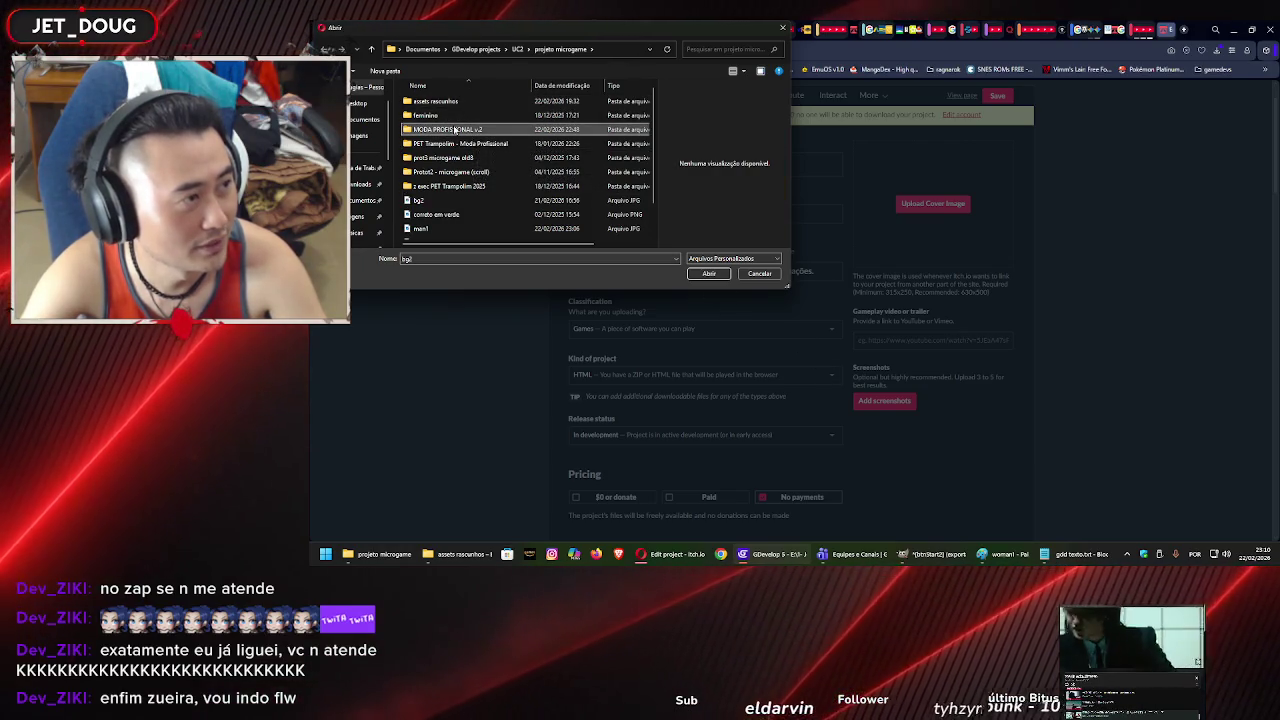
{"action": "double_click", "coordinate": [455, 143]}
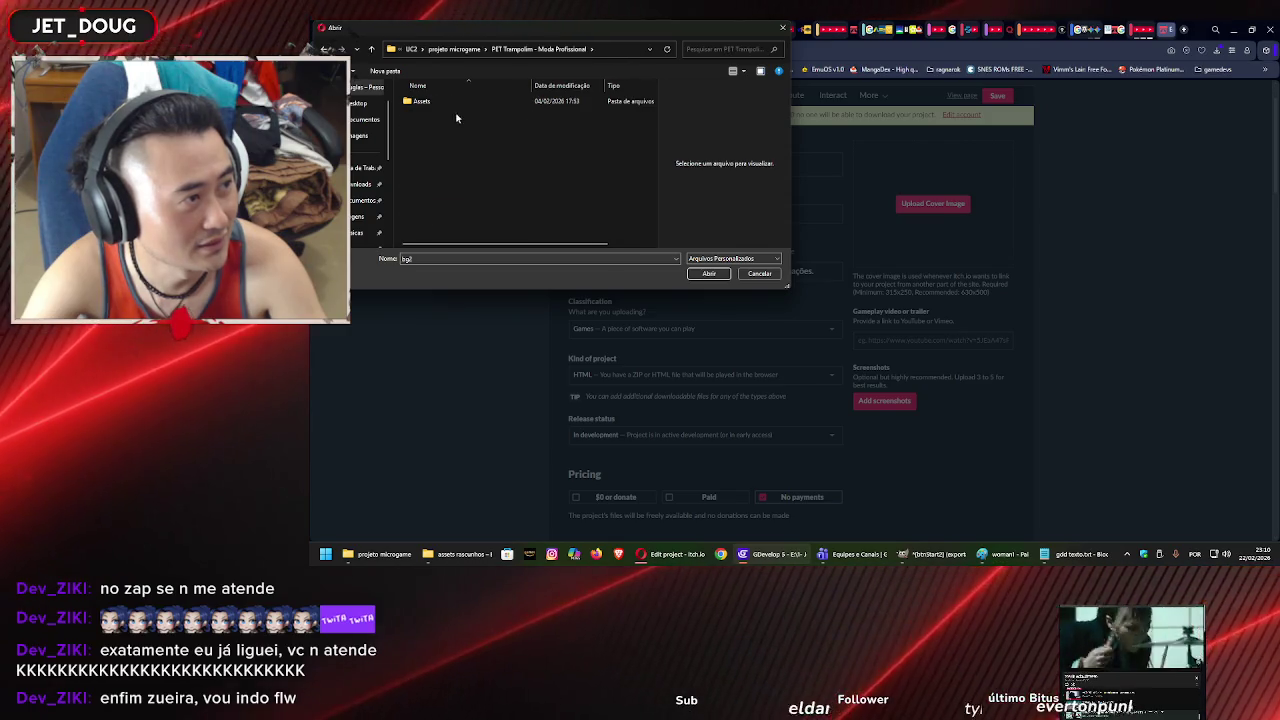
{"action": "double_click", "coordinate": [457, 104]}
{"action": "double_click", "coordinate": [440, 113]}
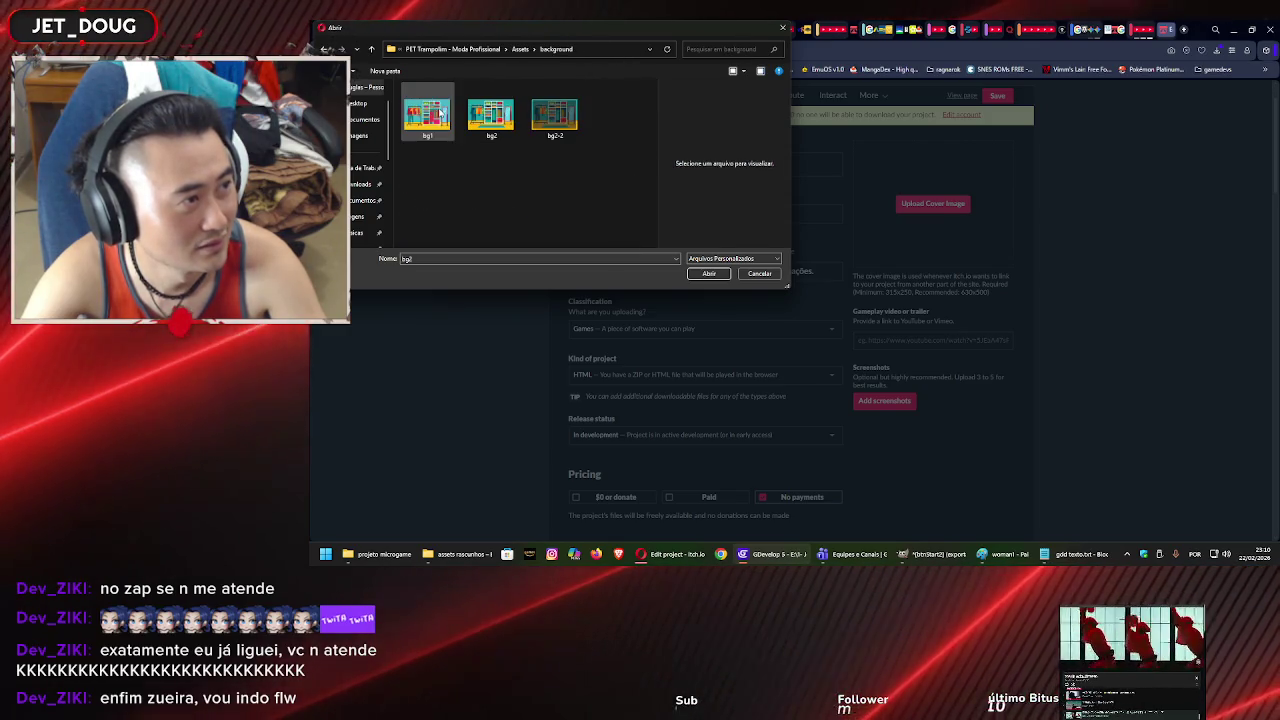
{"action": "key", "text": "alt+Left"}
{"action": "scroll", "coordinate": [500, 190], "scroll_direction": "down", "scroll_amount": 2}
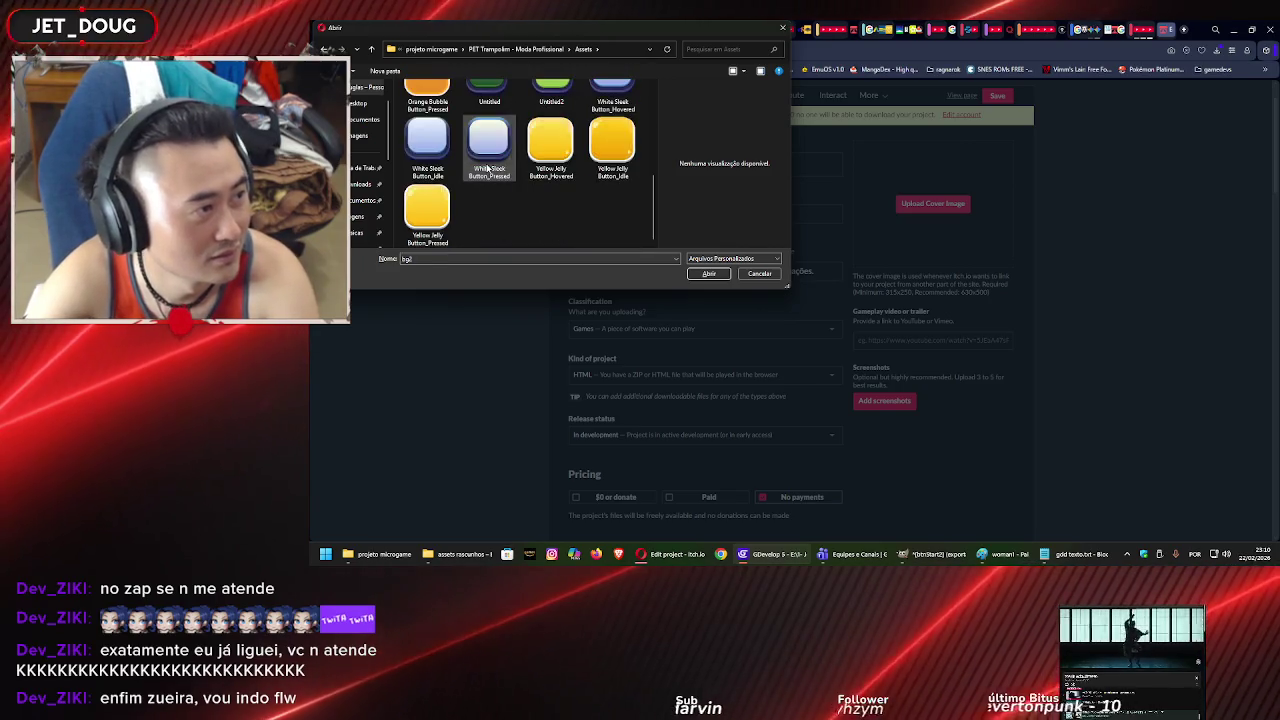
{"action": "scroll", "coordinate": [506, 203], "scroll_direction": "up", "scroll_amount": 2}
{"action": "double_click", "coordinate": [489, 110]}
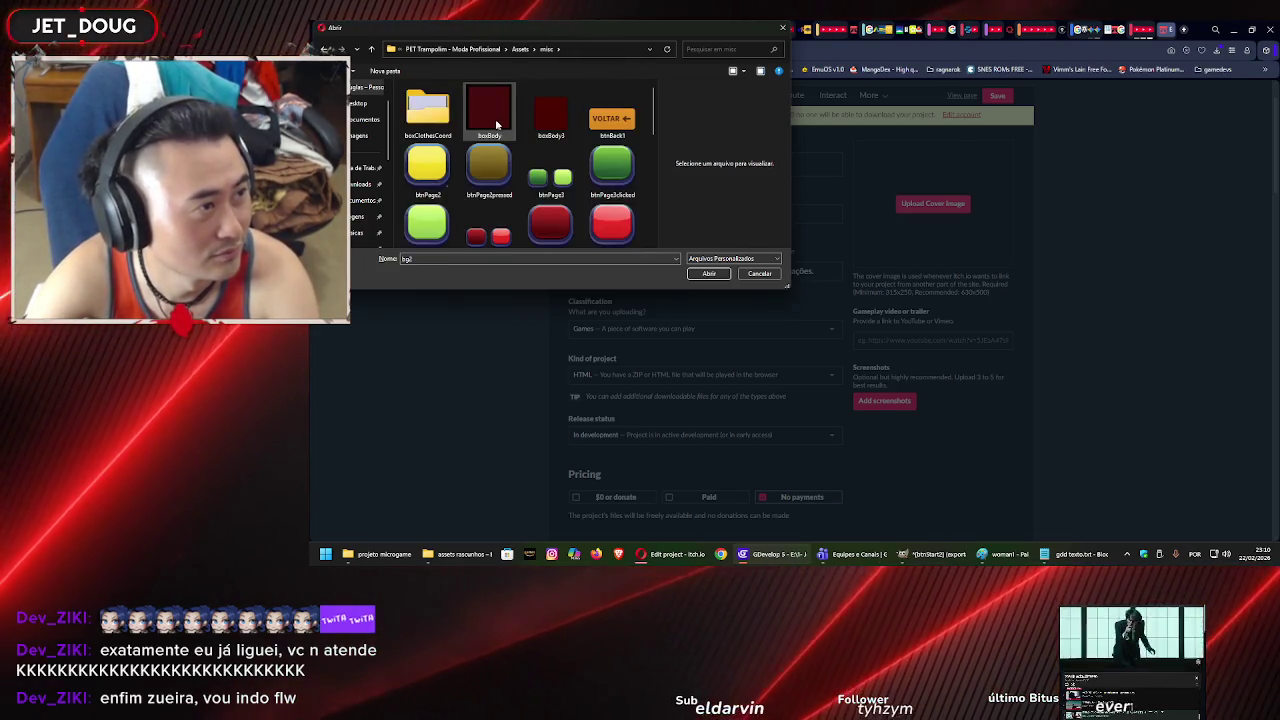
{"action": "scroll", "coordinate": [509, 138], "scroll_direction": "down", "scroll_amount": 3}
{"action": "scroll", "coordinate": [509, 138], "scroll_direction": "down", "scroll_amount": 5}
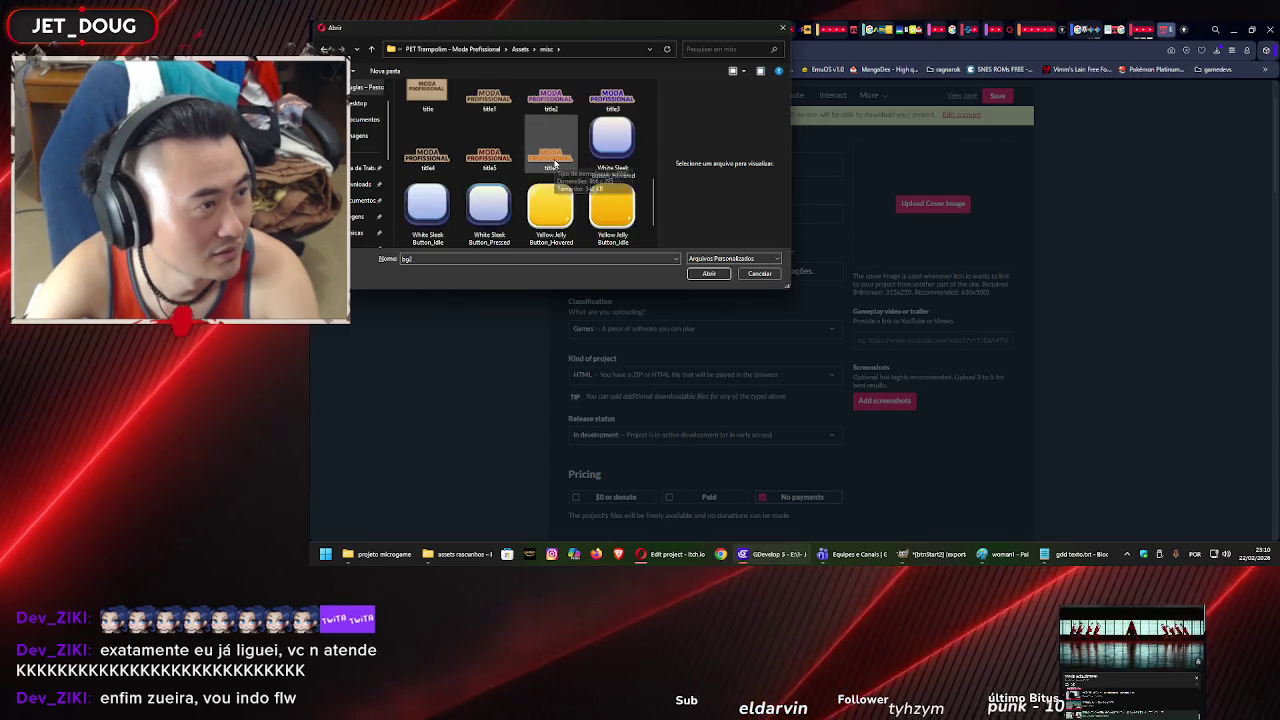
{"action": "scroll", "coordinate": [556, 168], "scroll_direction": "up", "scroll_amount": 6}
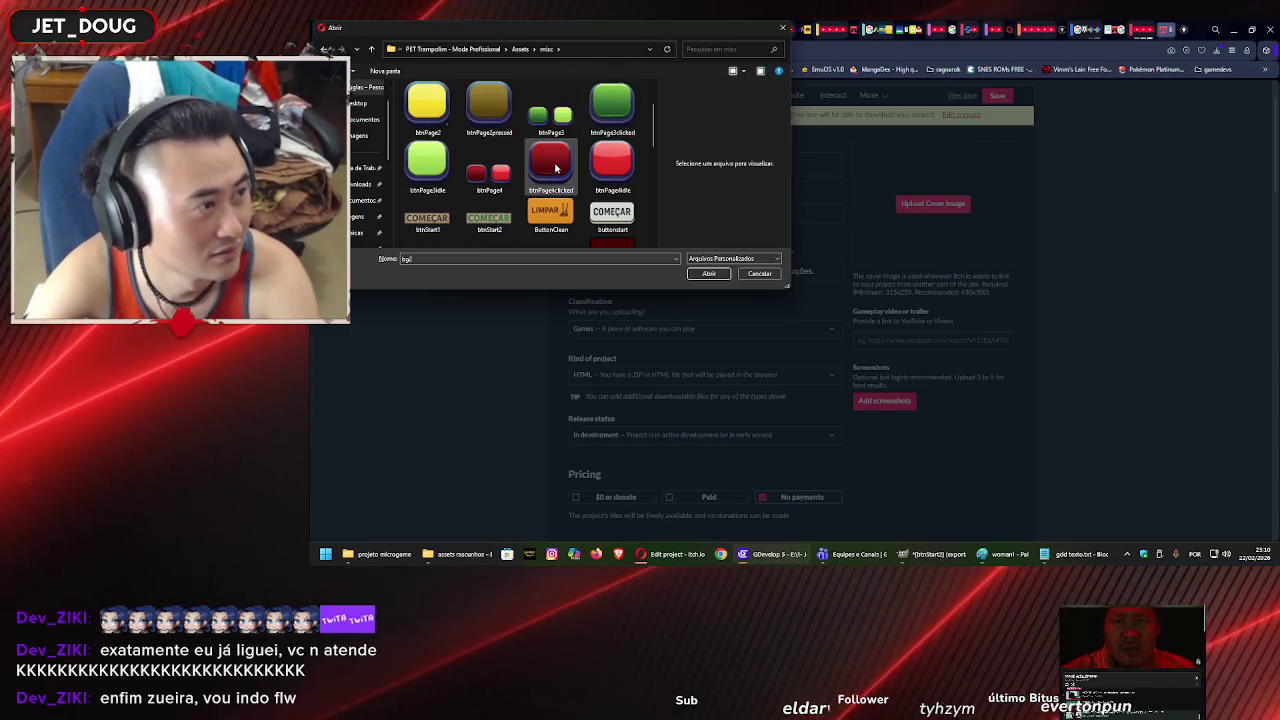
{"action": "scroll", "coordinate": [556, 168], "scroll_direction": "up", "scroll_amount": 1}
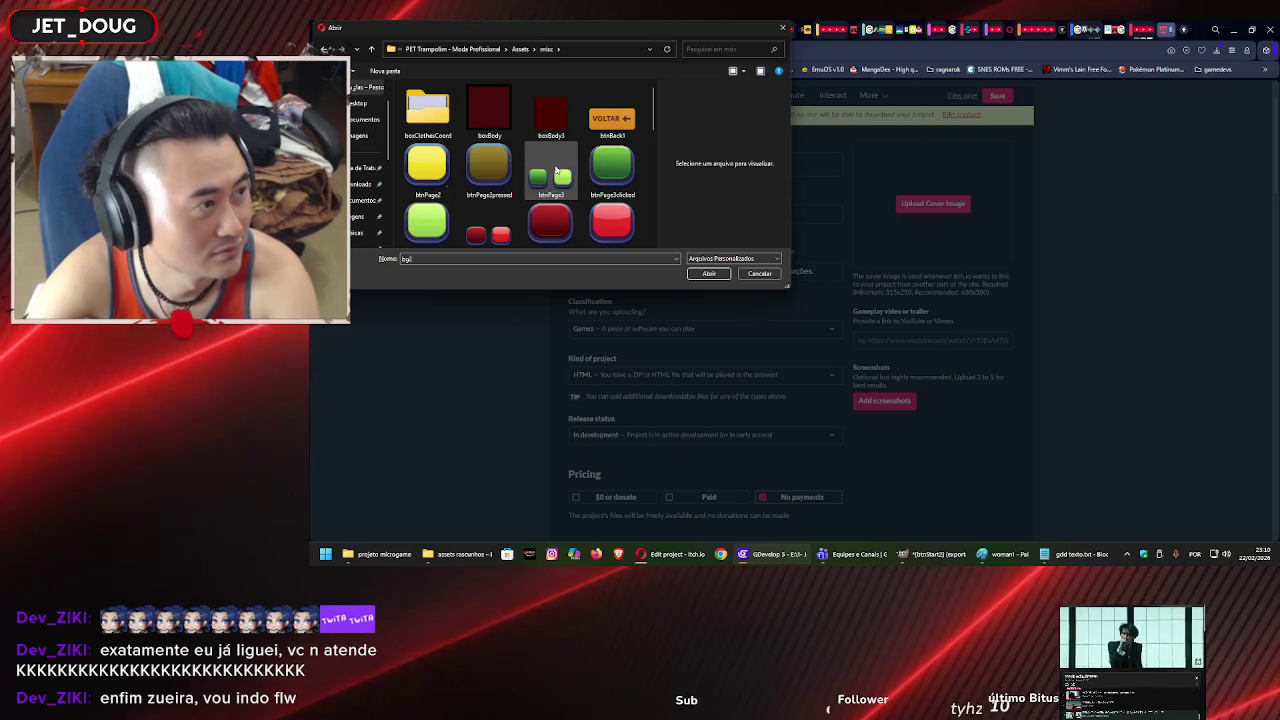
{"action": "key", "text": "alt+Up"}
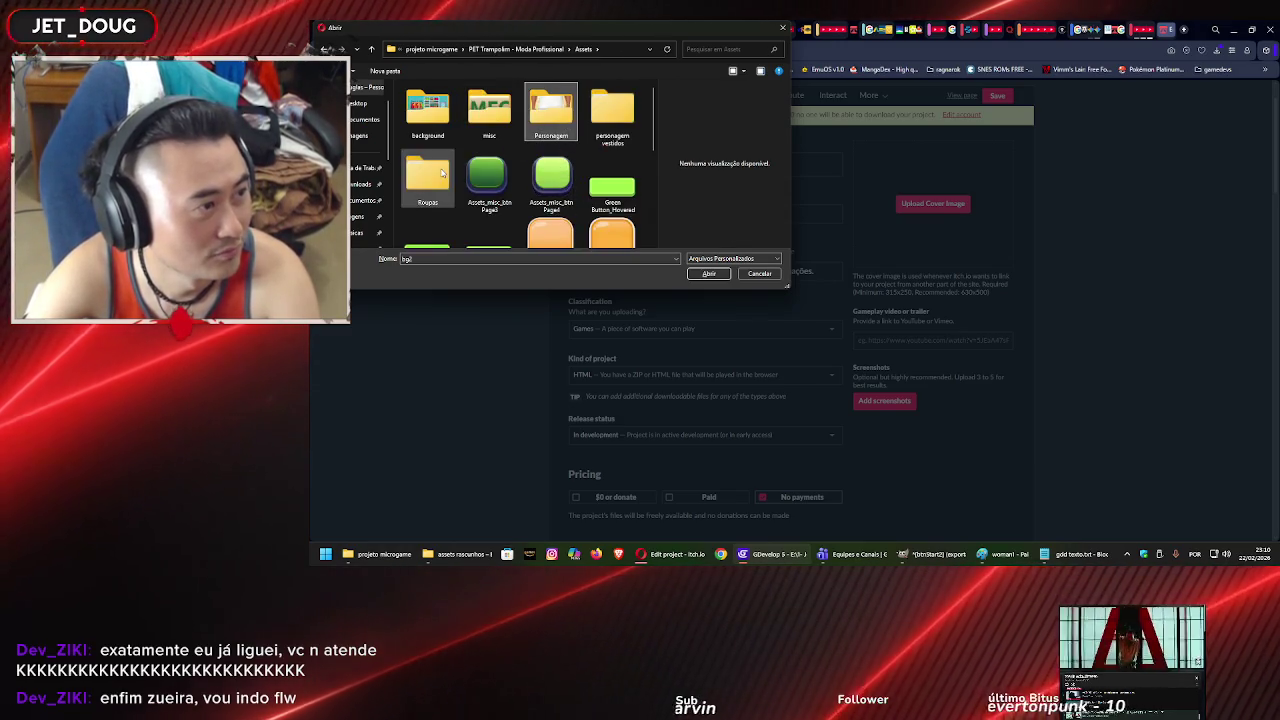
{"action": "key", "text": "alt+Up"}
{"action": "key", "text": "alt+Up"}
{"action": "double_click", "coordinate": [478, 122]}
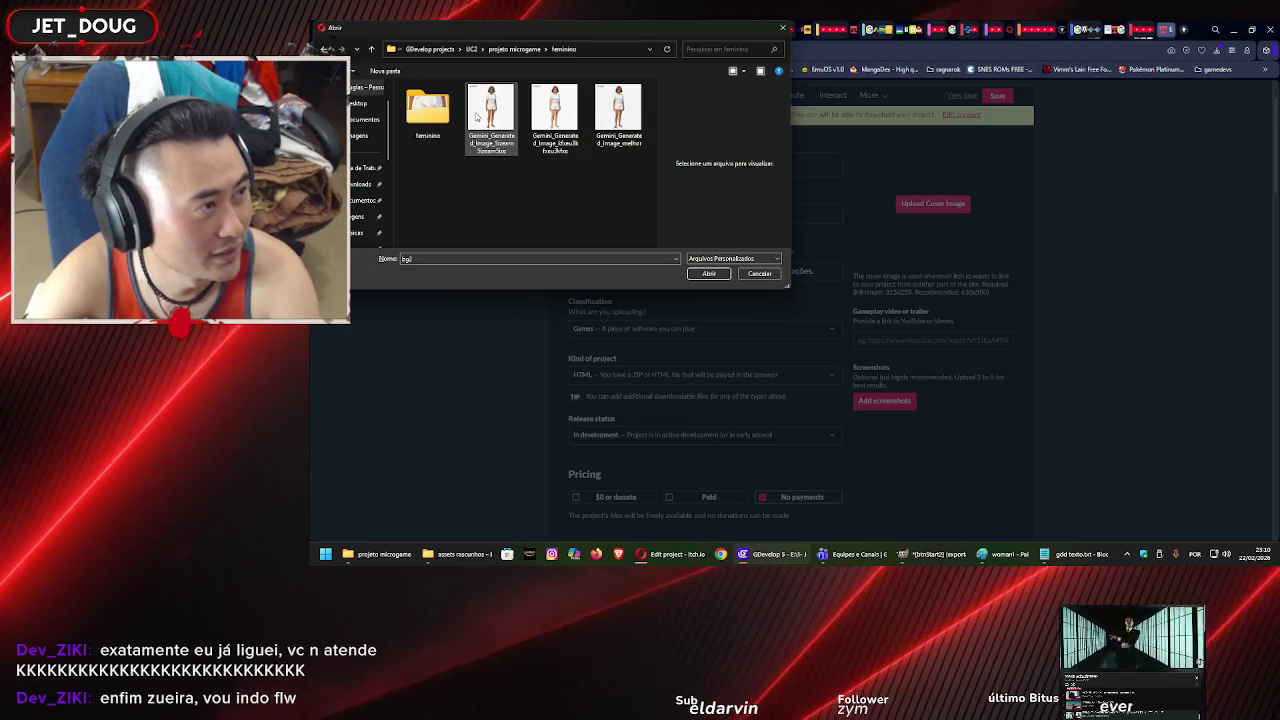
{"action": "key", "text": "alt+Up"}
{"action": "double_click", "coordinate": [476, 100]}
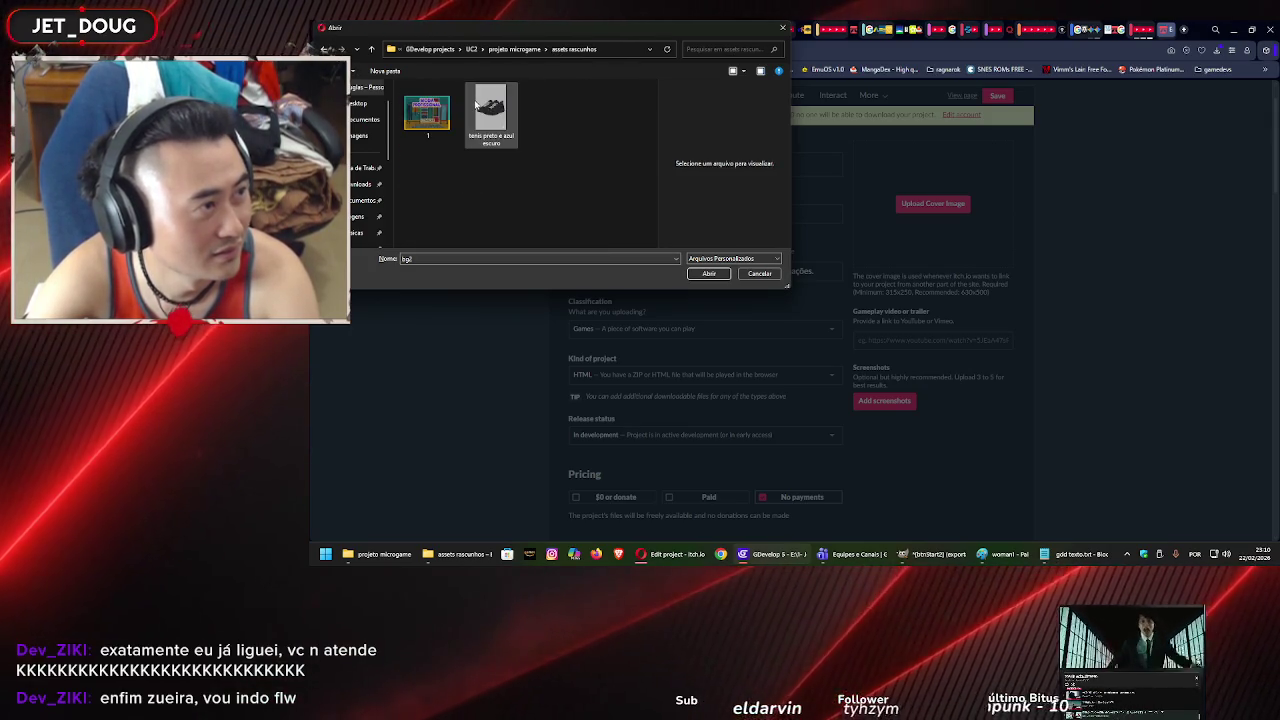
{"action": "left_click", "coordinate": [432, 119]}
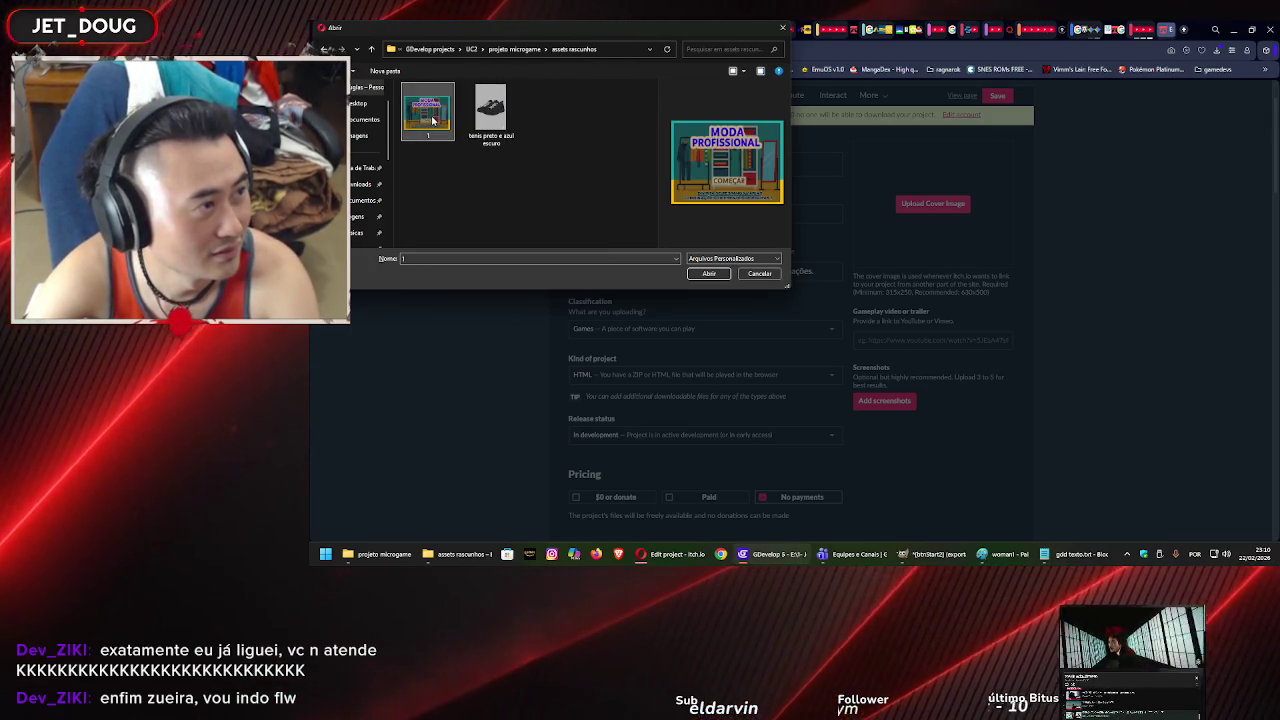
{"action": "left_click", "coordinate": [708, 275]}
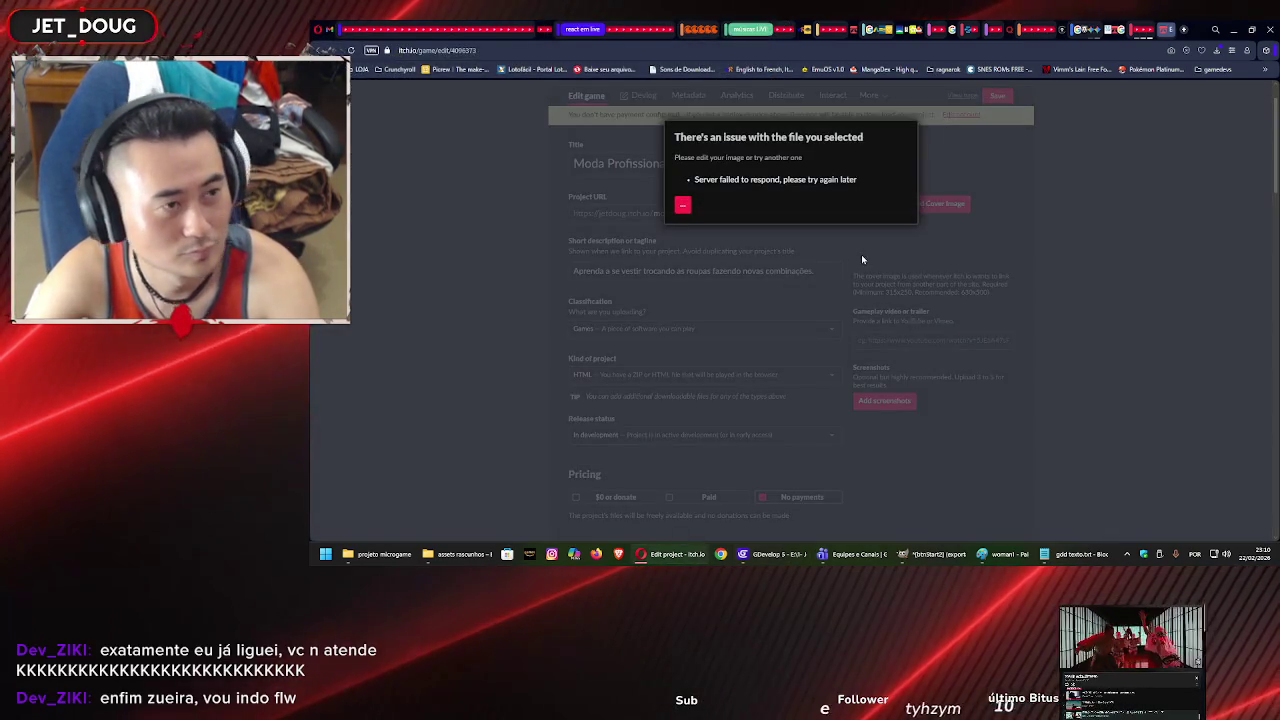
{"action": "left_click", "coordinate": [691, 204]}
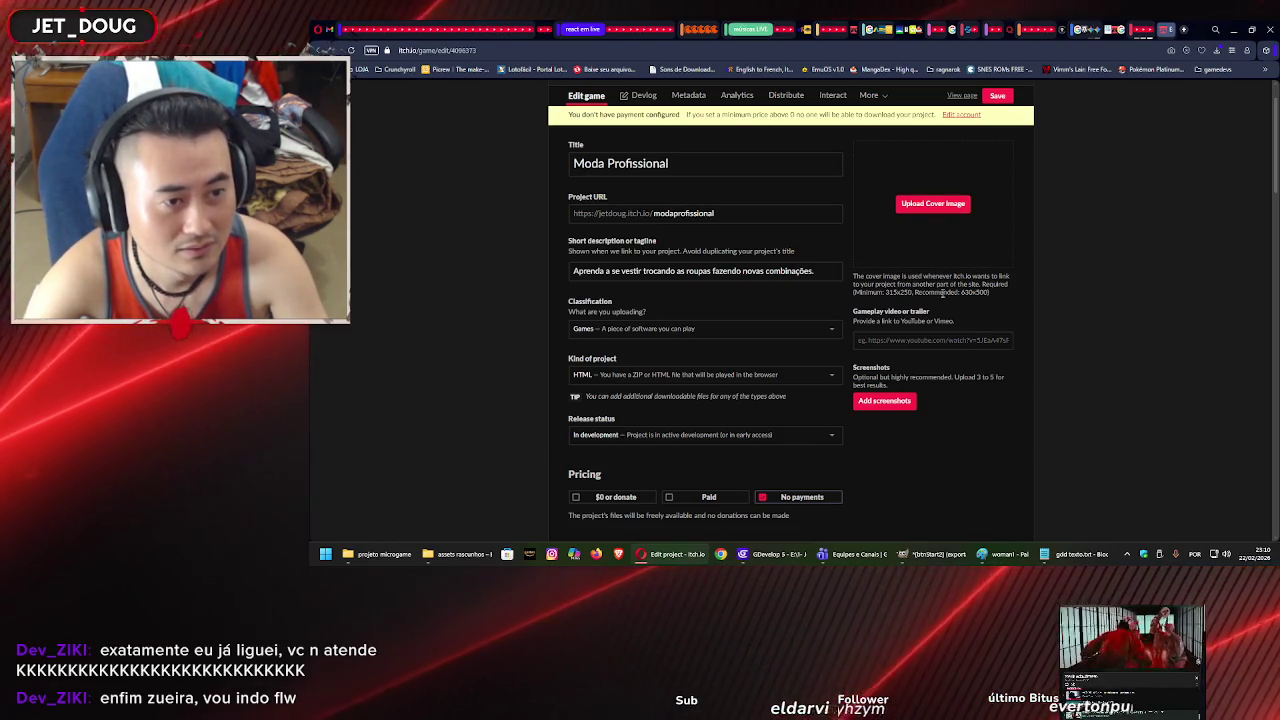
{"action": "key", "text": "alt+Tab"}
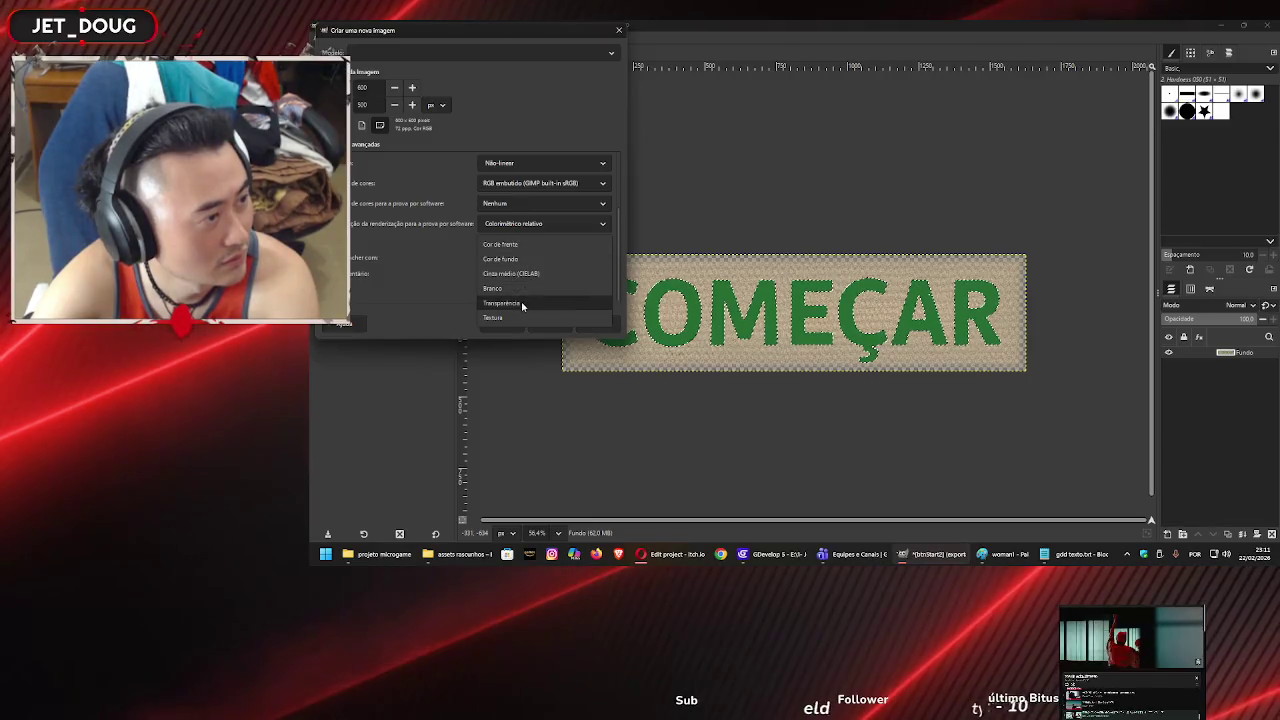
Create a transparent 600x500 image and drag title picture 1 from assets rascunhos in as a layer.
{"action": "left_click", "coordinate": [543, 322]}
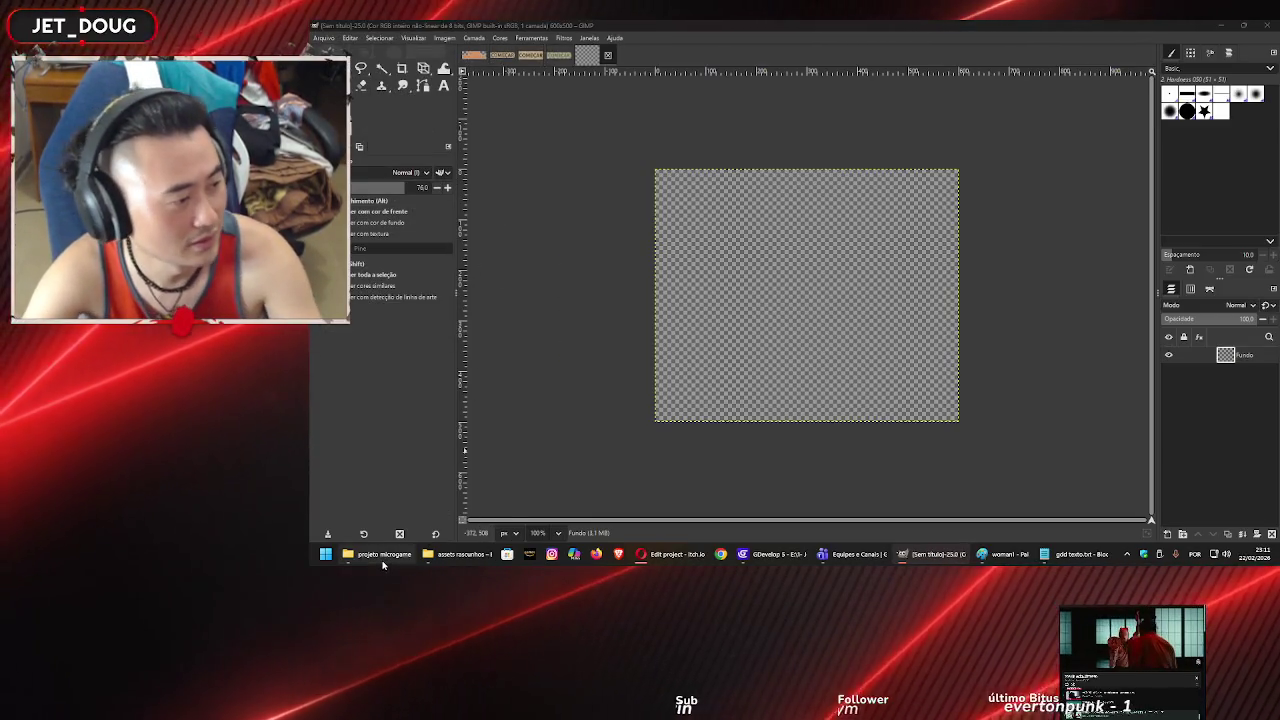
{"action": "left_click", "coordinate": [375, 554]}
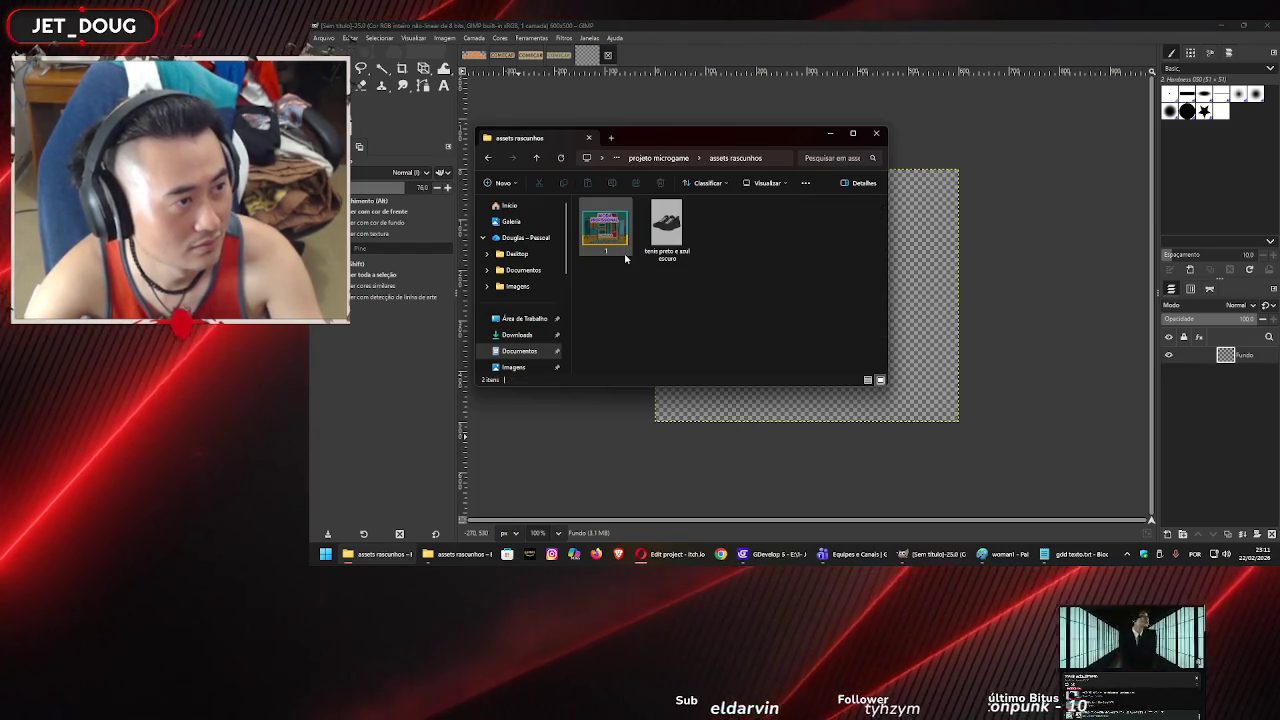
{"action": "left_click_drag", "start_coordinate": [605, 226], "coordinate": [703, 263]}
{"action": "left_click_drag", "start_coordinate": [910, 249], "coordinate": [893, 262]}
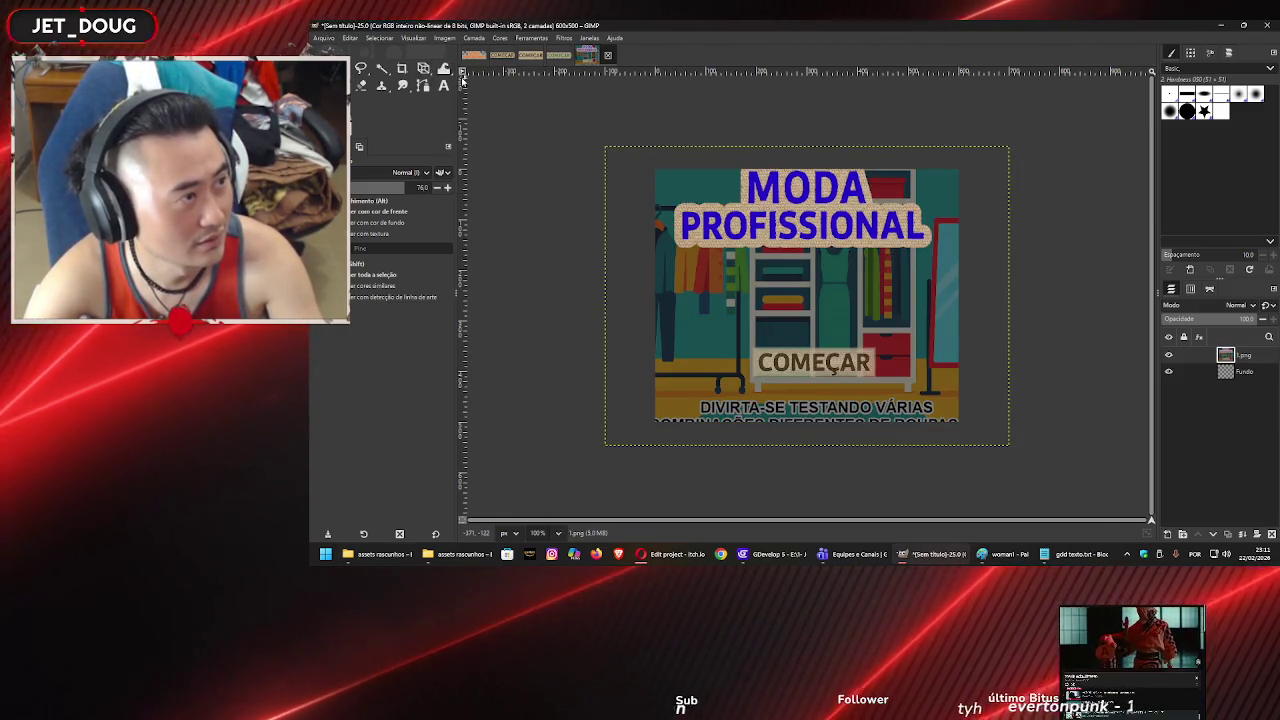
Scale the title-screen layer down to fit inside the canvas.
{"action": "mouse_move", "coordinate": [423, 68]}
{"action": "left_click", "coordinate": [480, 97]}
{"action": "left_click_drag", "start_coordinate": [958, 170], "coordinate": [994, 157]}
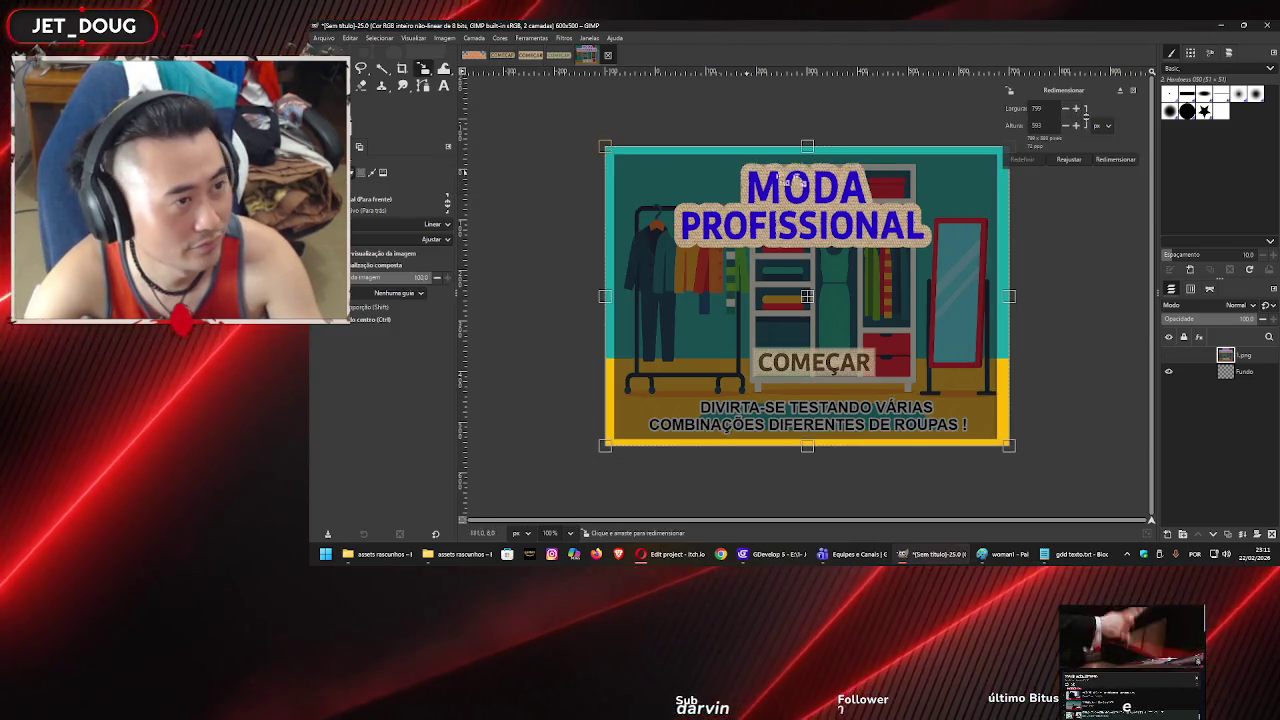
{"action": "left_click_drag", "start_coordinate": [611, 150], "coordinate": [699, 254]}
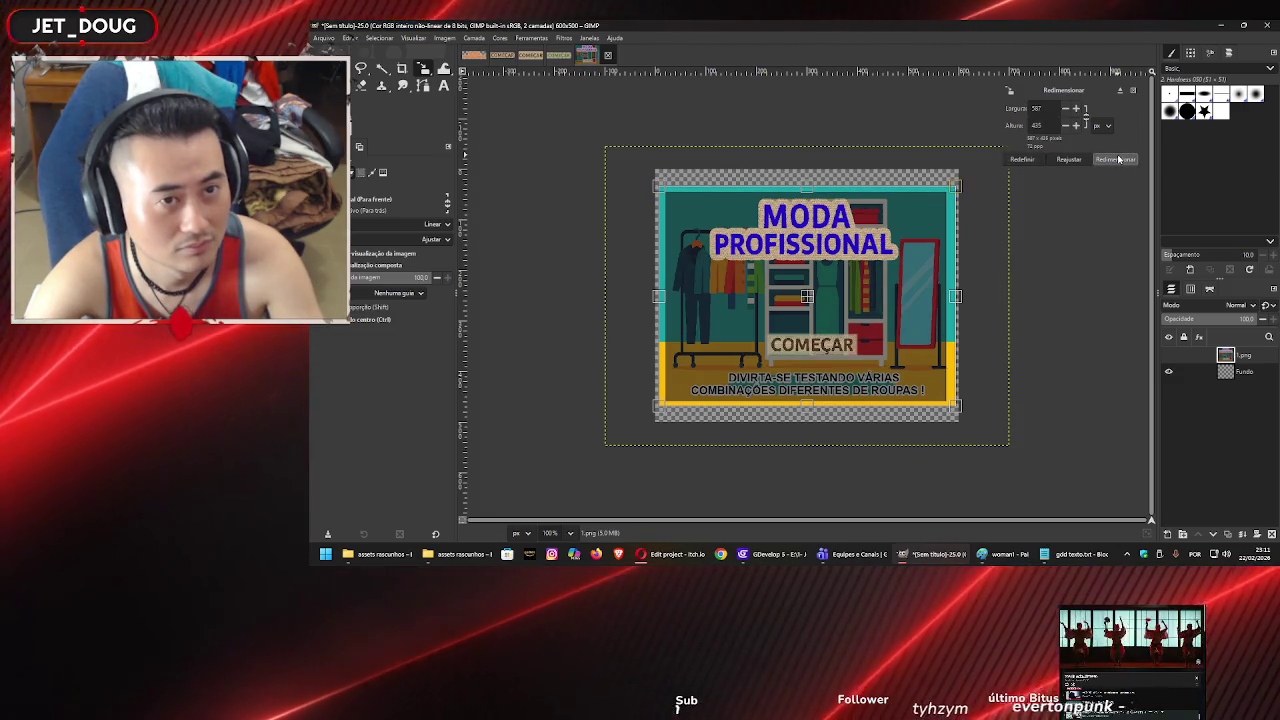
{"action": "left_click", "coordinate": [1115, 159]}
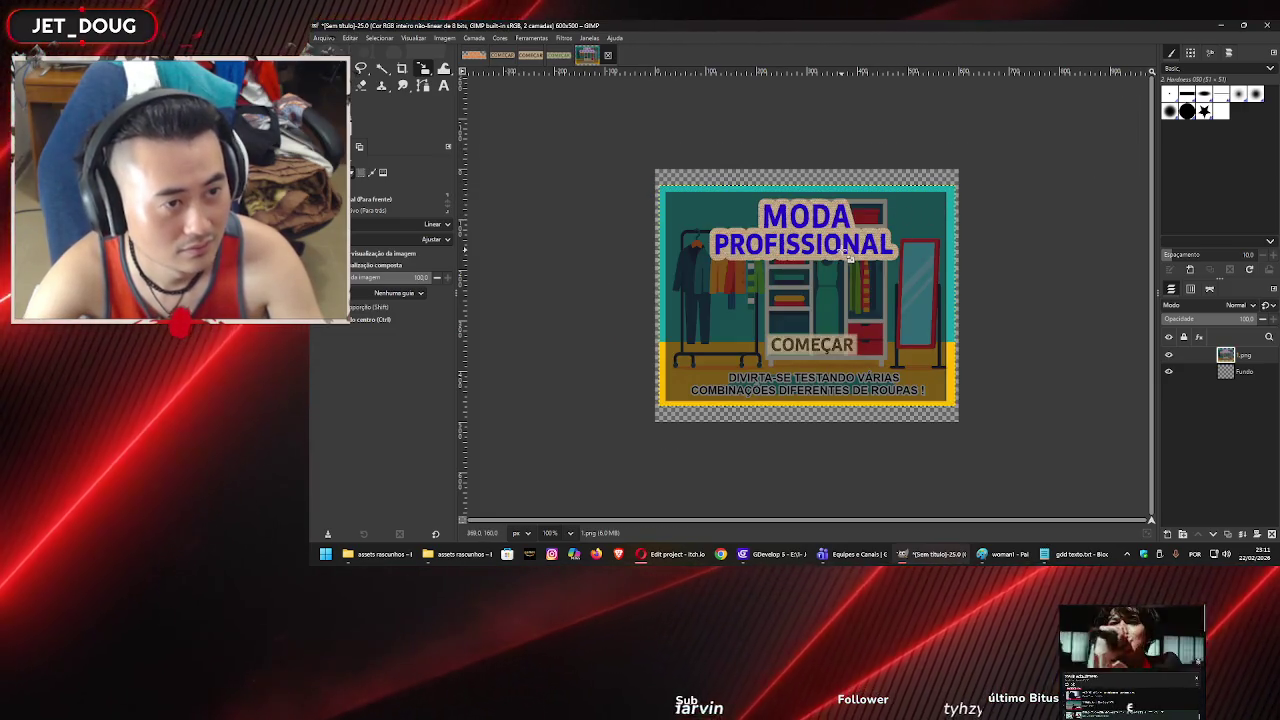
Rescale the layer to 598 px wide and crop the image to content, giving 600 × 445.
{"action": "left_click", "coordinate": [675, 205]}
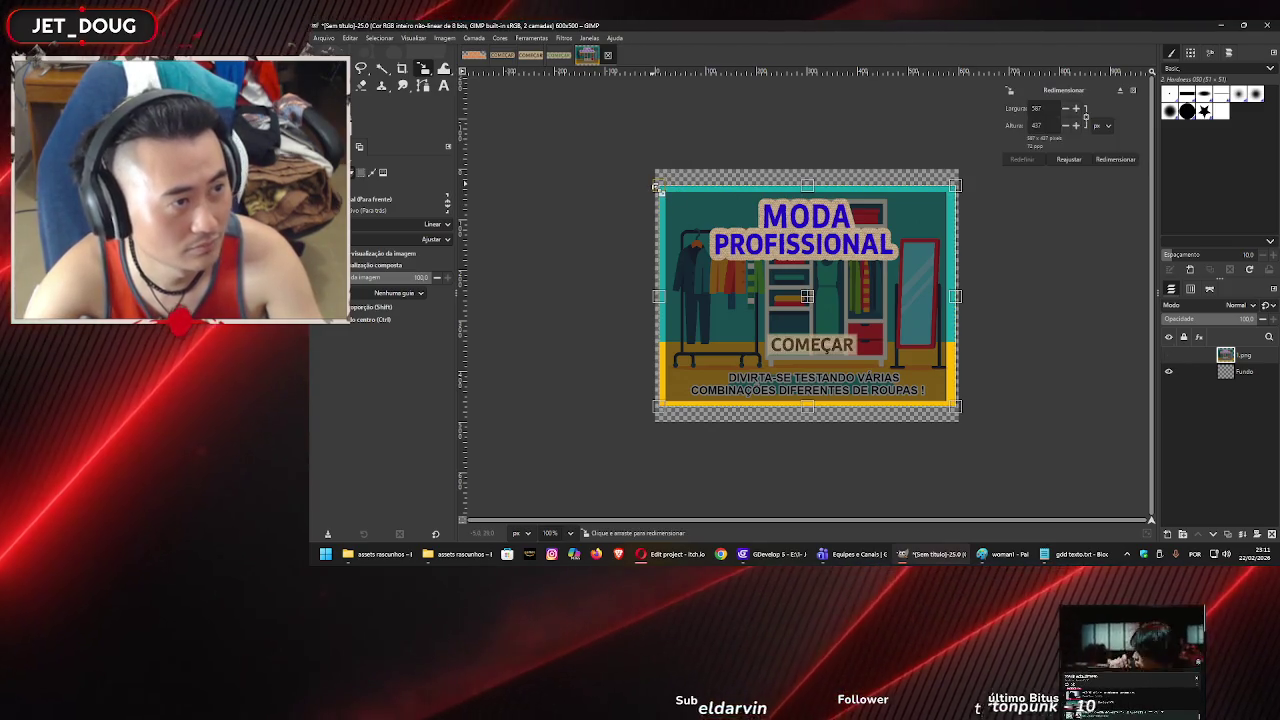
{"action": "left_click_drag", "start_coordinate": [659, 189], "coordinate": [652, 183]}
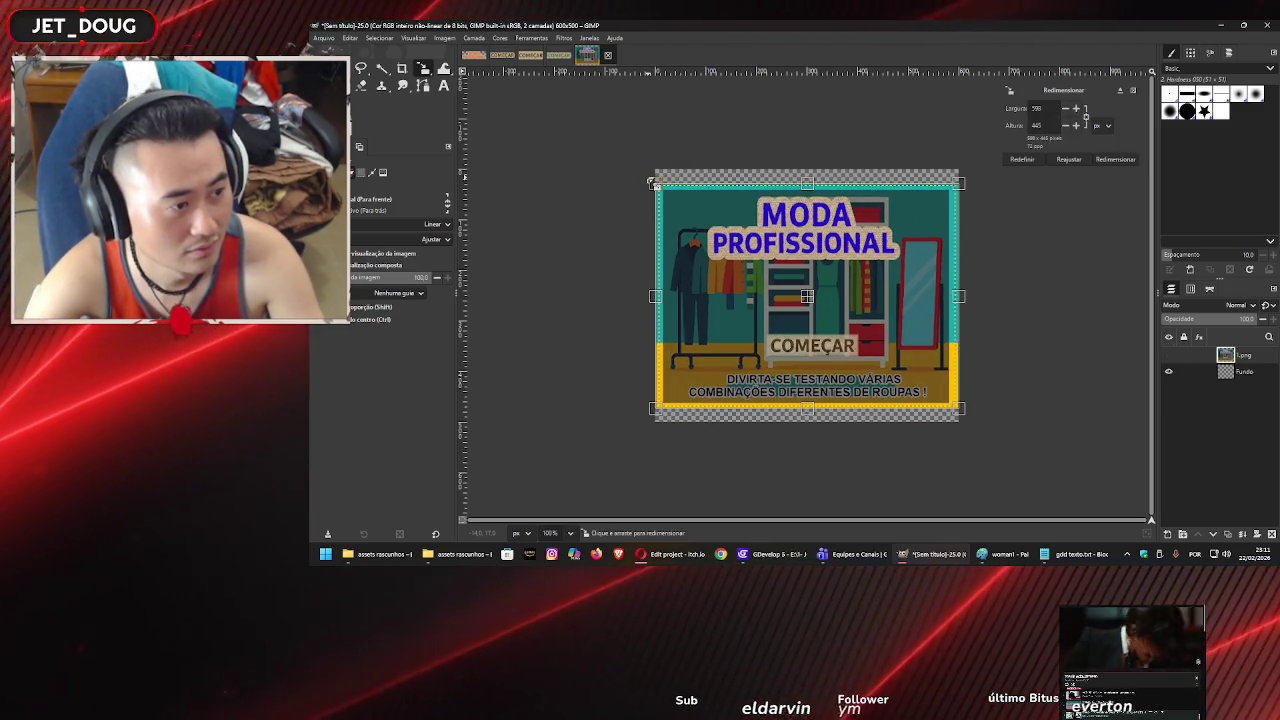
{"action": "double_click", "coordinate": [1042, 108]}
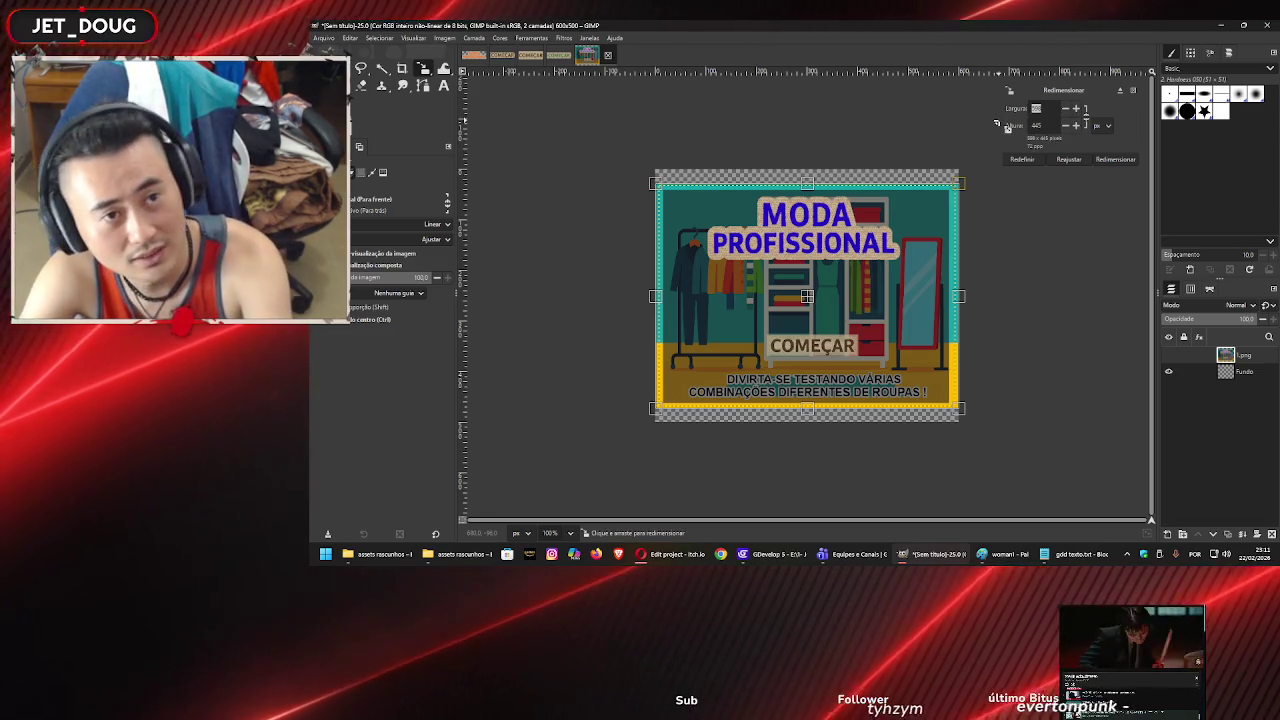
{"action": "type", "text": "600"}
{"action": "left_click", "coordinate": [1110, 161]}
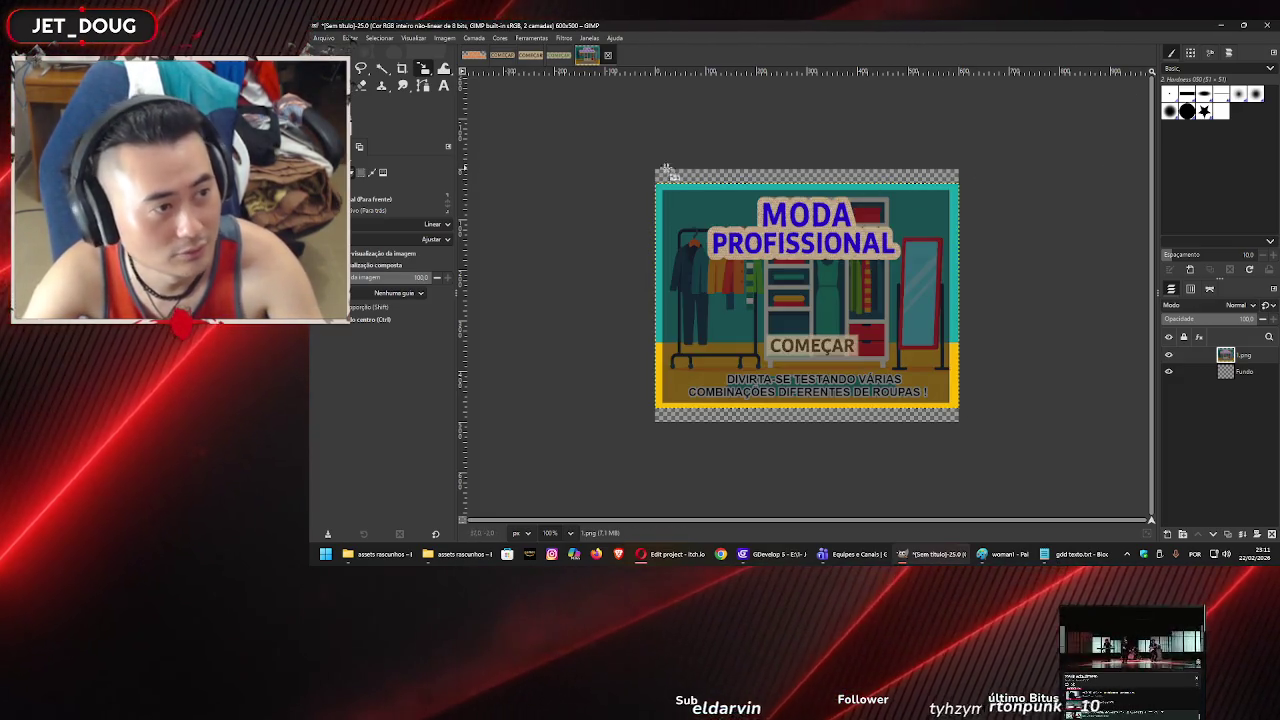
{"action": "left_click", "coordinate": [448, 38]}
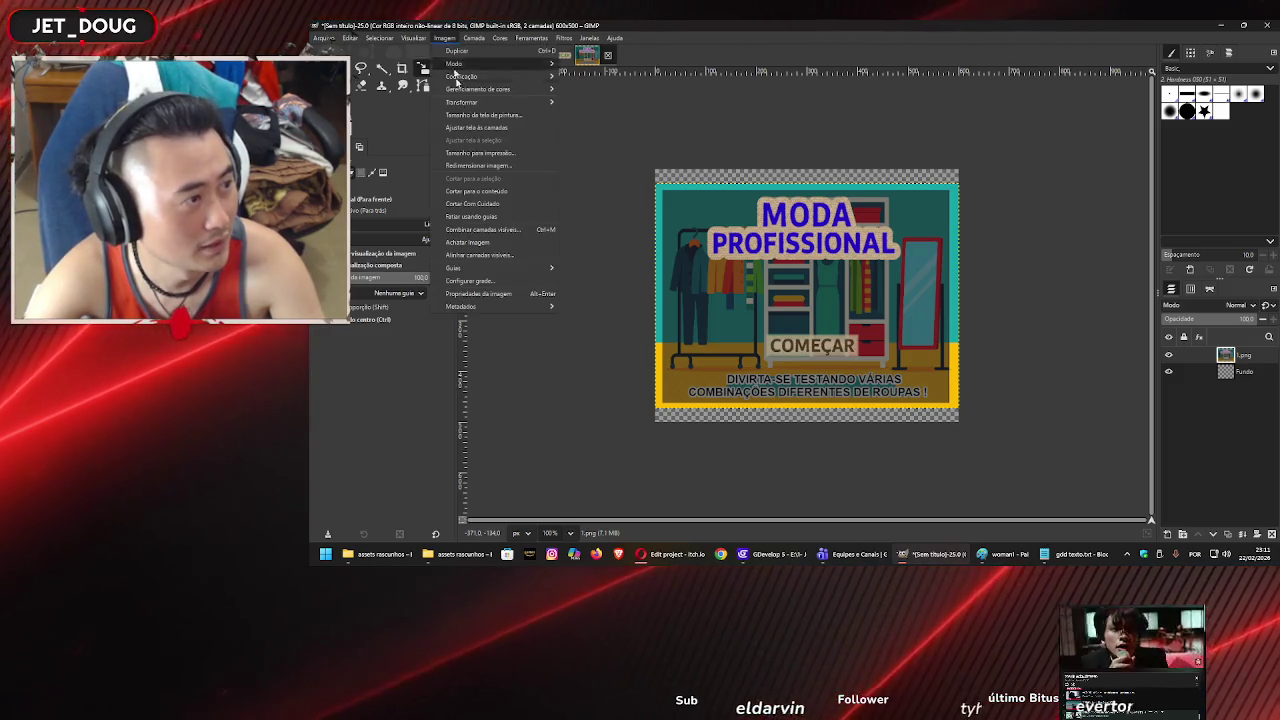
{"action": "left_click", "coordinate": [486, 192]}
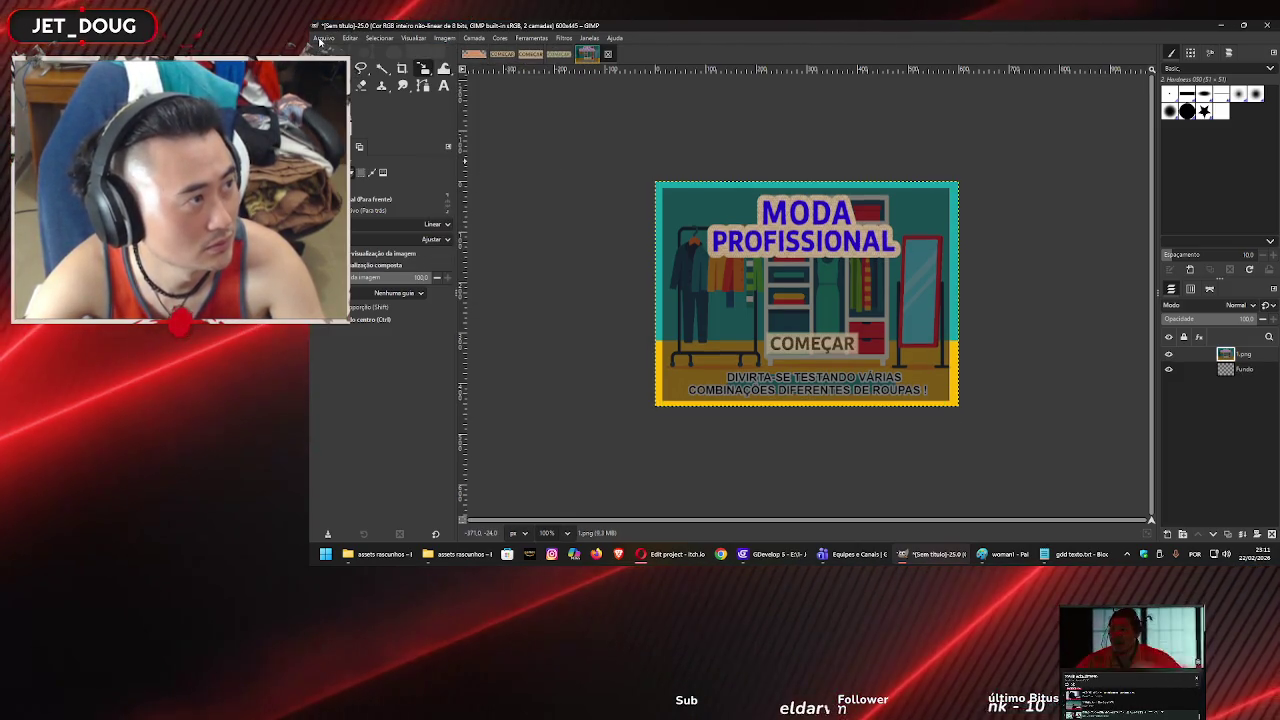
Begin exporting the image and browse to projeto microgame > assets rascunhos.
{"action": "left_click", "coordinate": [322, 38]}
{"action": "left_click", "coordinate": [460, 148]}
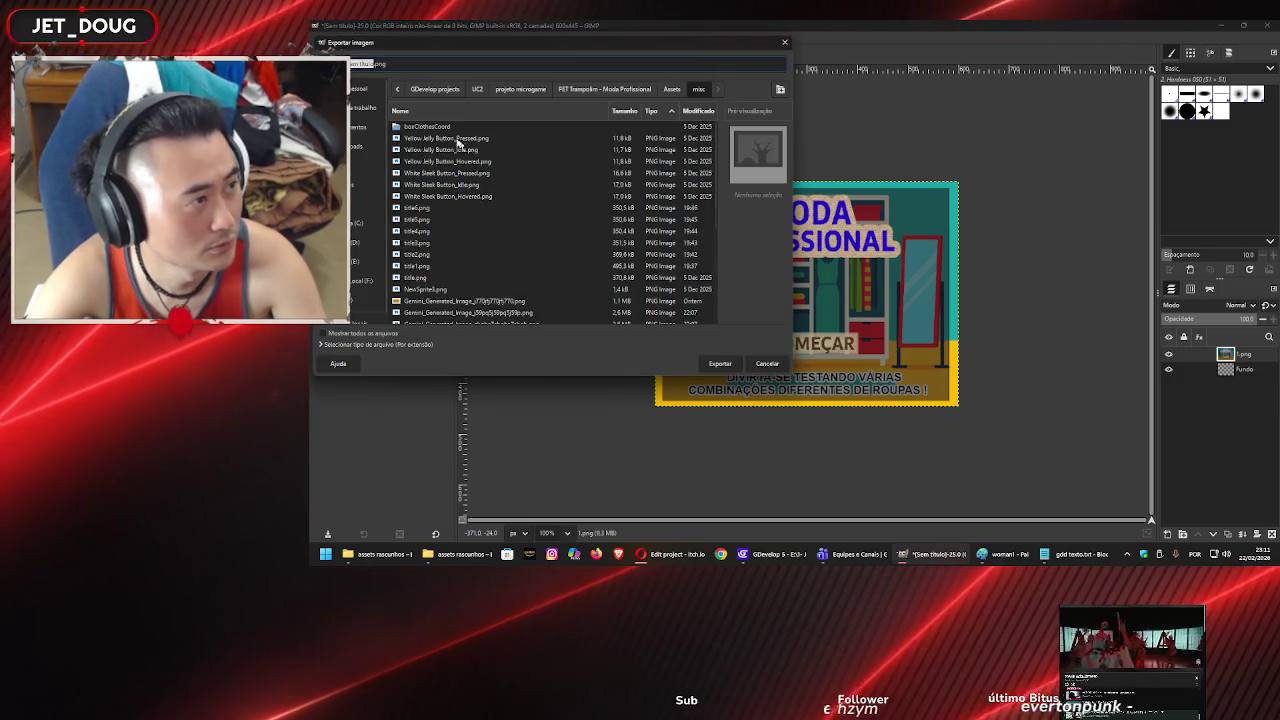
{"action": "left_click", "coordinate": [671, 89]}
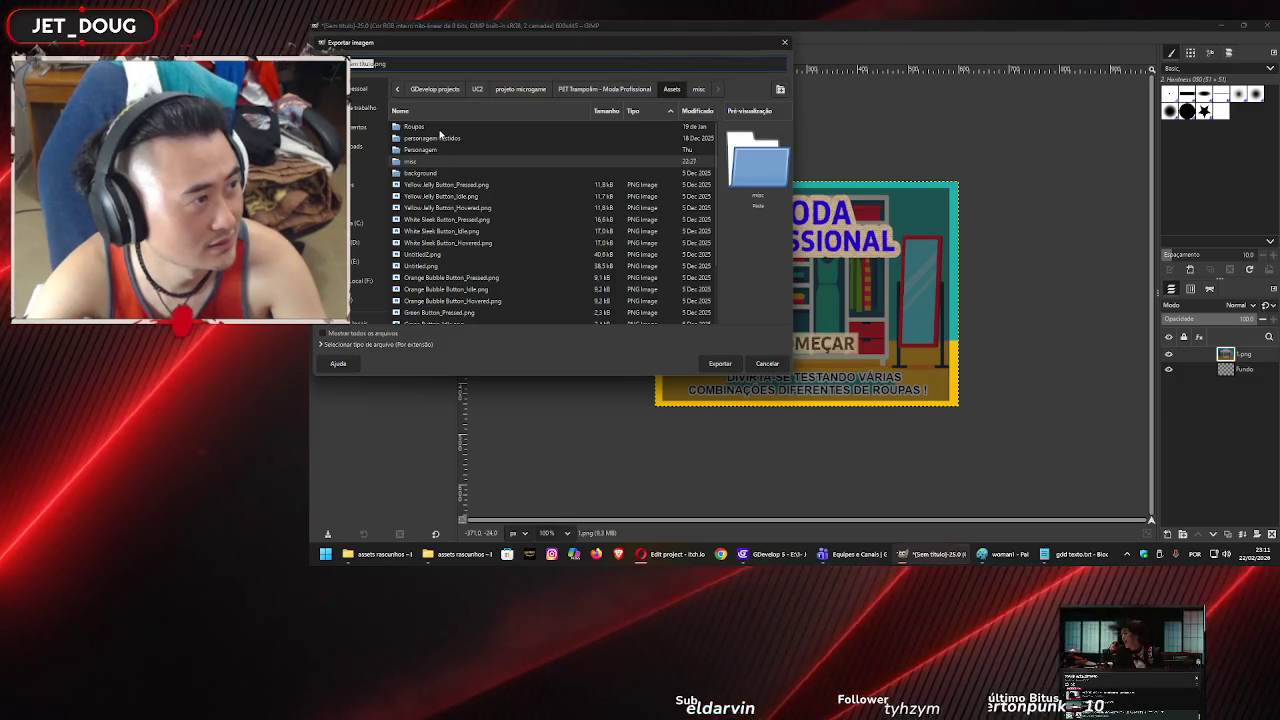
{"action": "left_click", "coordinate": [617, 90]}
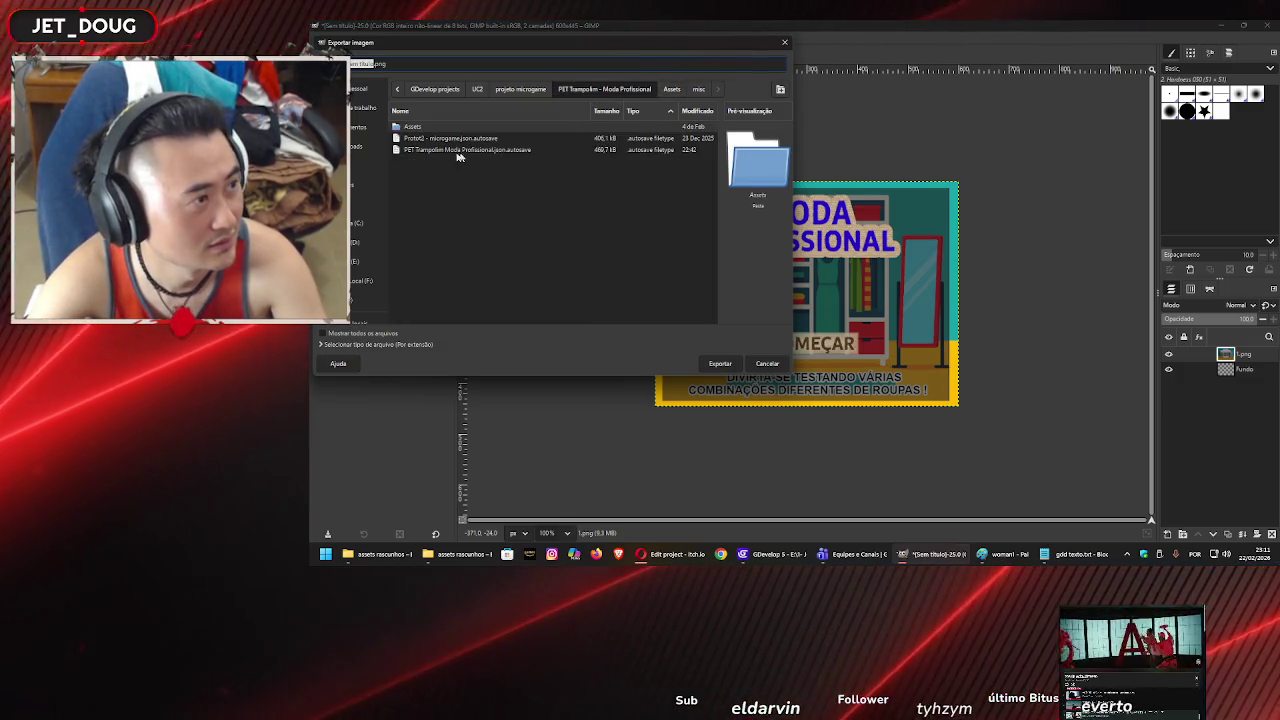
{"action": "left_click", "coordinate": [523, 89]}
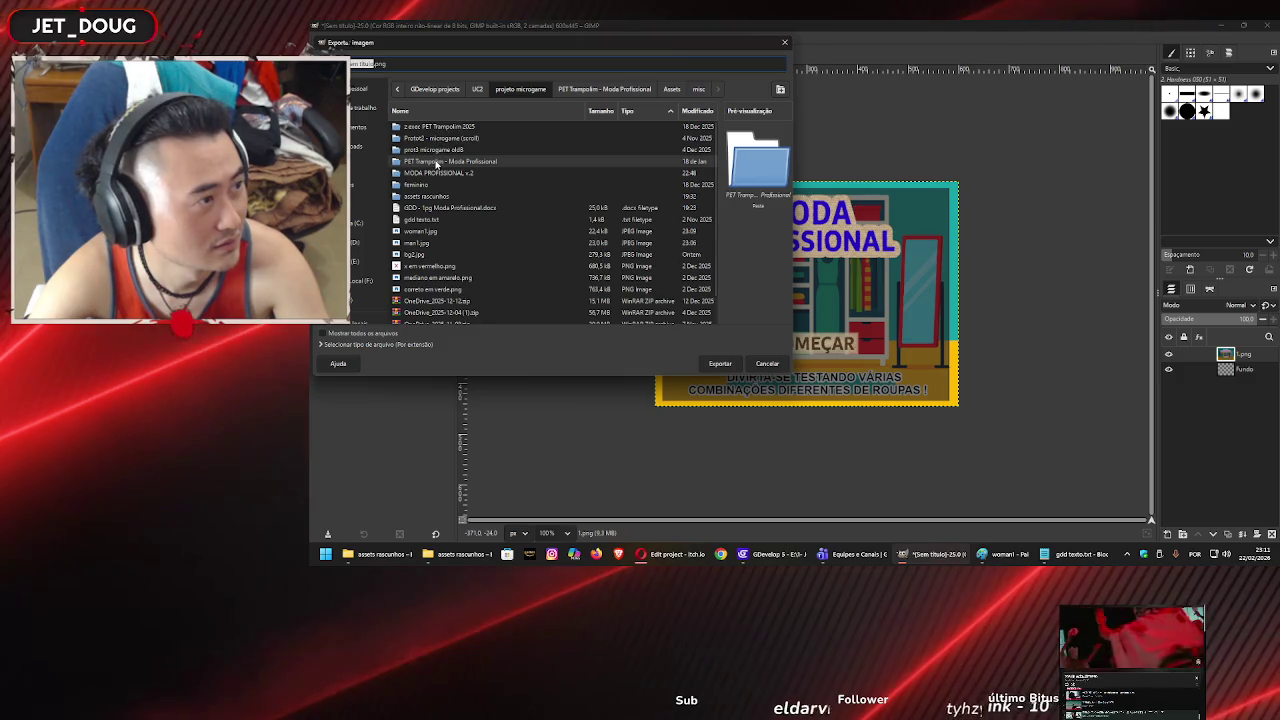
{"action": "double_click", "coordinate": [436, 162]}
{"action": "double_click", "coordinate": [436, 130]}
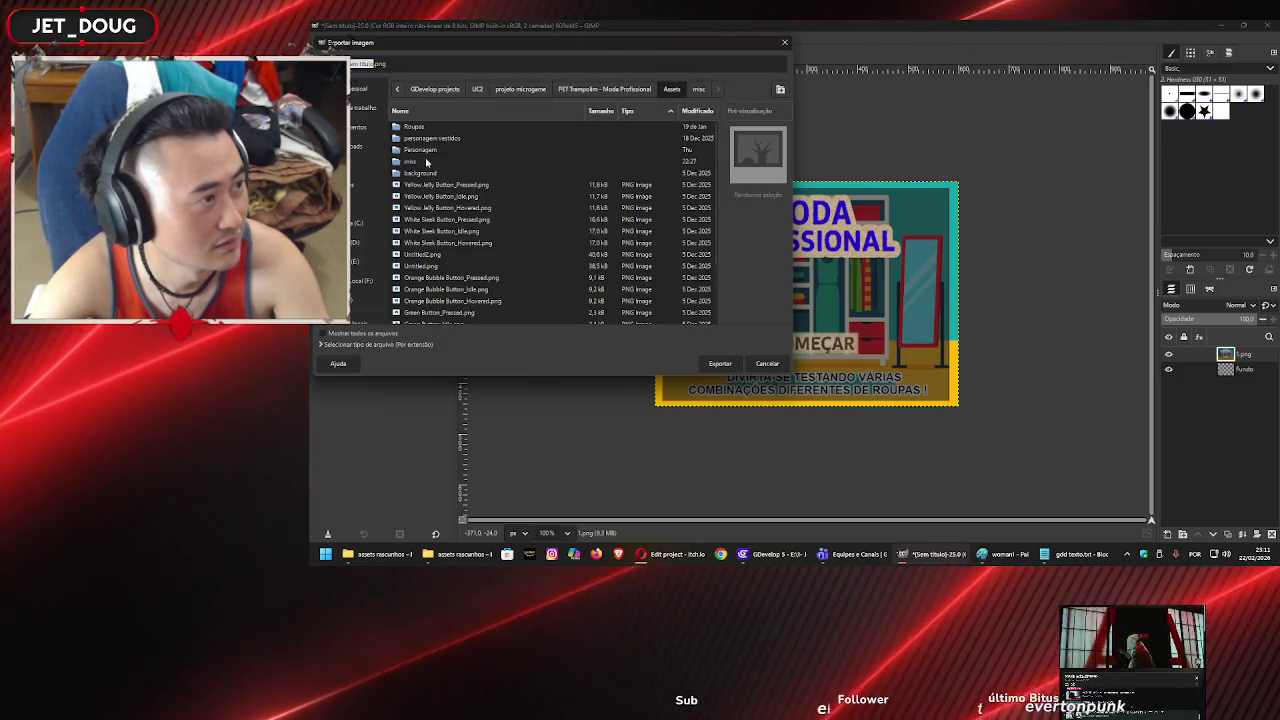
{"action": "double_click", "coordinate": [426, 161]}
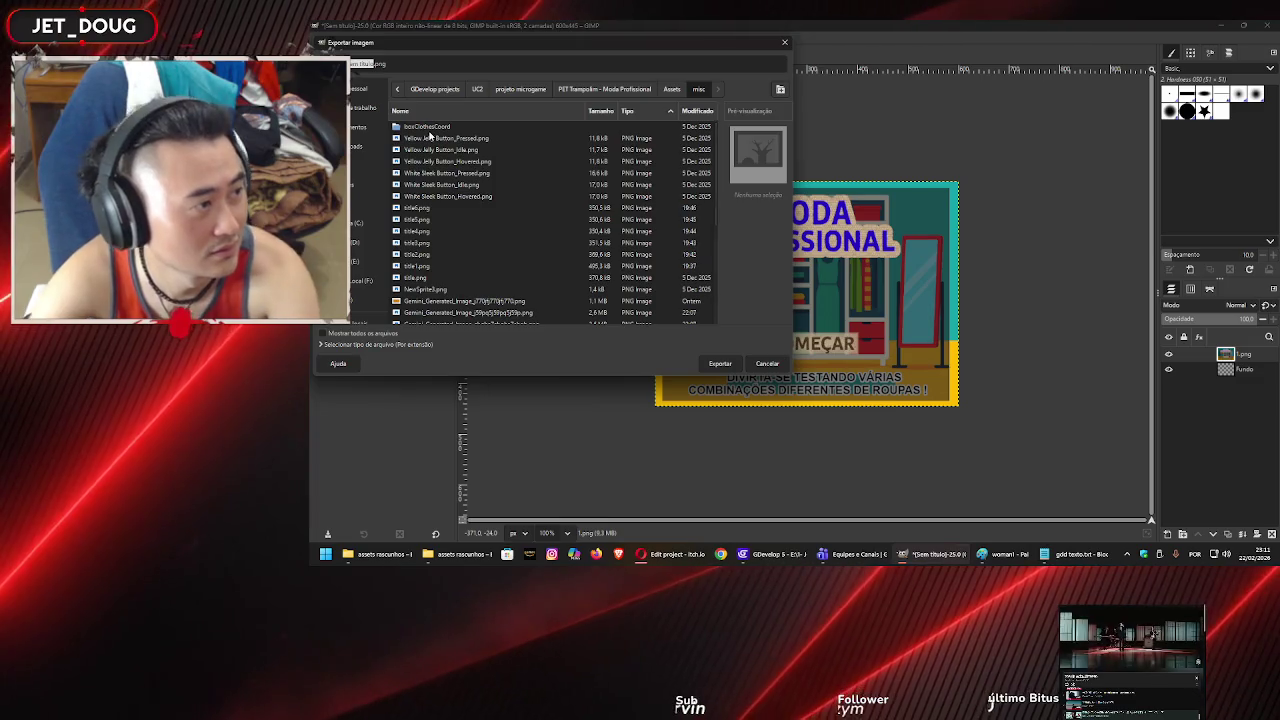
{"action": "left_click", "coordinate": [583, 92]}
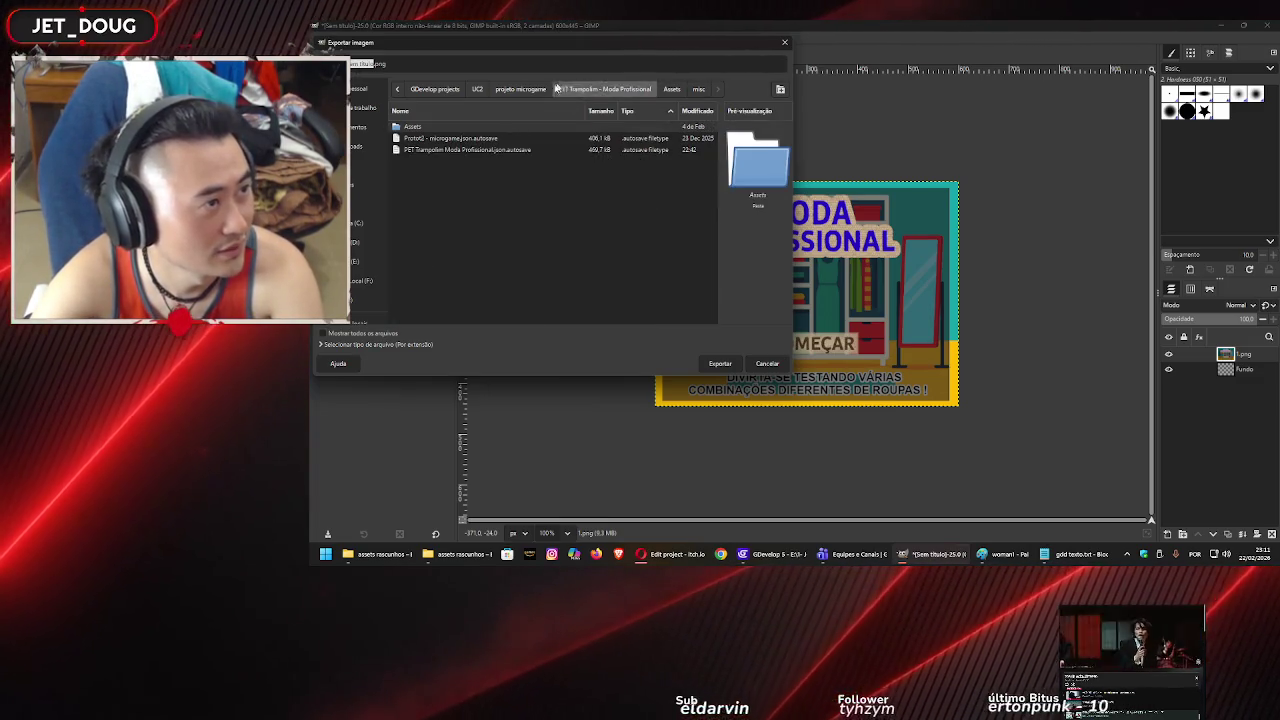
{"action": "left_click", "coordinate": [520, 89]}
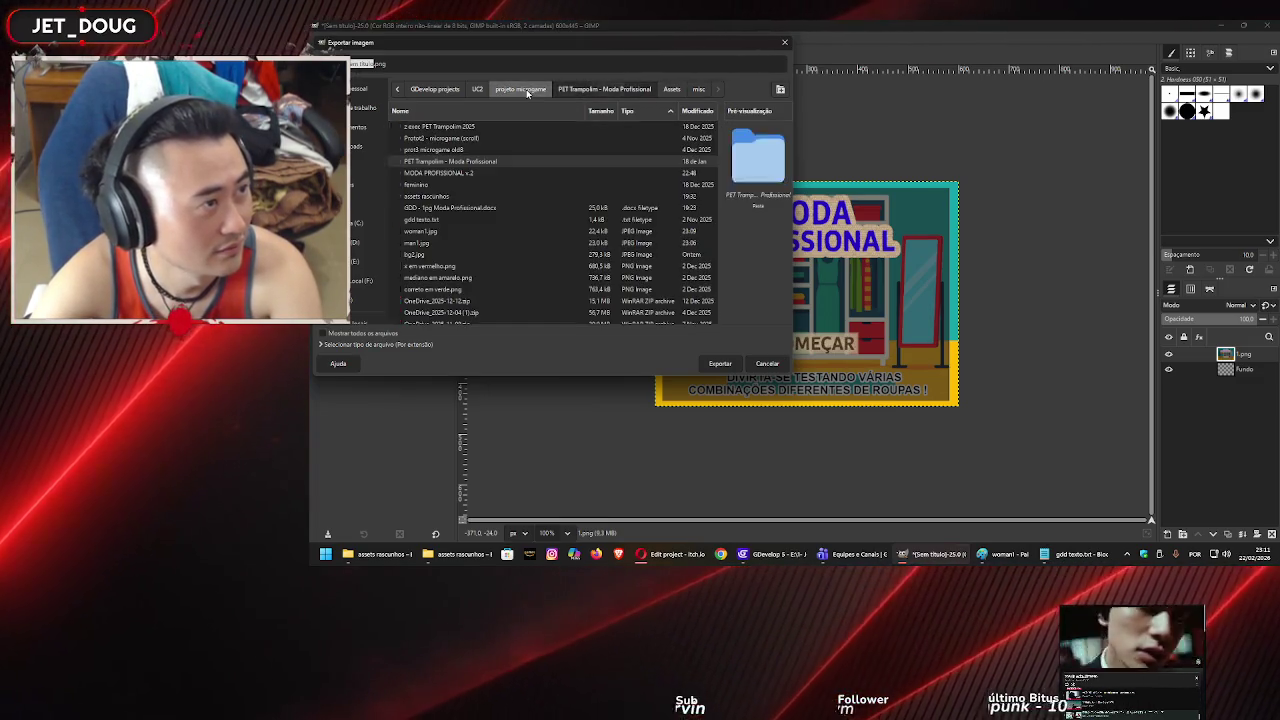
{"action": "double_click", "coordinate": [412, 196]}
Overwrite 1.png with the title image as PNG, then return to the itch.io edit page.
{"action": "left_click", "coordinate": [416, 139]}
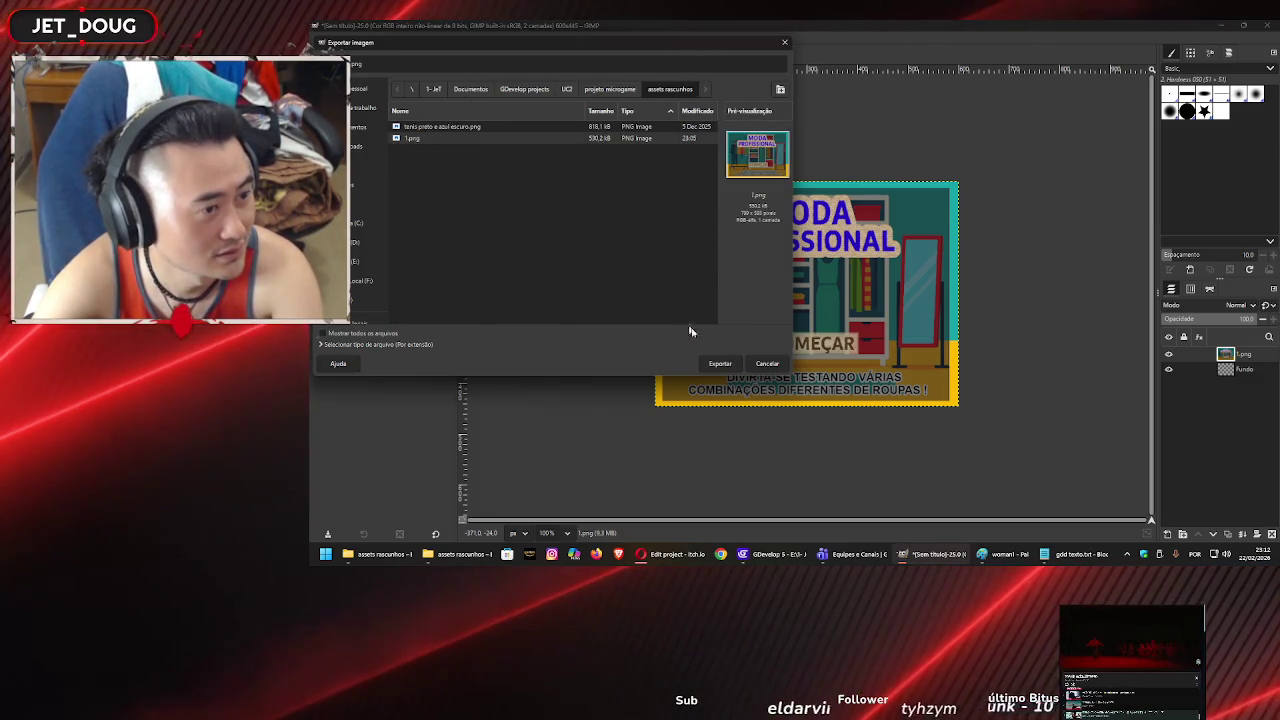
{"action": "left_click", "coordinate": [512, 253]}
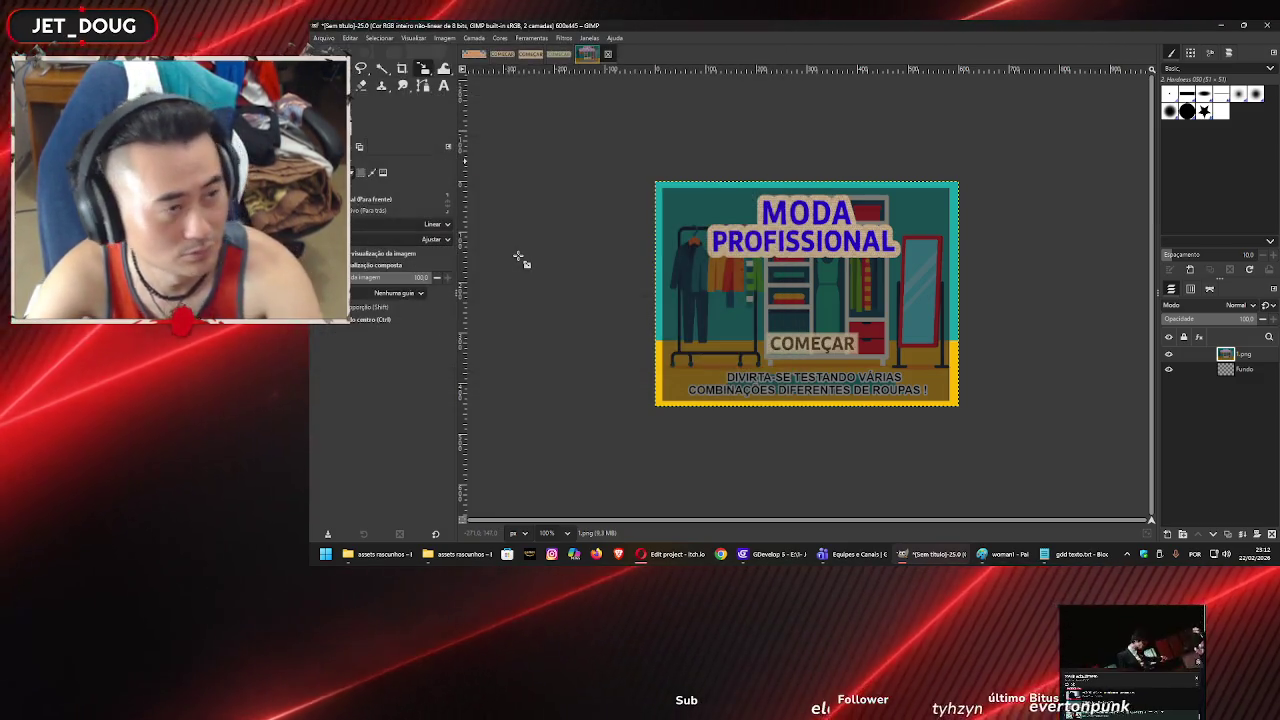
{"action": "left_click", "coordinate": [558, 342]}
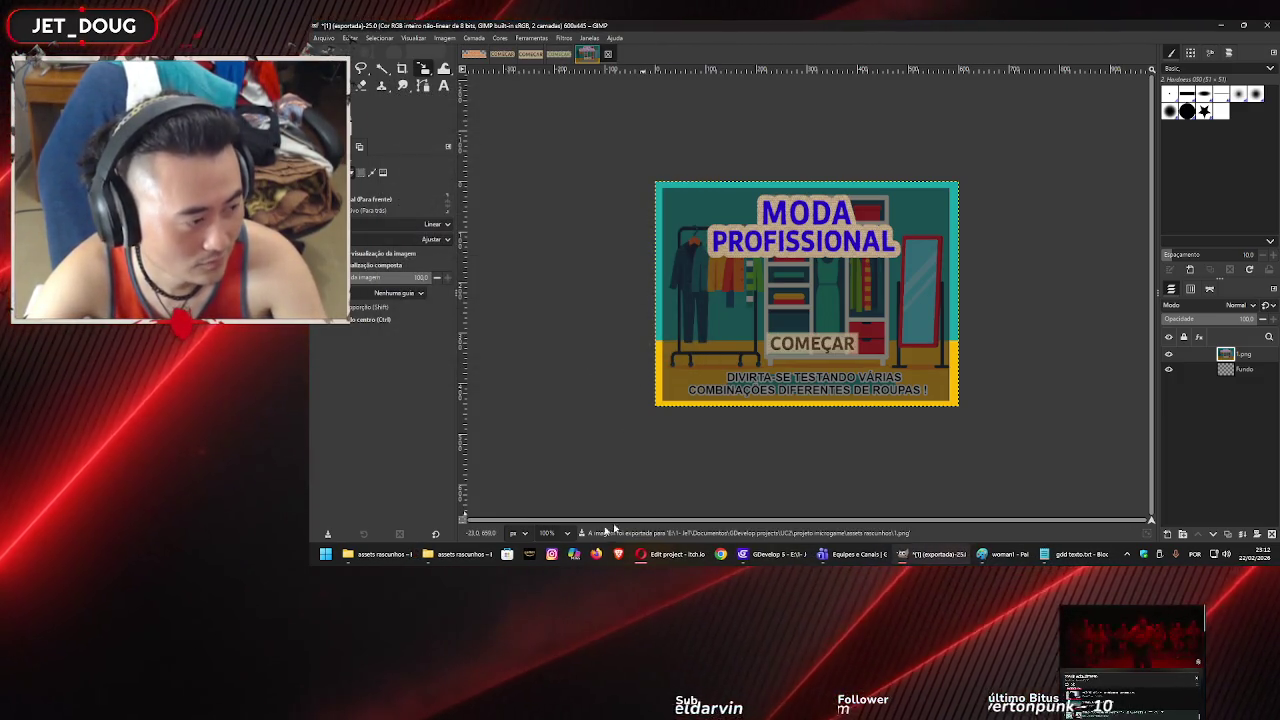
{"action": "left_click", "coordinate": [673, 552]}
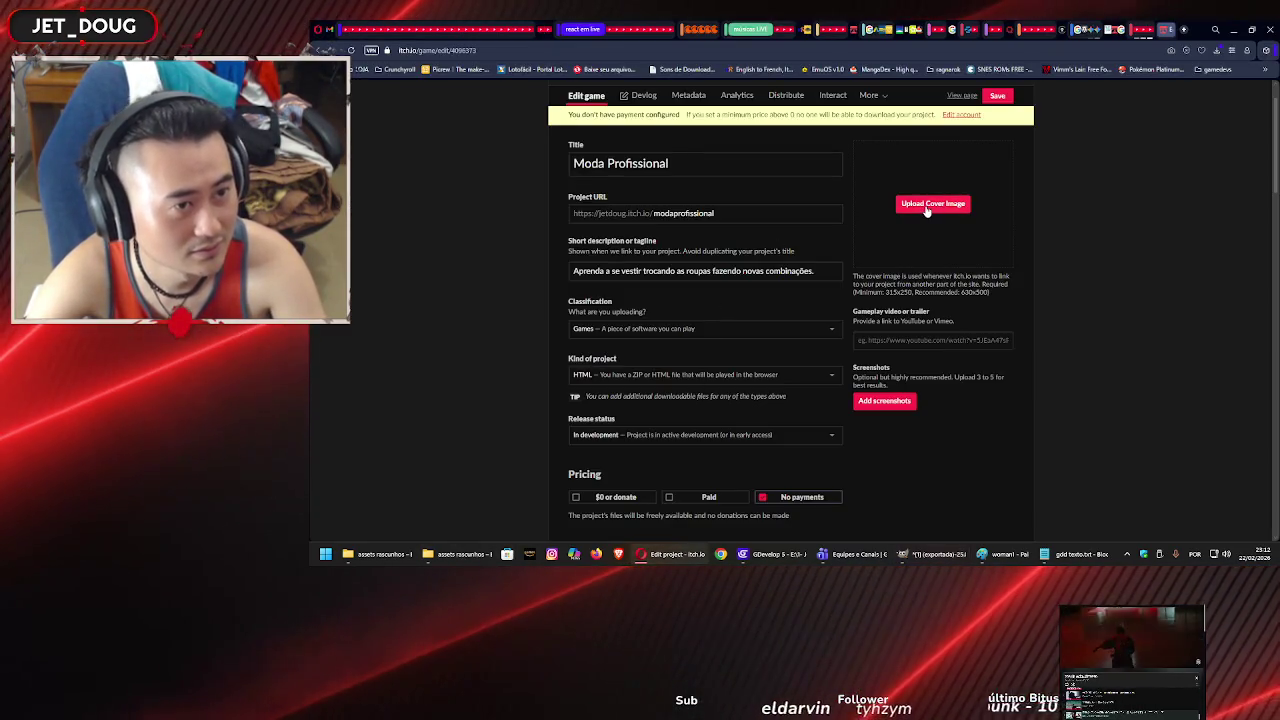
Upload image 1 from assets rascunhos as the Moda Profissional cover image.
{"action": "key", "text": "super+v"}
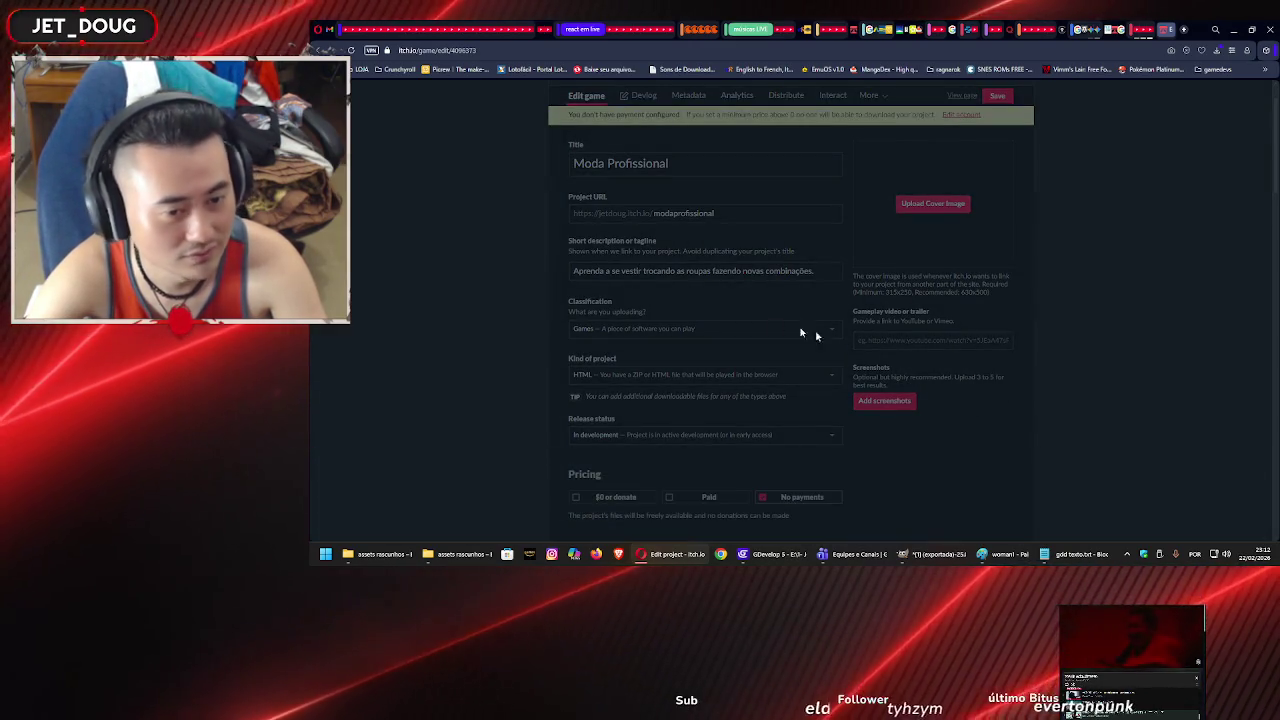
{"action": "left_click", "coordinate": [933, 203]}
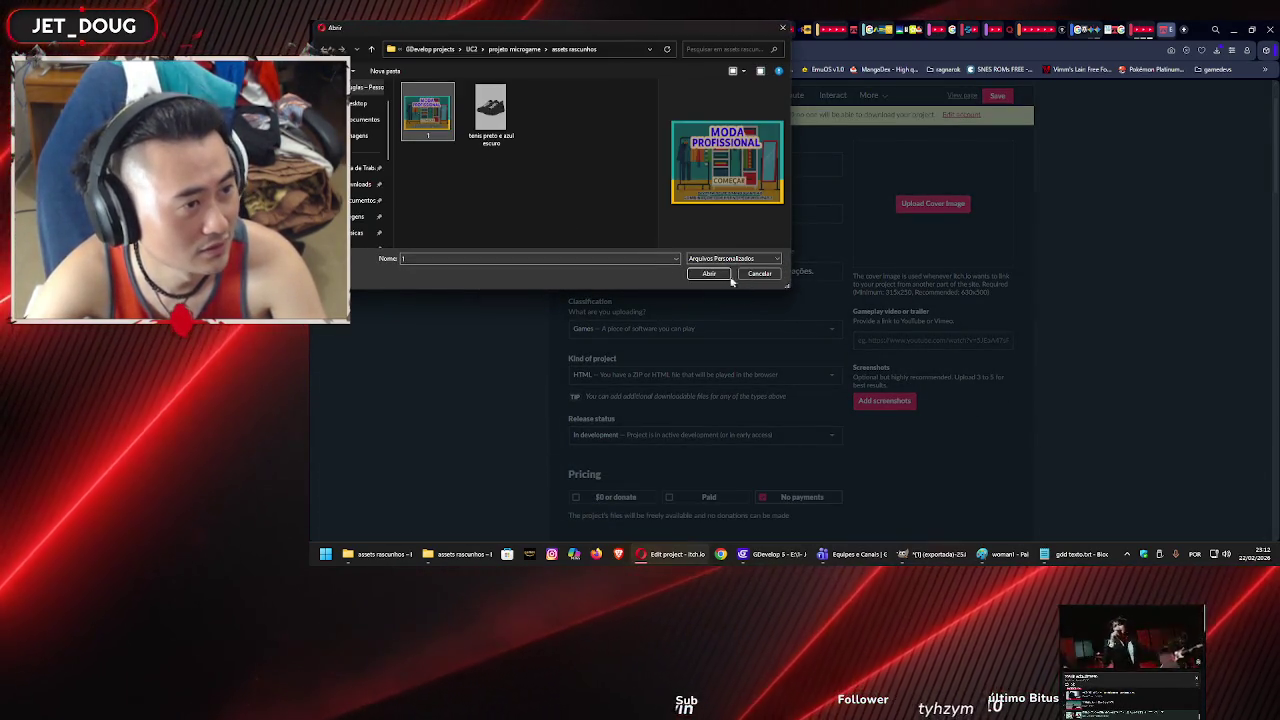
{"action": "left_click", "coordinate": [709, 273]}
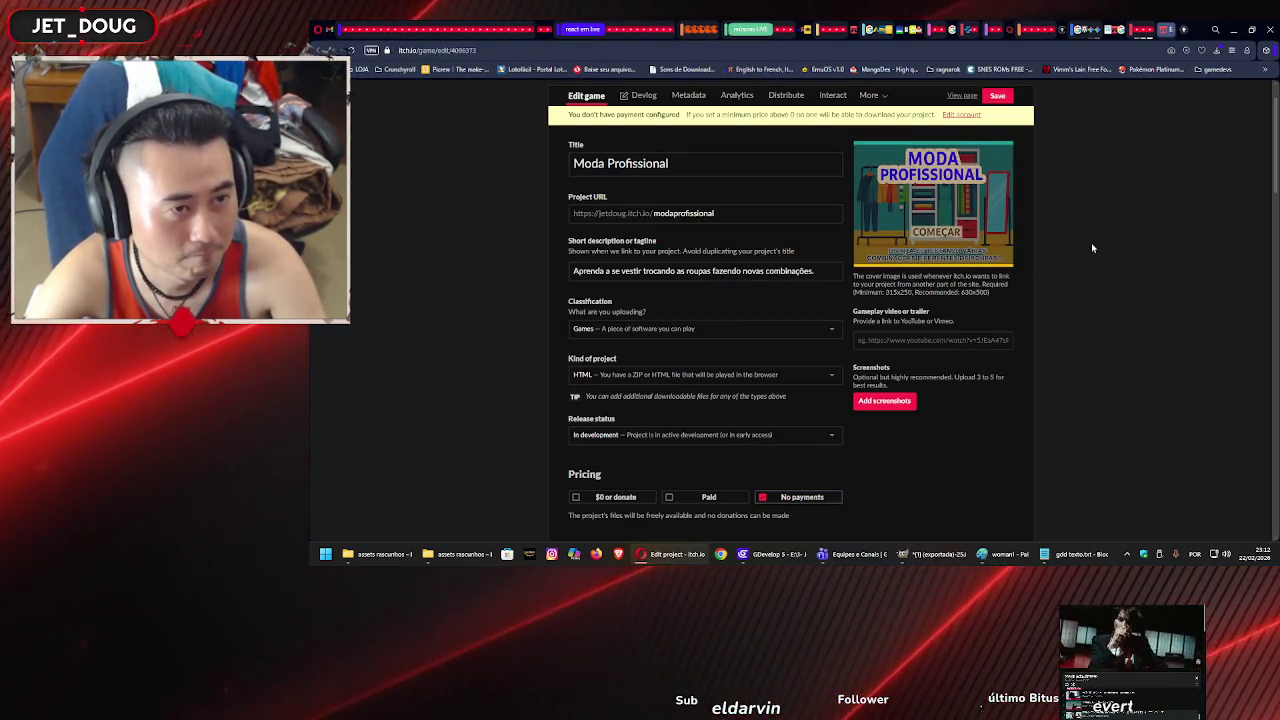
{"action": "mouse_move", "coordinate": [936, 219]}
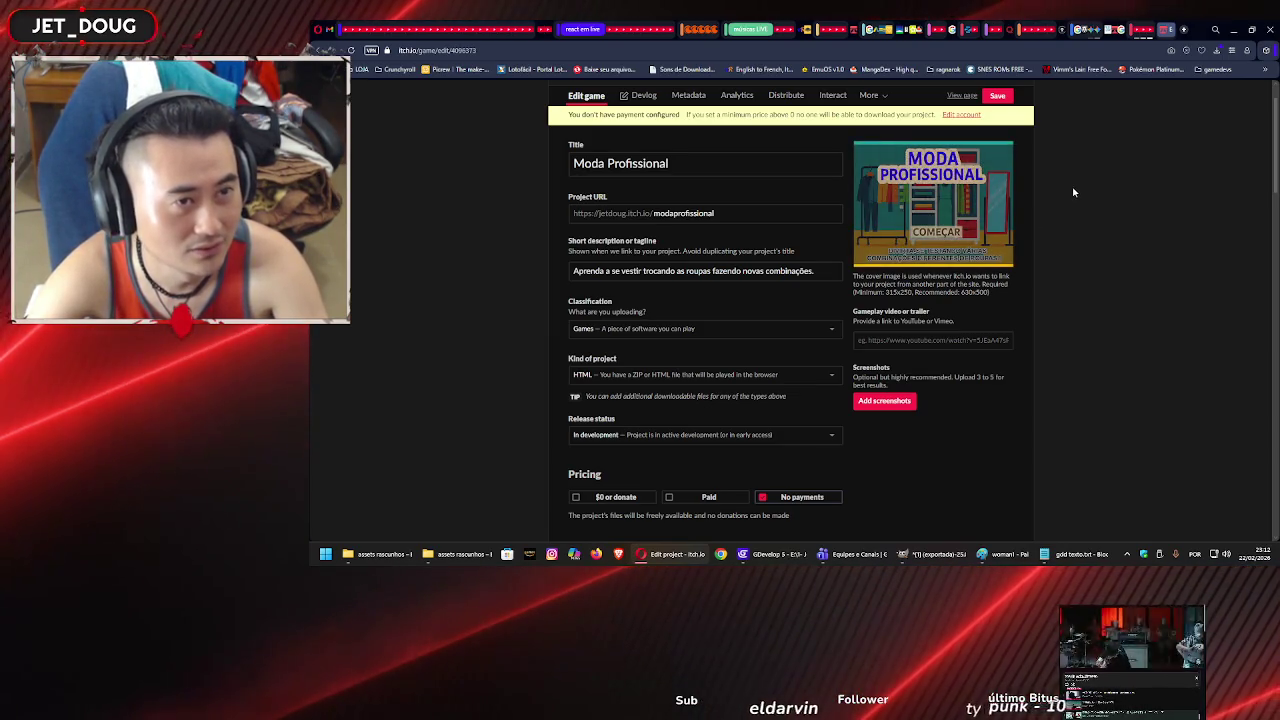
Save the page with its new cover, then reopen Moda Profissional's Edit page from the Dashboard.
{"action": "left_click", "coordinate": [990, 96]}
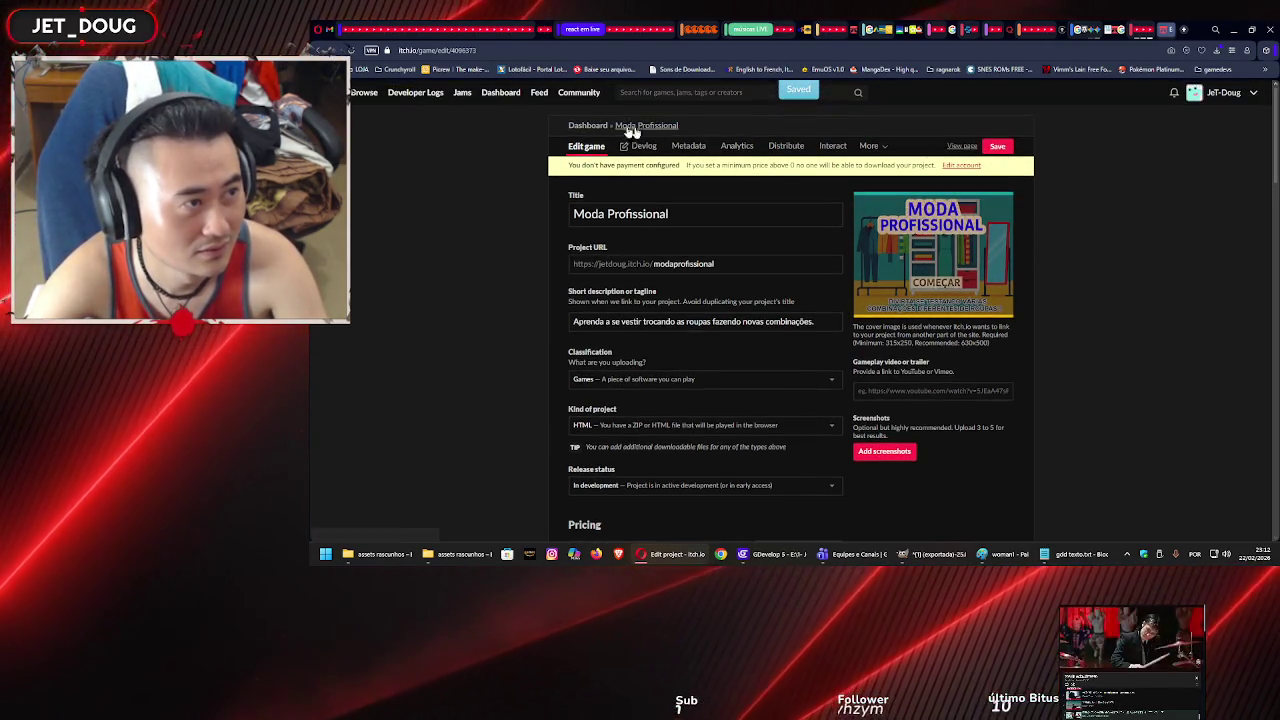
{"action": "left_click", "coordinate": [585, 125]}
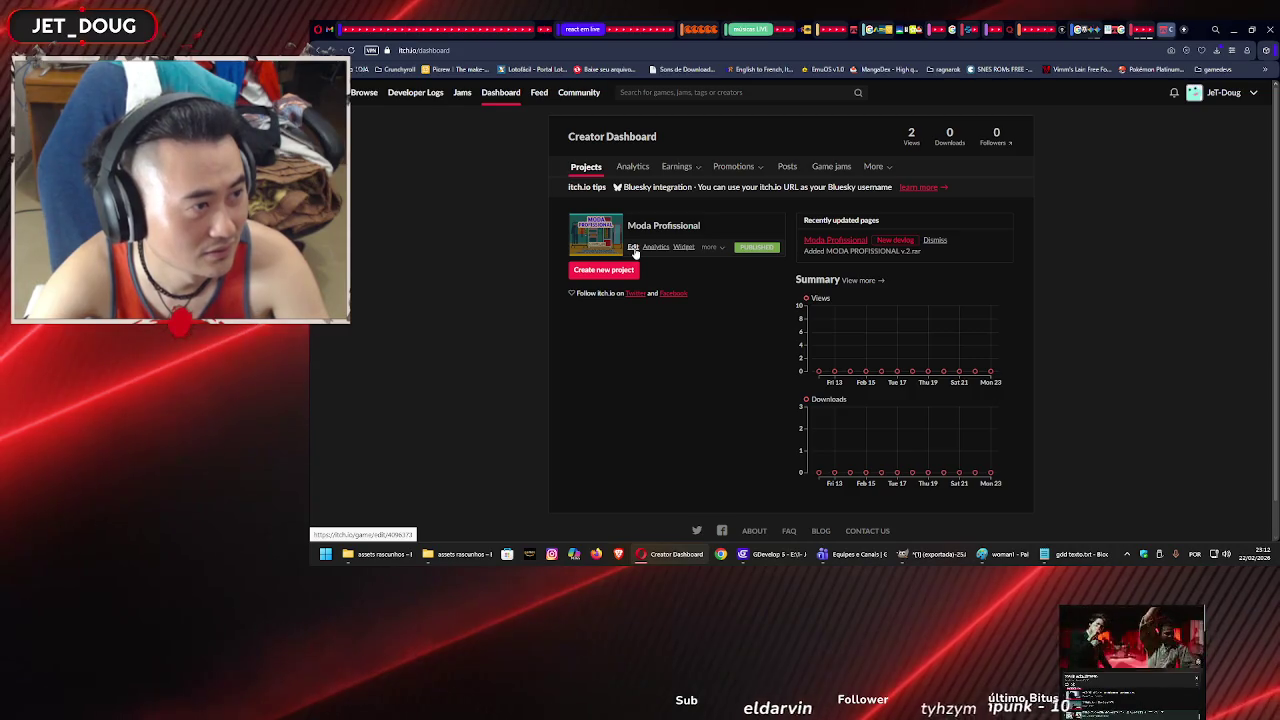
{"action": "left_click", "coordinate": [633, 247]}
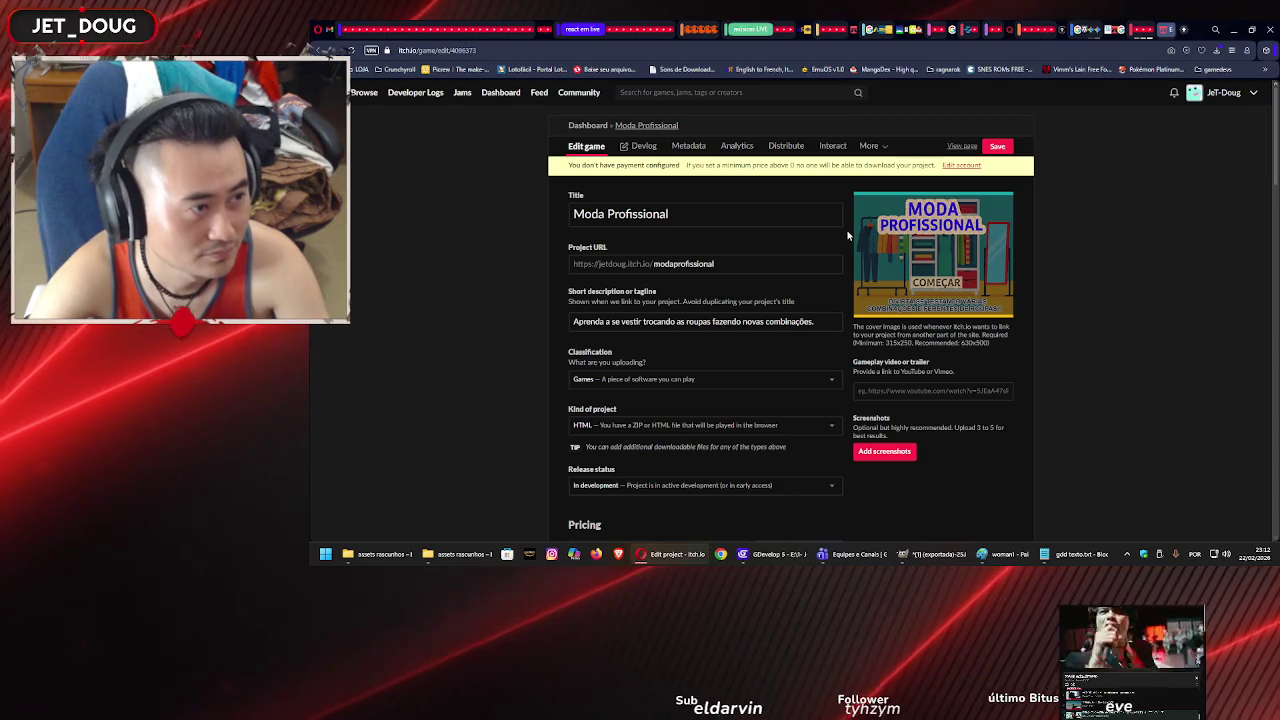
{"action": "mouse_move", "coordinate": [918, 300]}
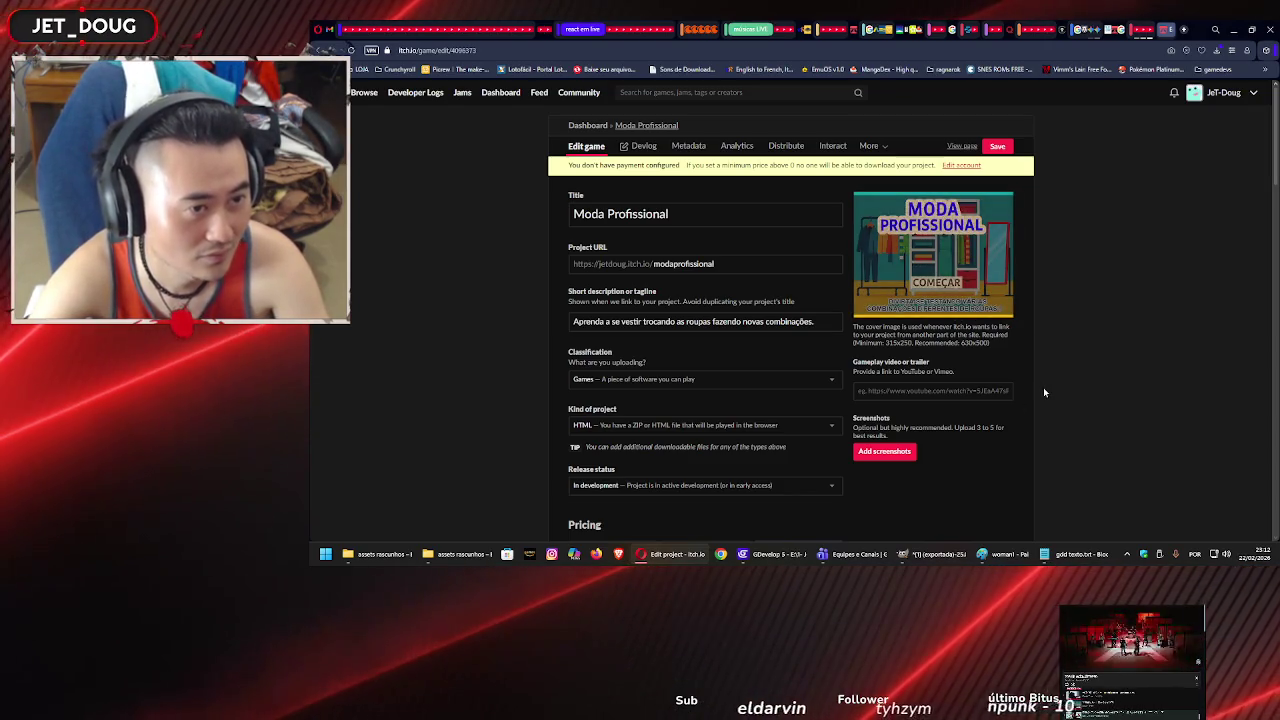
{"action": "left_click", "coordinate": [903, 452]}
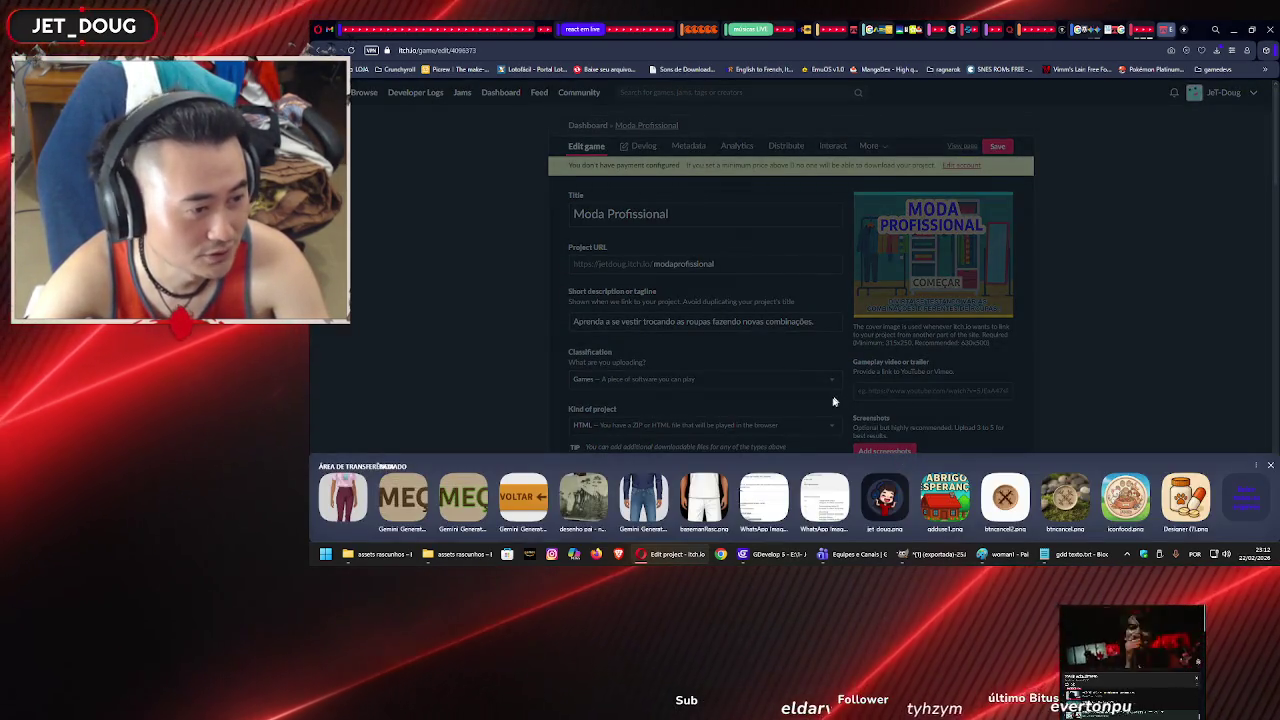
{"action": "left_click", "coordinate": [720, 322]}
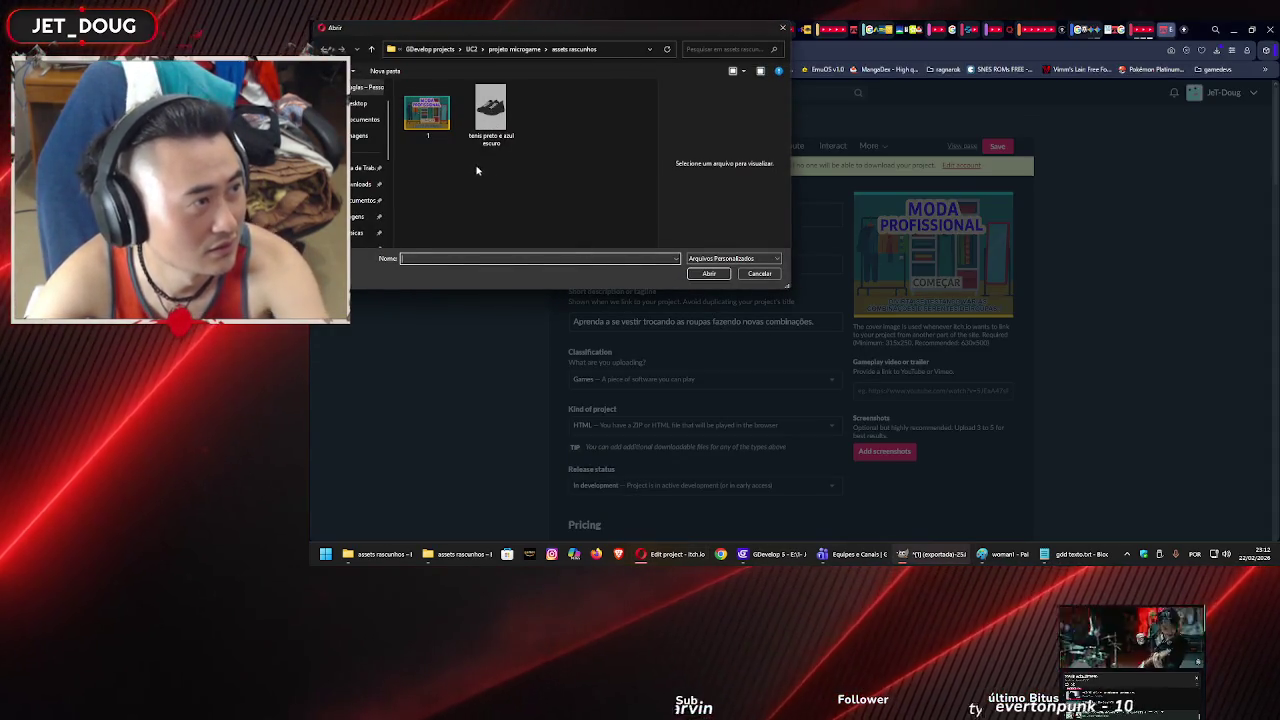
{"action": "key", "text": "BackSpace"}
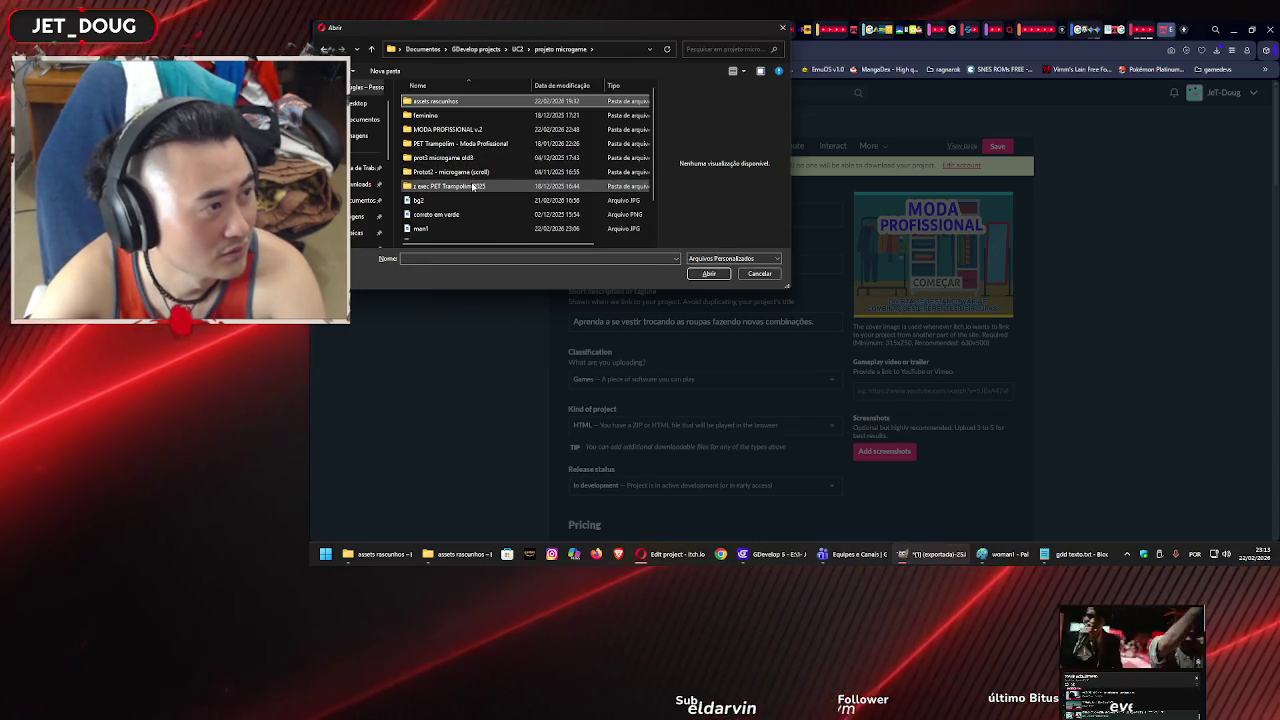
{"action": "left_click", "coordinate": [455, 228]}
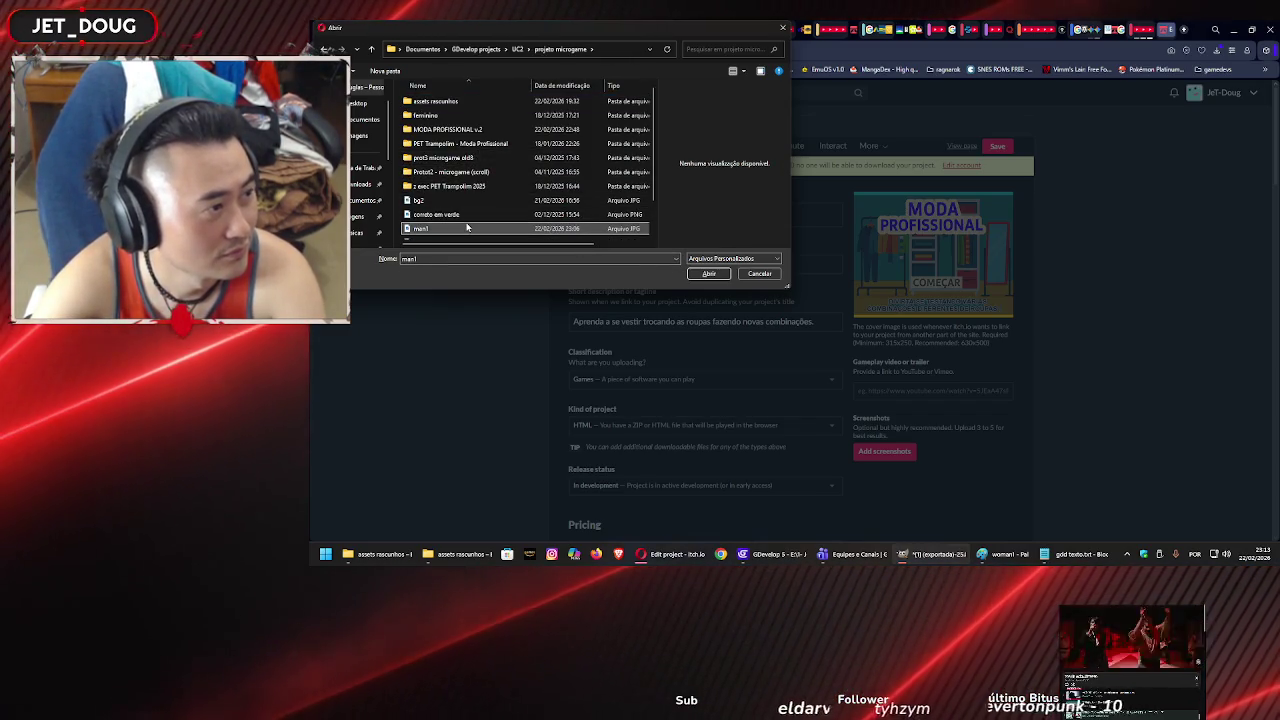
{"action": "left_click", "coordinate": [709, 274]}
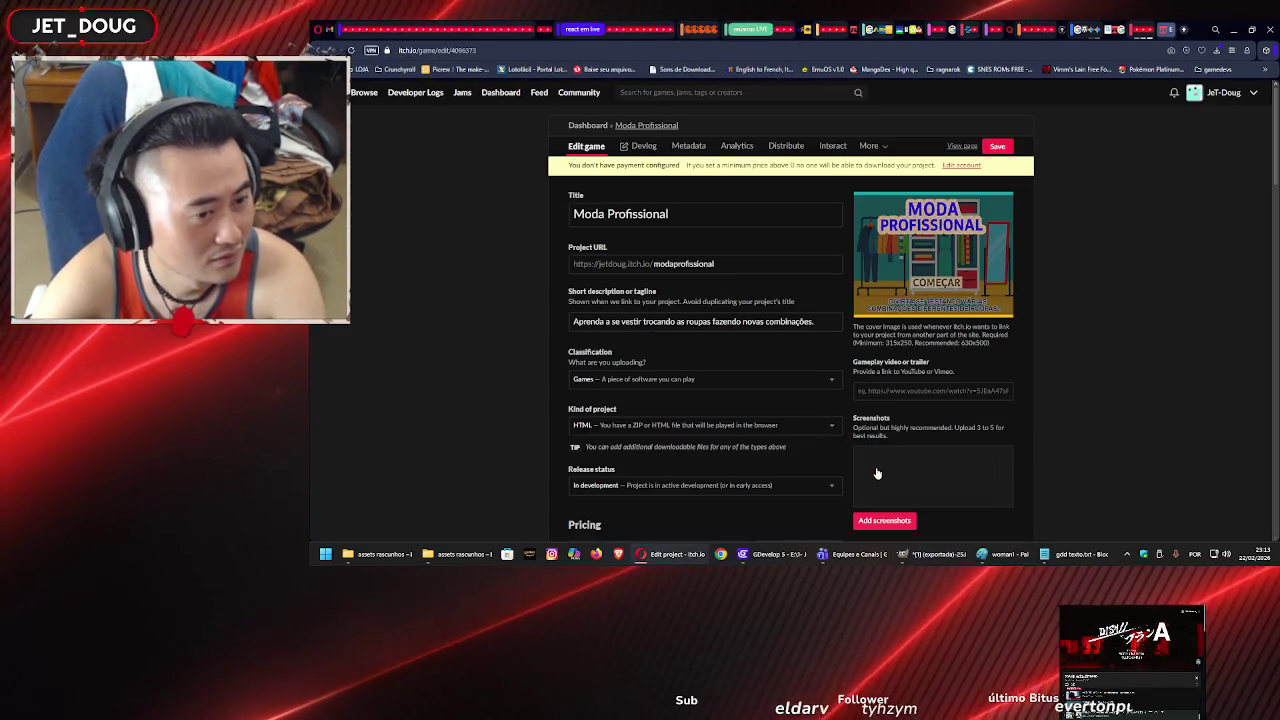
{"action": "scroll", "coordinate": [885, 525], "scroll_direction": "down", "scroll_amount": 10}
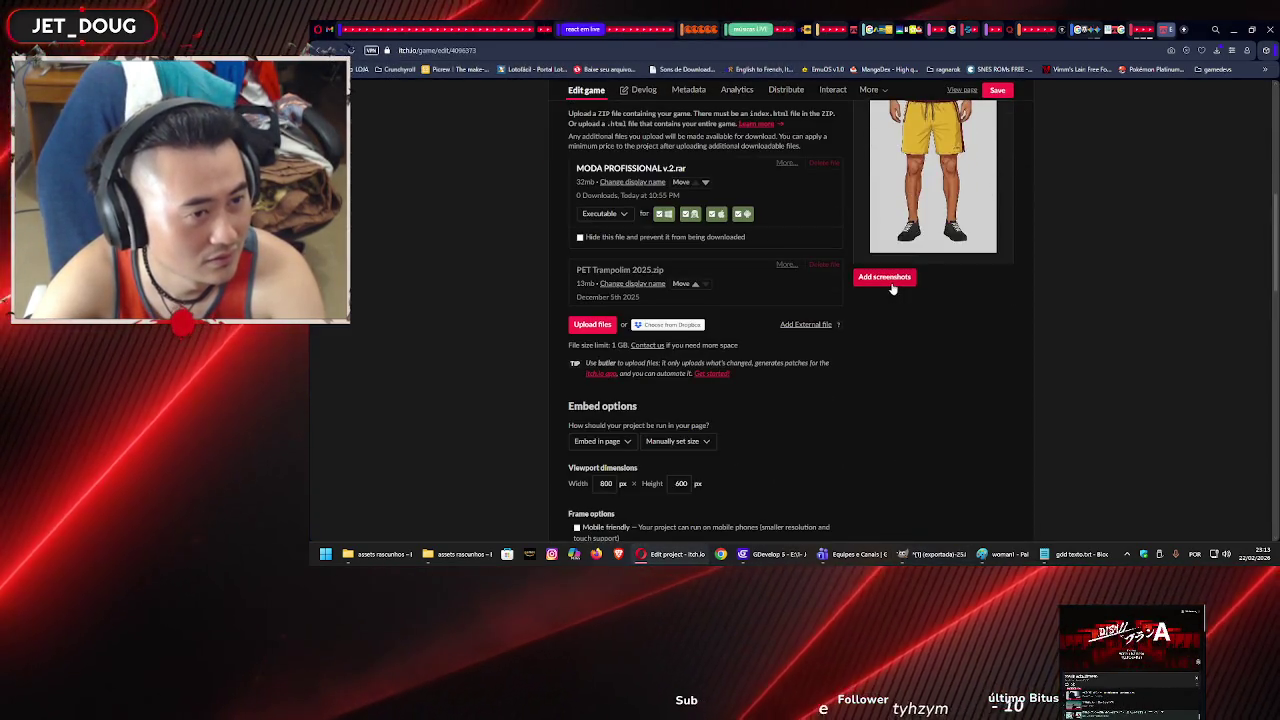
{"action": "key", "text": "super+v"}
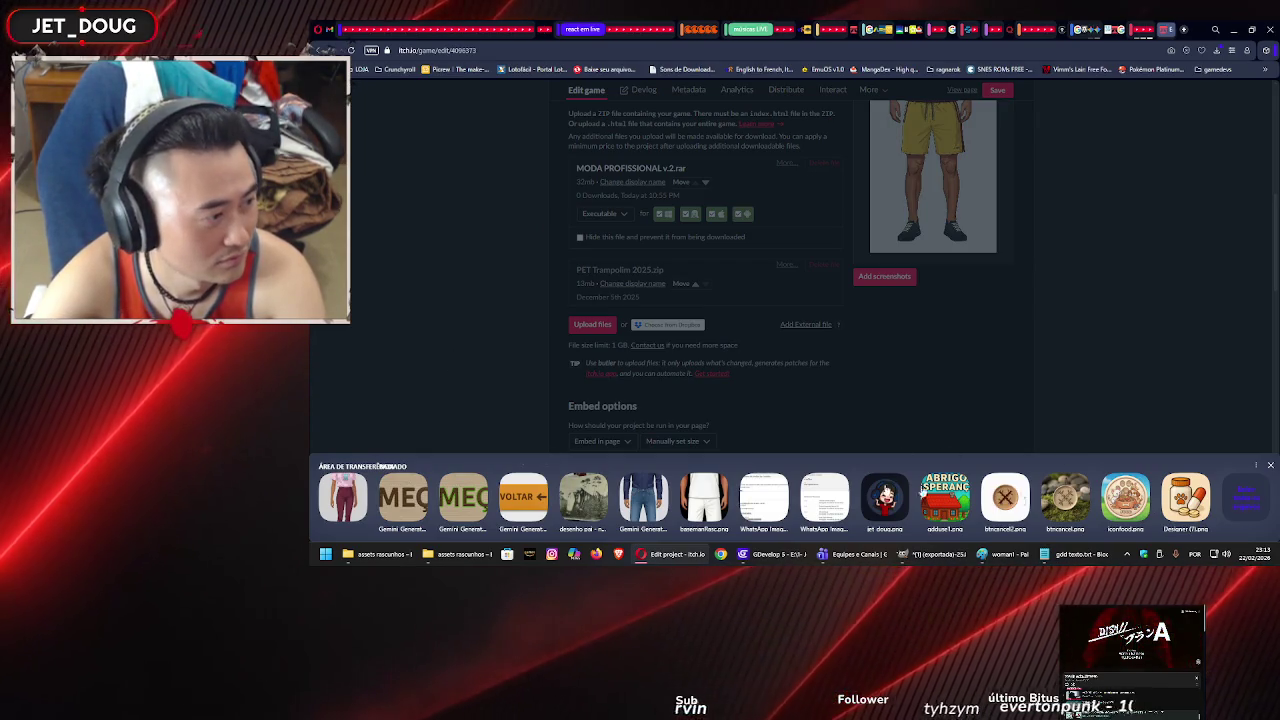
{"action": "left_click", "coordinate": [342, 495]}
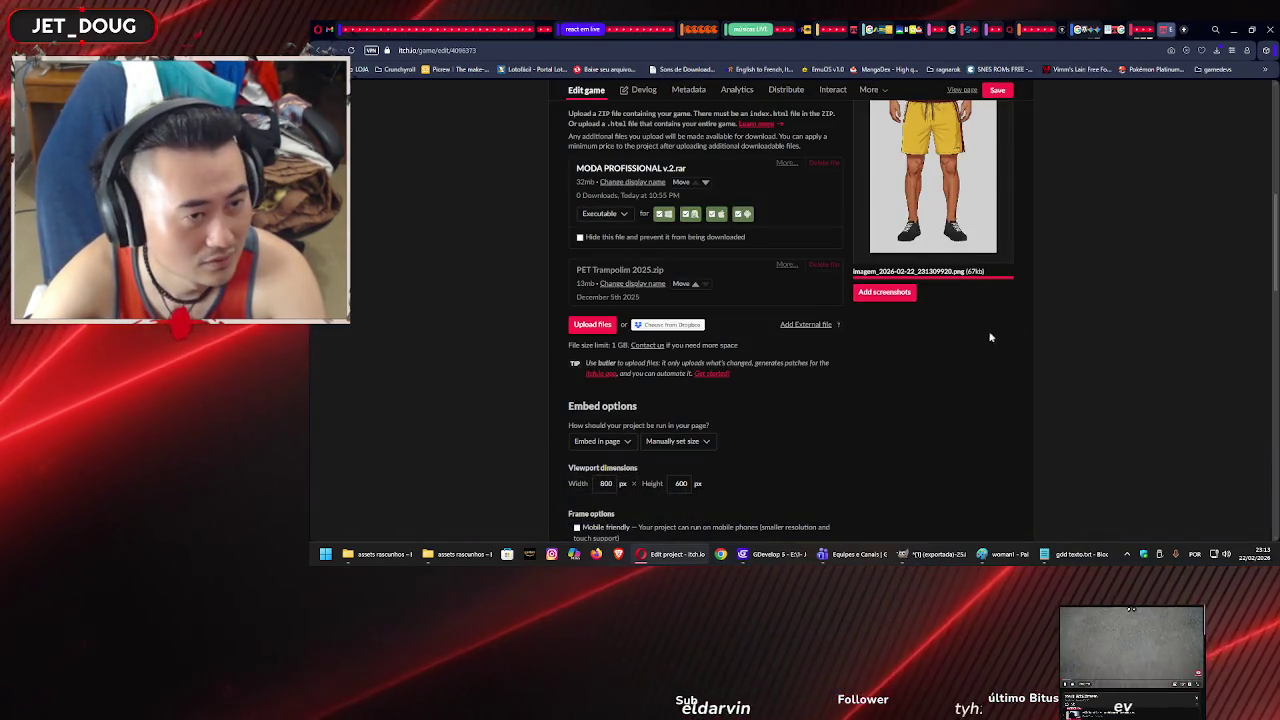
{"action": "scroll", "coordinate": [986, 346], "scroll_direction": "down", "scroll_amount": 2}
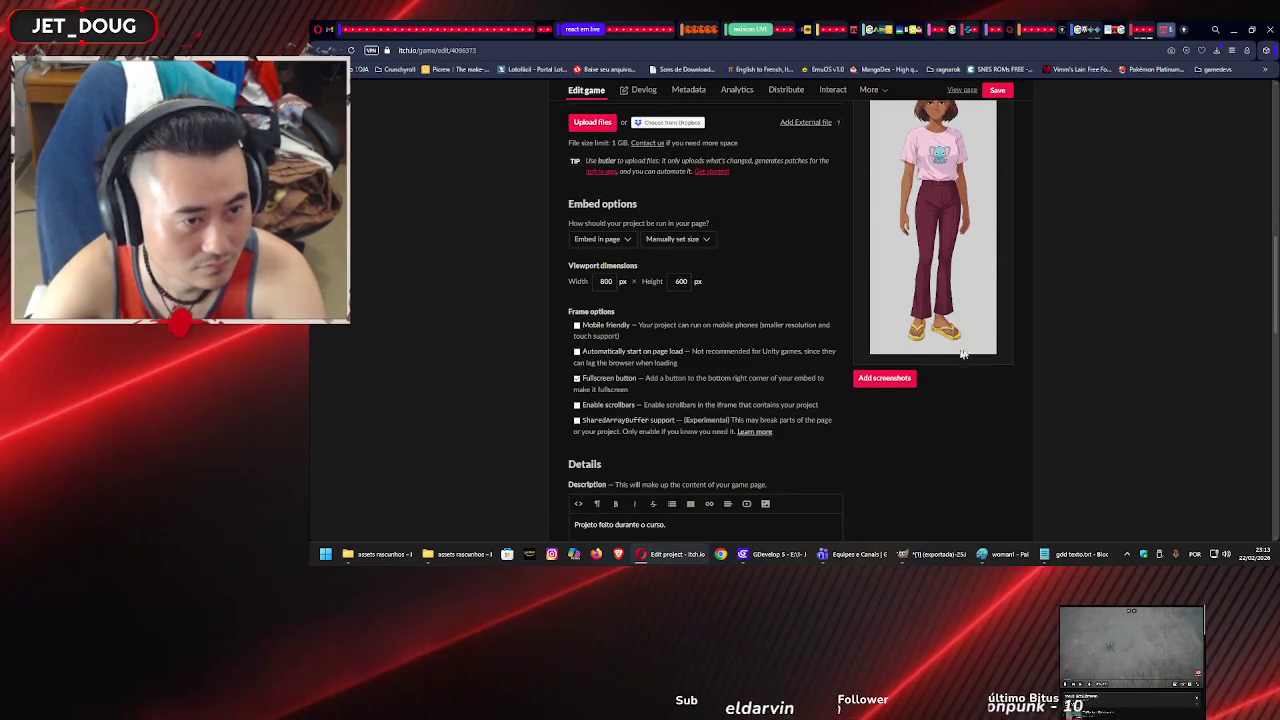
{"action": "scroll", "coordinate": [960, 352], "scroll_direction": "up", "scroll_amount": 5}
{"action": "scroll", "coordinate": [953, 354], "scroll_direction": "down", "scroll_amount": 6}
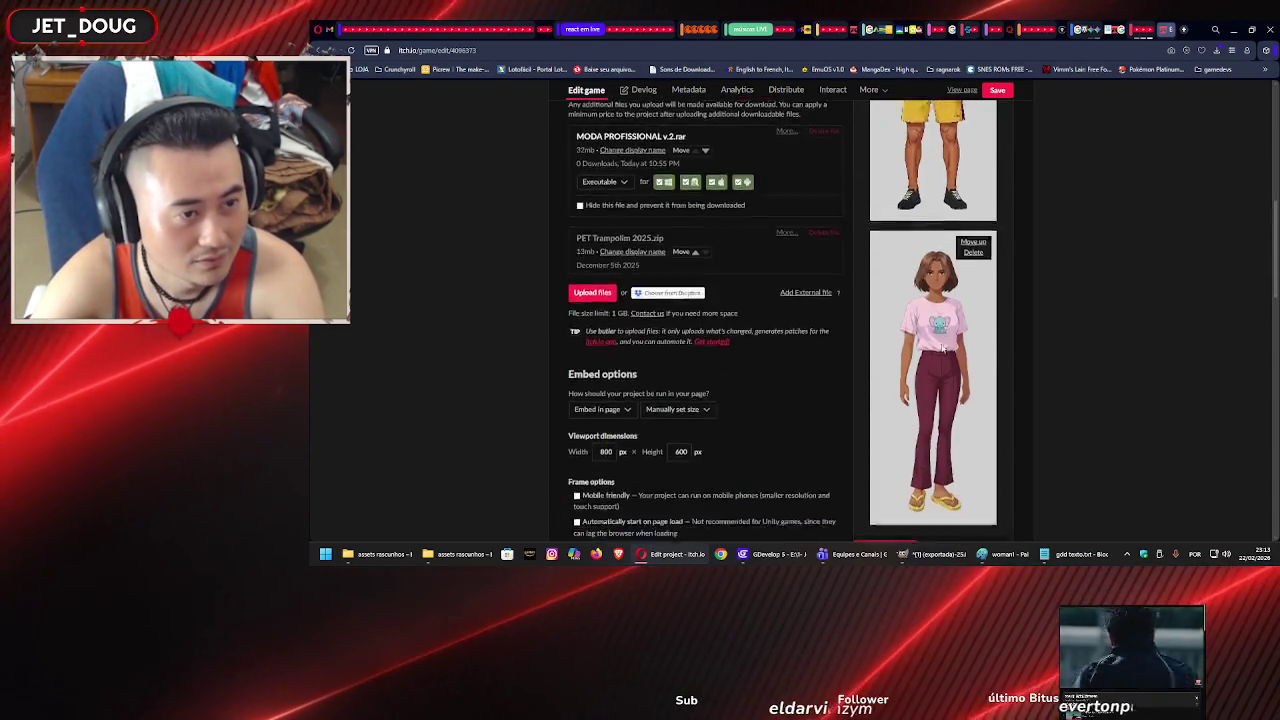
{"action": "left_click", "coordinate": [771, 562]}
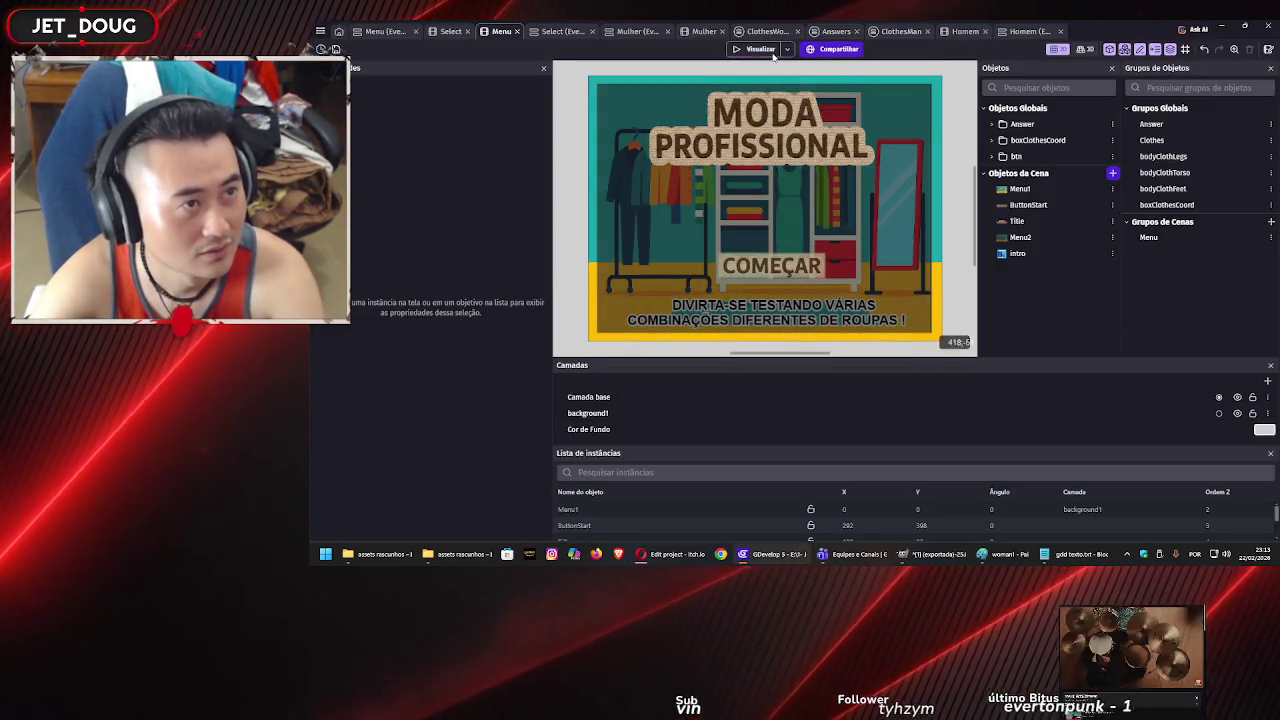
{"action": "left_click", "coordinate": [762, 49]}
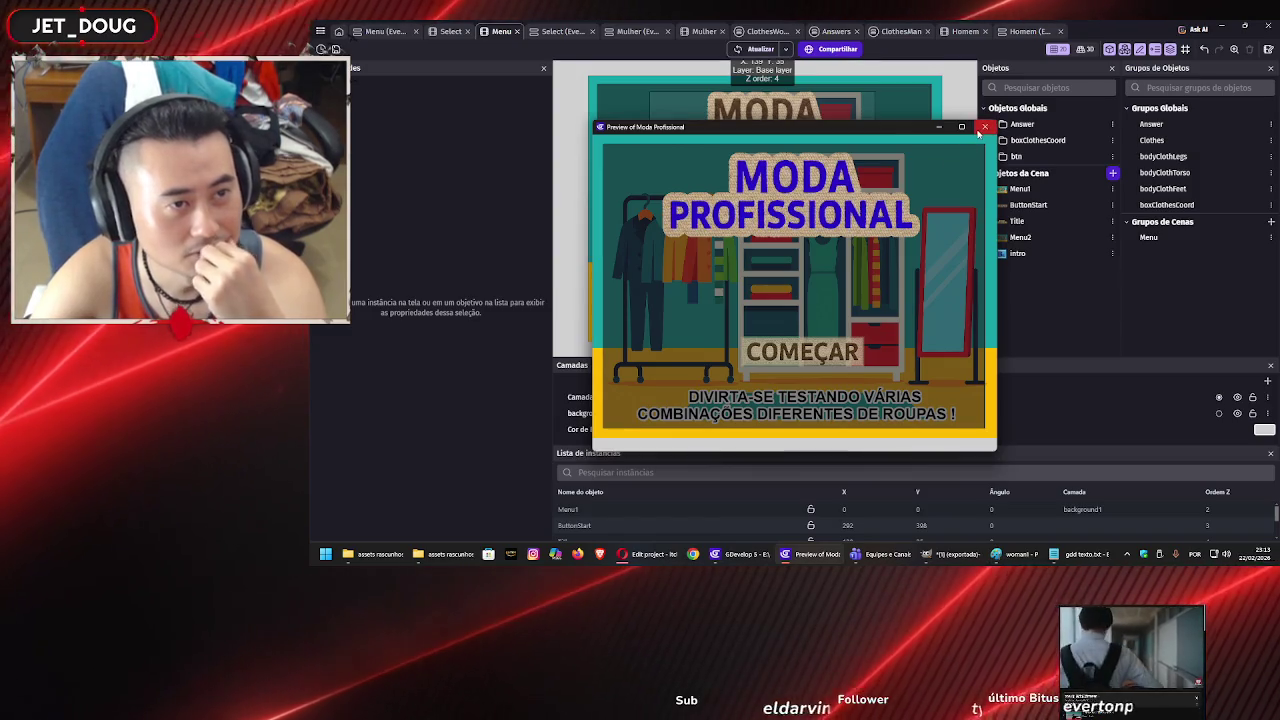
{"action": "left_click", "coordinate": [798, 328]}
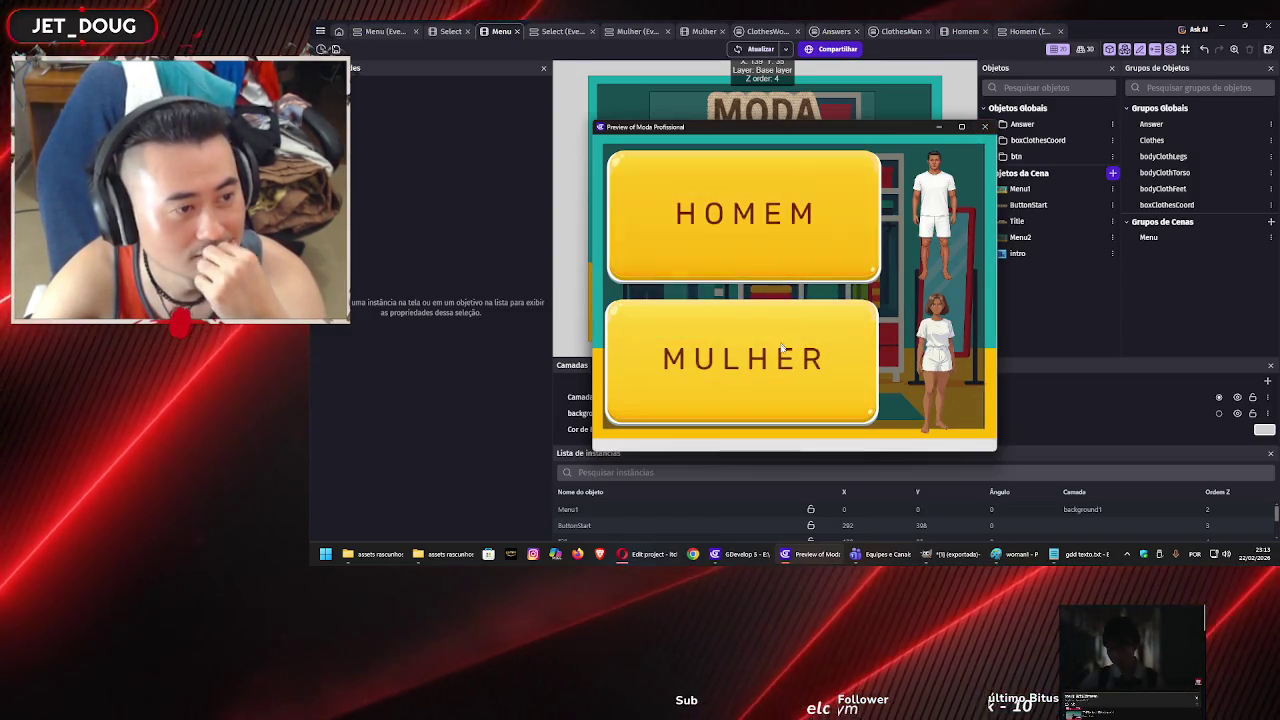
{"action": "left_click", "coordinate": [780, 330]}
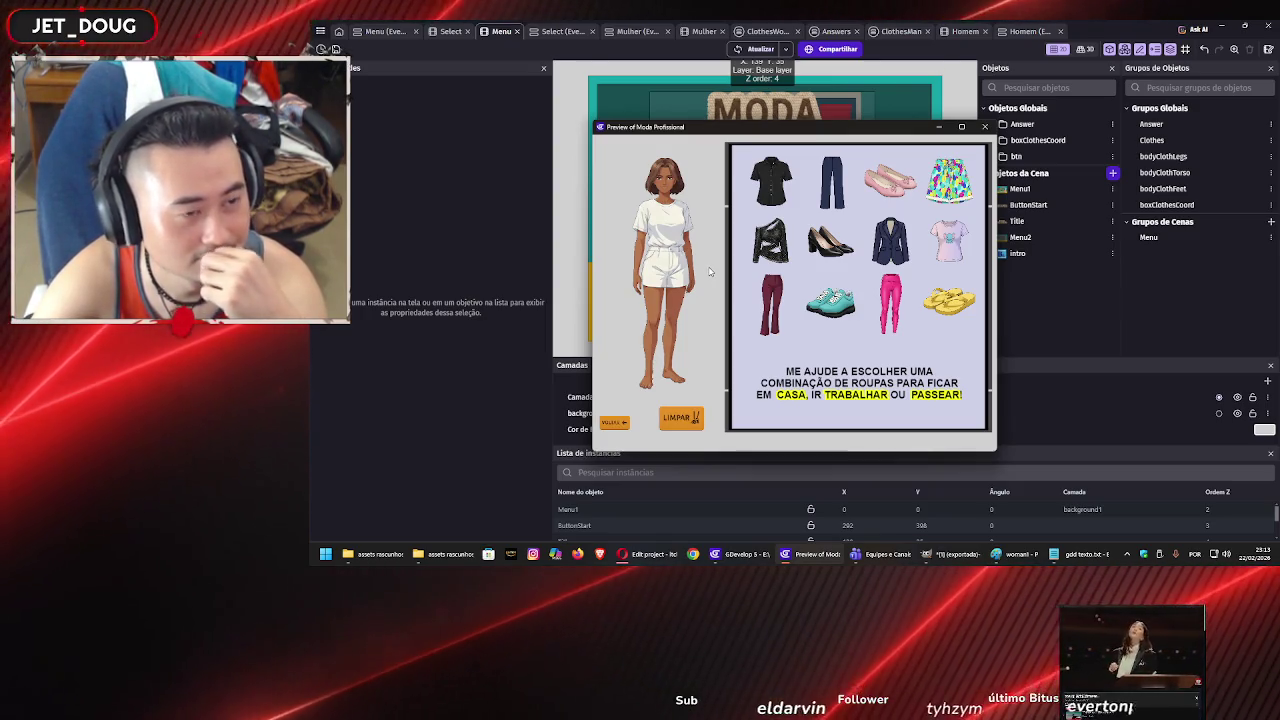
{"action": "left_click", "coordinate": [984, 126]}
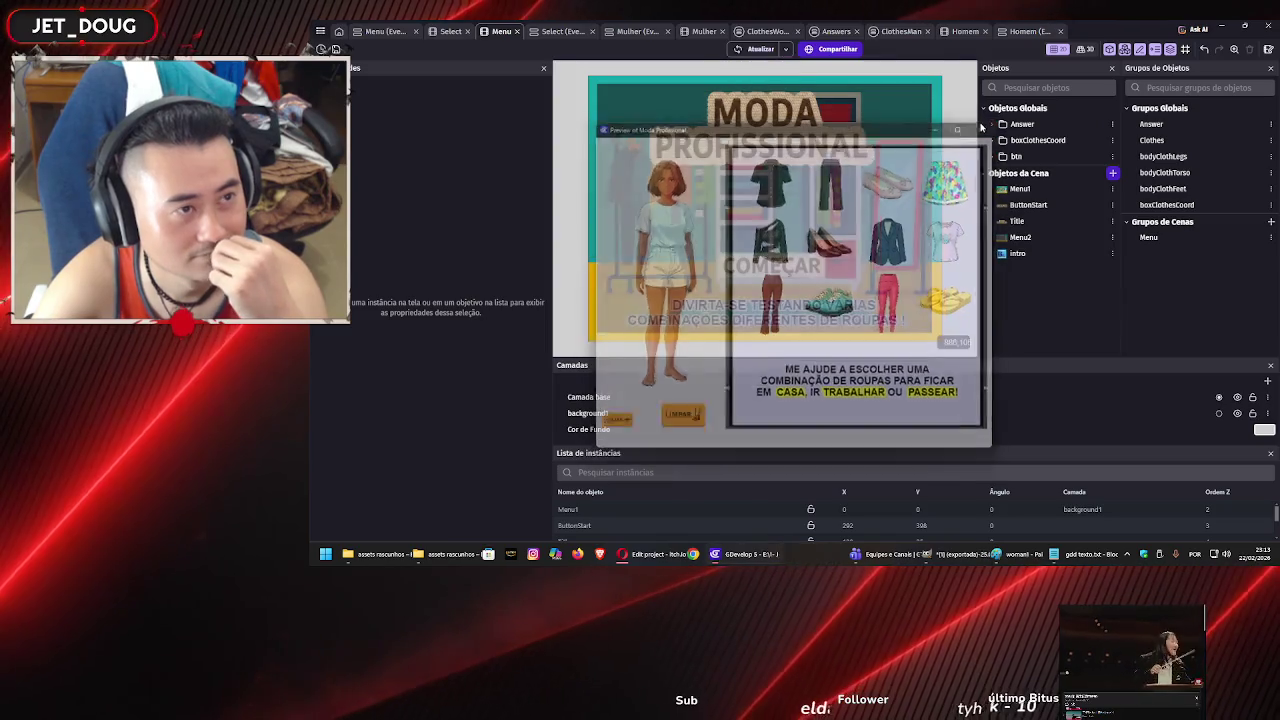
{"action": "left_click", "coordinate": [677, 554]}
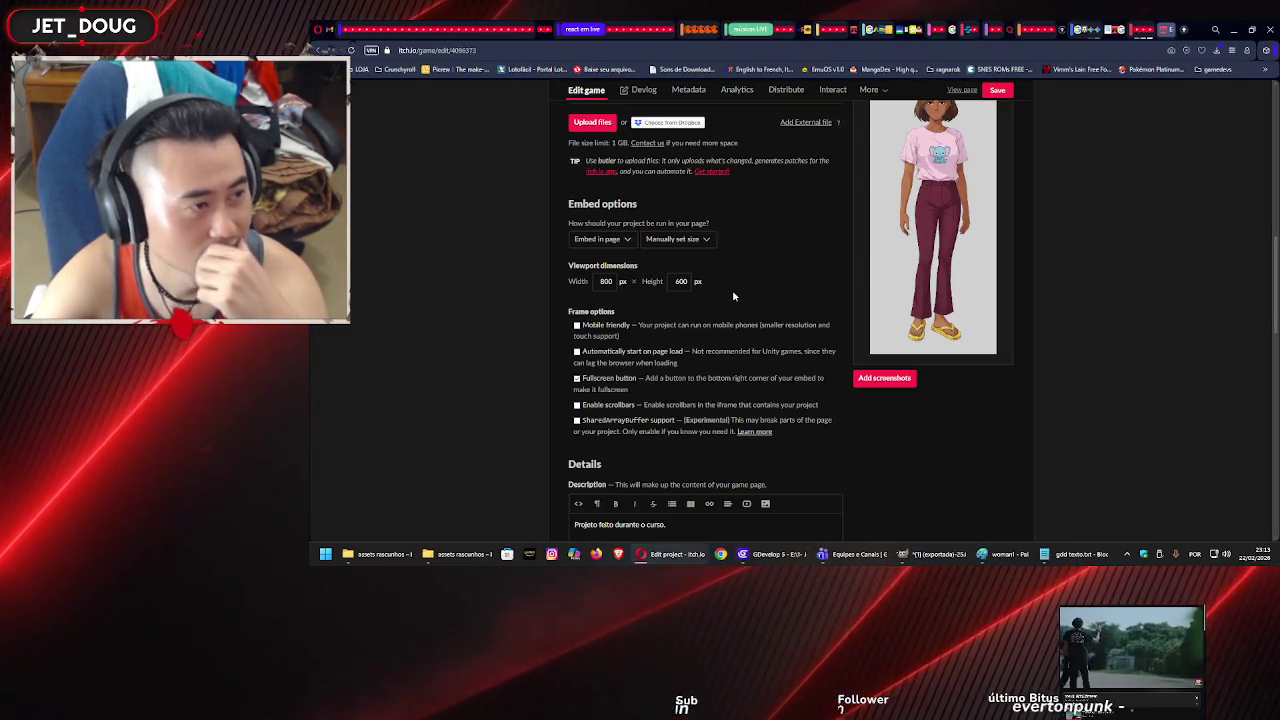
Save the Moda Profissional Edit game page settings.
{"action": "scroll", "coordinate": [541, 312], "scroll_direction": "up", "scroll_amount": 5}
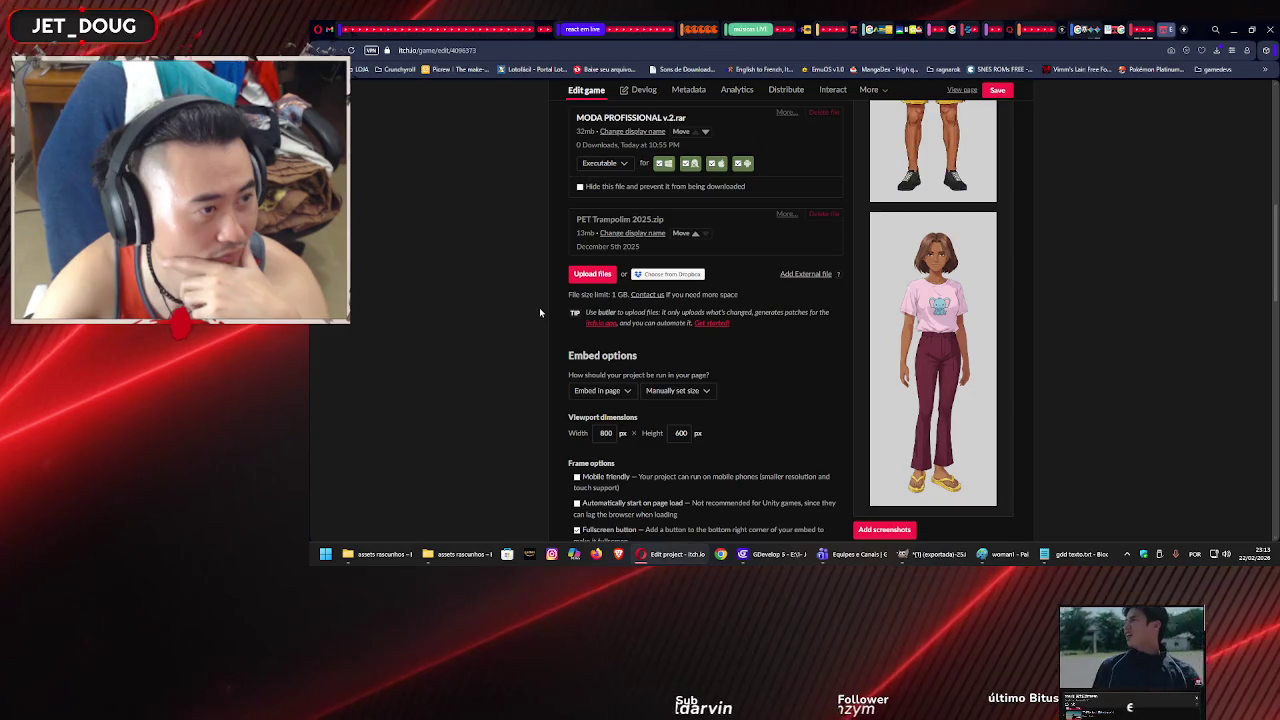
{"action": "scroll", "coordinate": [541, 312], "scroll_direction": "up", "scroll_amount": 3}
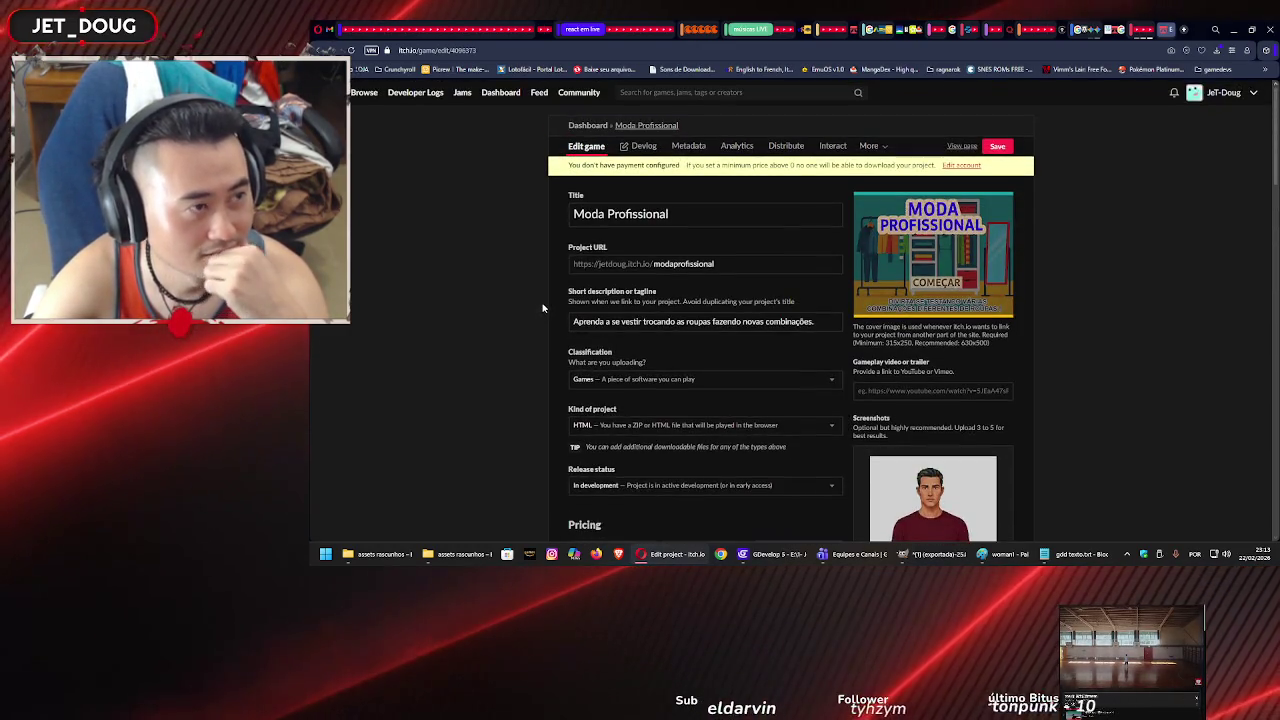
{"action": "left_click", "coordinate": [999, 147]}
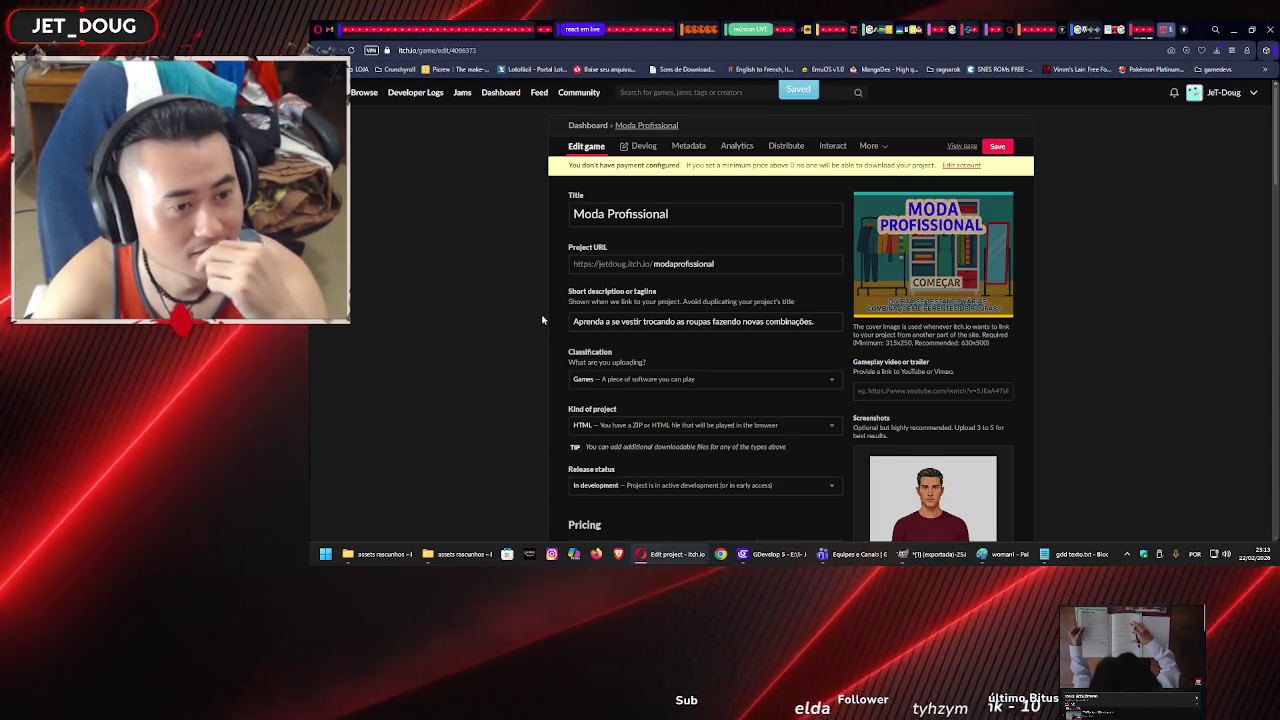
Look over the saved page, then go to the creator dashboard.
{"action": "scroll", "coordinate": [553, 318], "scroll_direction": "down", "scroll_amount": 8}
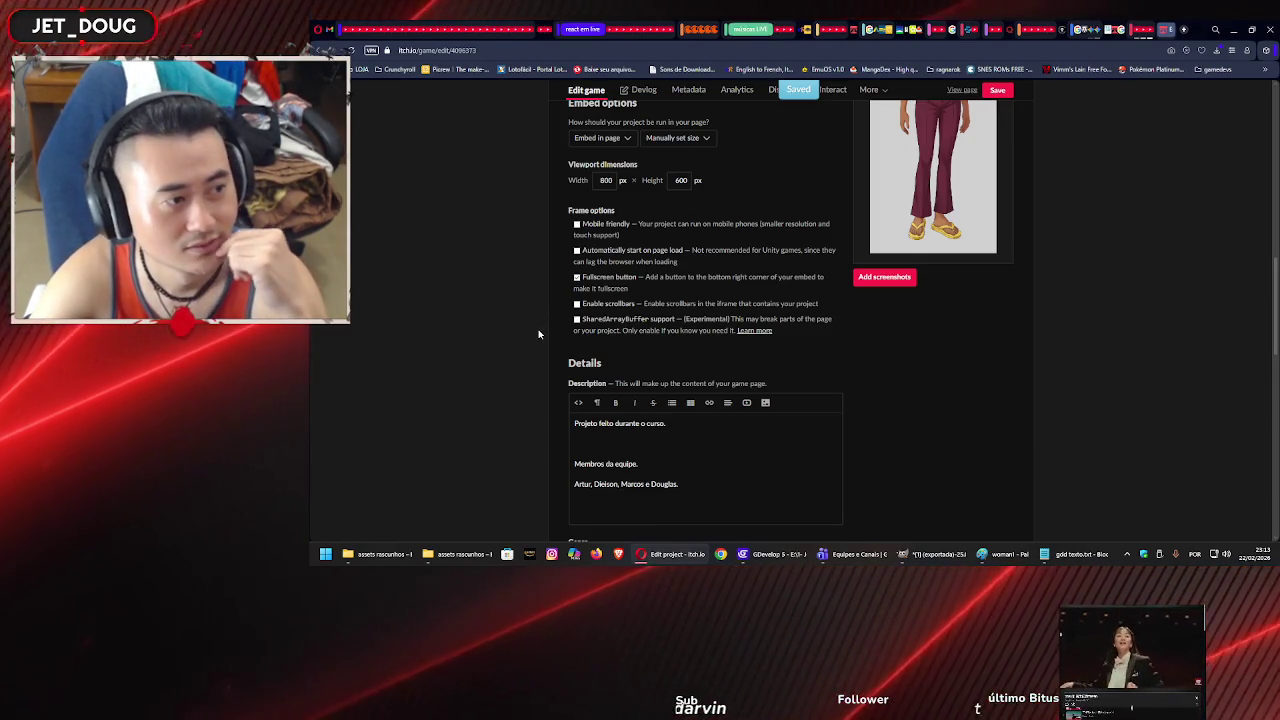
{"action": "scroll", "coordinate": [538, 335], "scroll_direction": "down", "scroll_amount": 3}
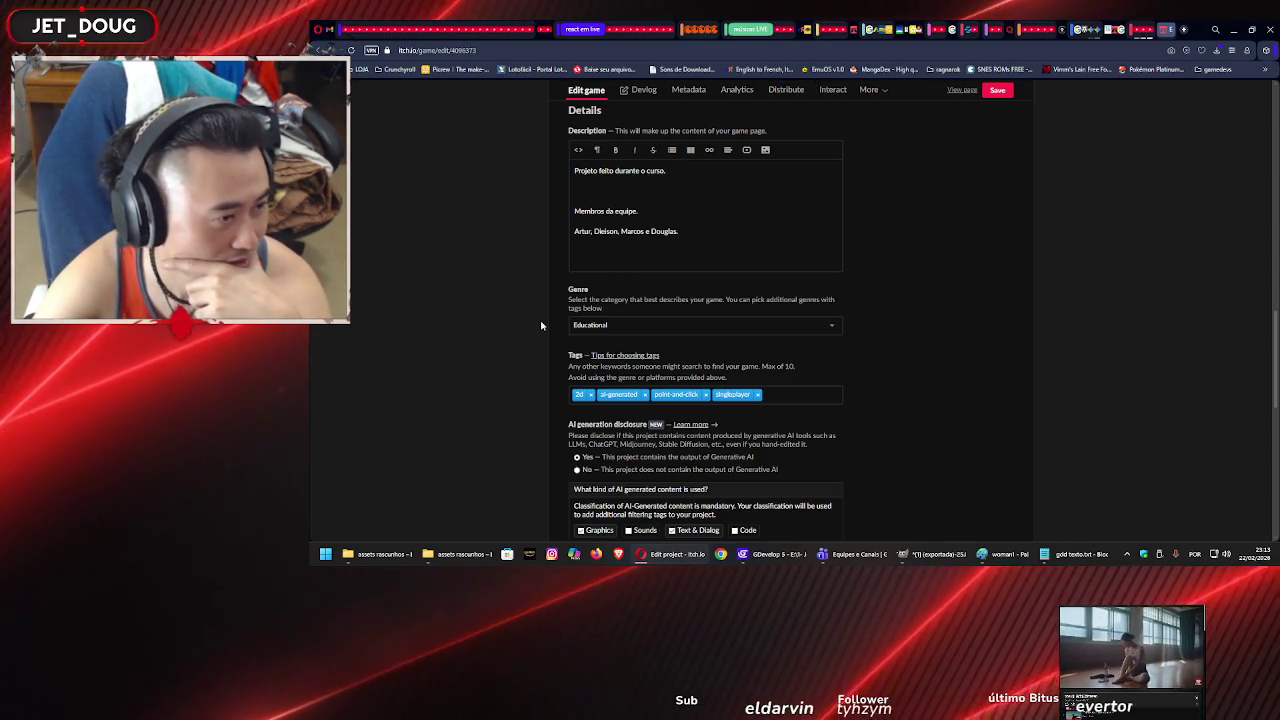
{"action": "scroll", "coordinate": [541, 325], "scroll_direction": "down", "scroll_amount": 2}
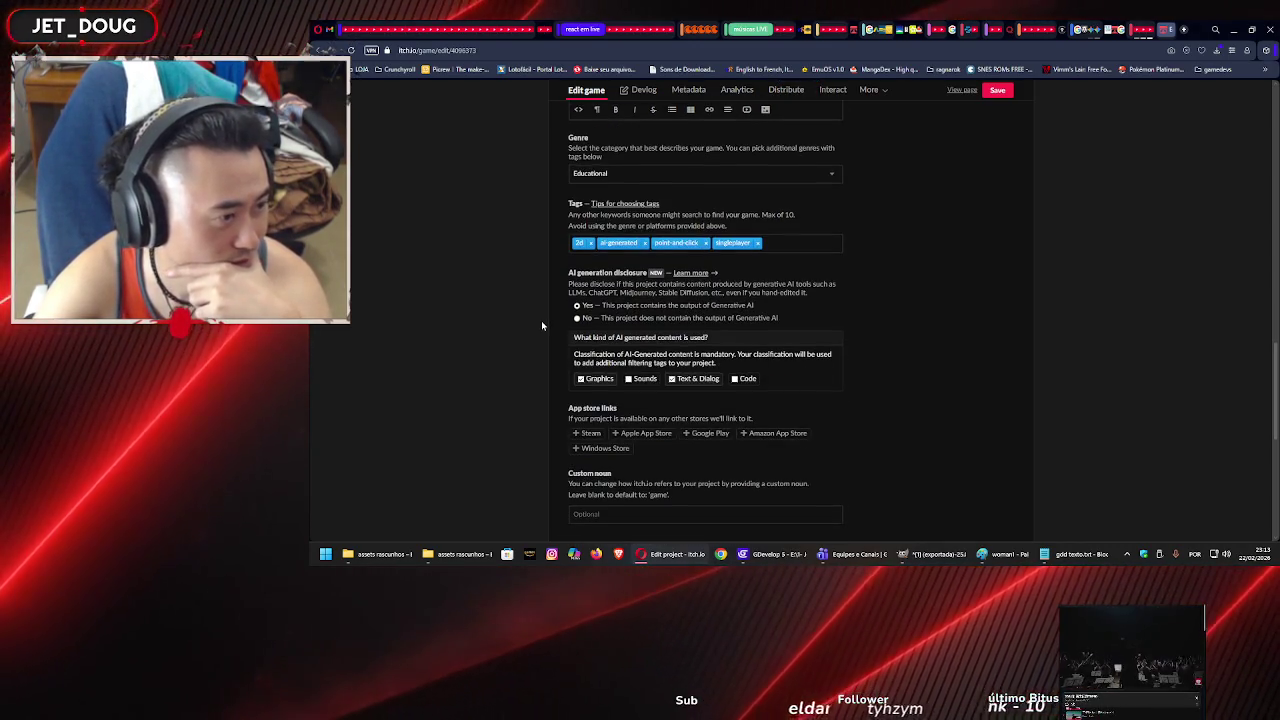
{"action": "scroll", "coordinate": [541, 320], "scroll_direction": "up", "scroll_amount": 15}
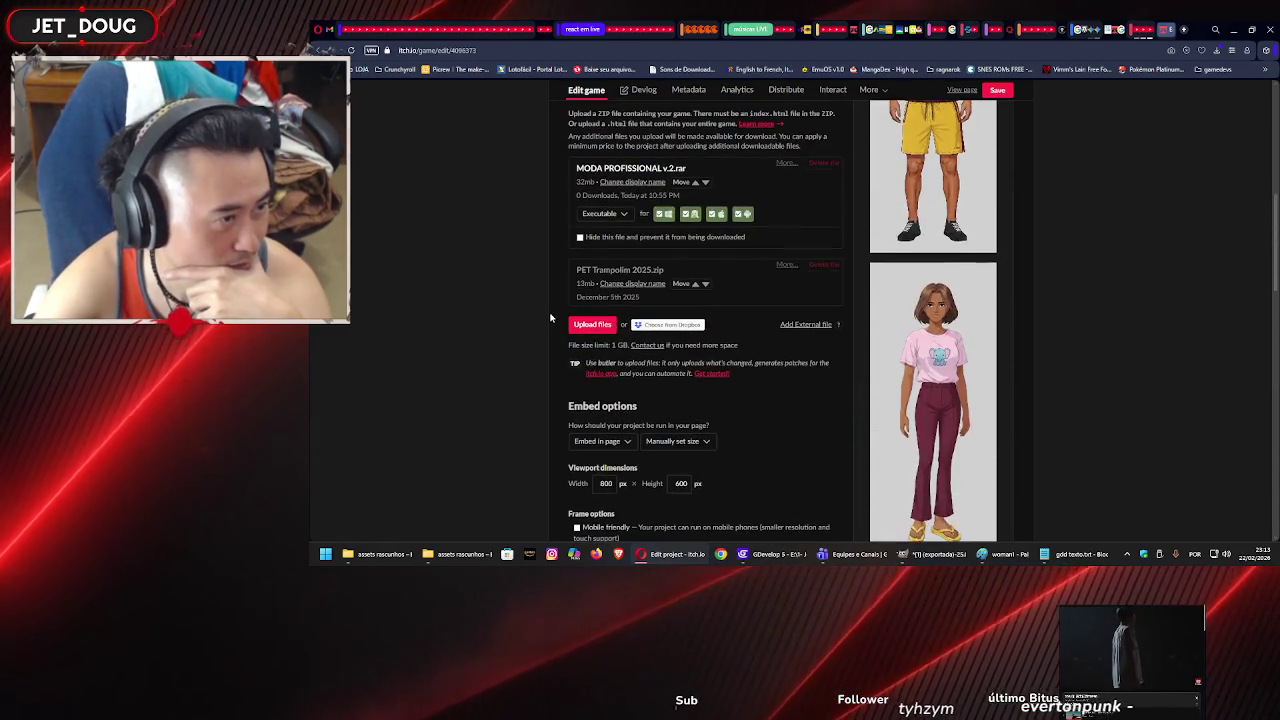
{"action": "scroll", "coordinate": [551, 315], "scroll_direction": "up", "scroll_amount": 3}
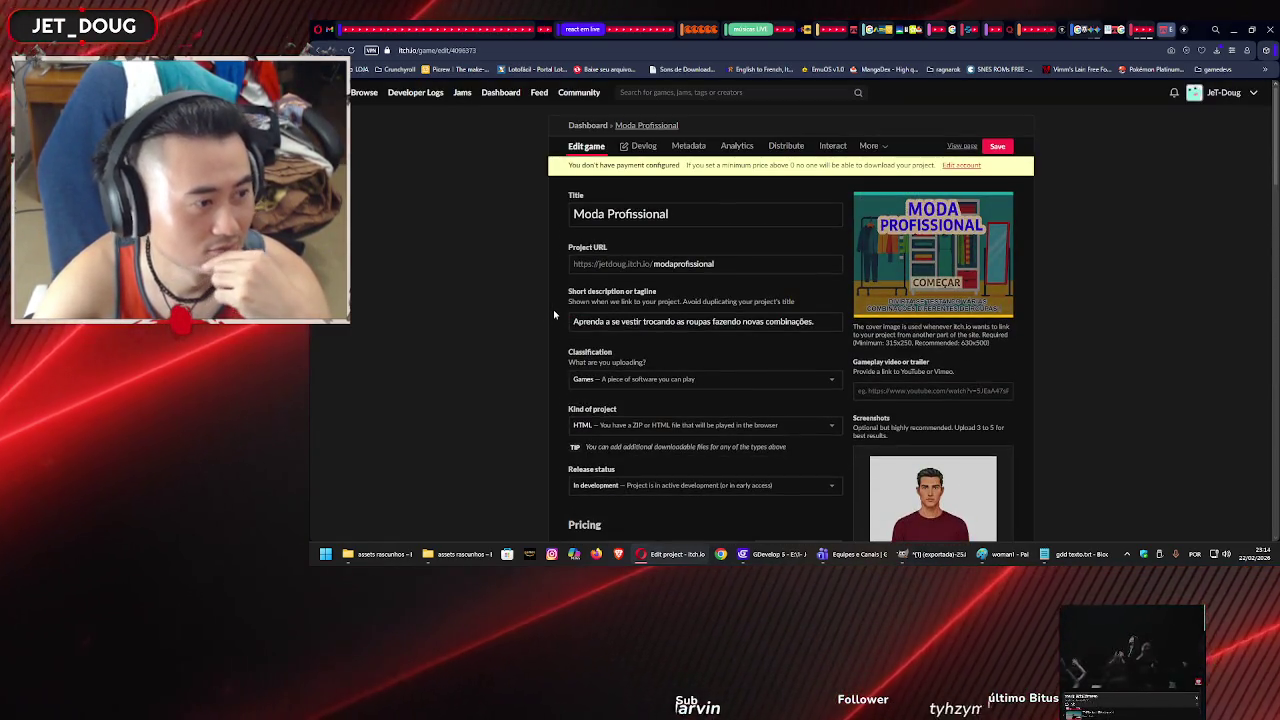
{"action": "scroll", "coordinate": [553, 314], "scroll_direction": "down", "scroll_amount": 3}
{"action": "scroll", "coordinate": [554, 316], "scroll_direction": "down", "scroll_amount": 2}
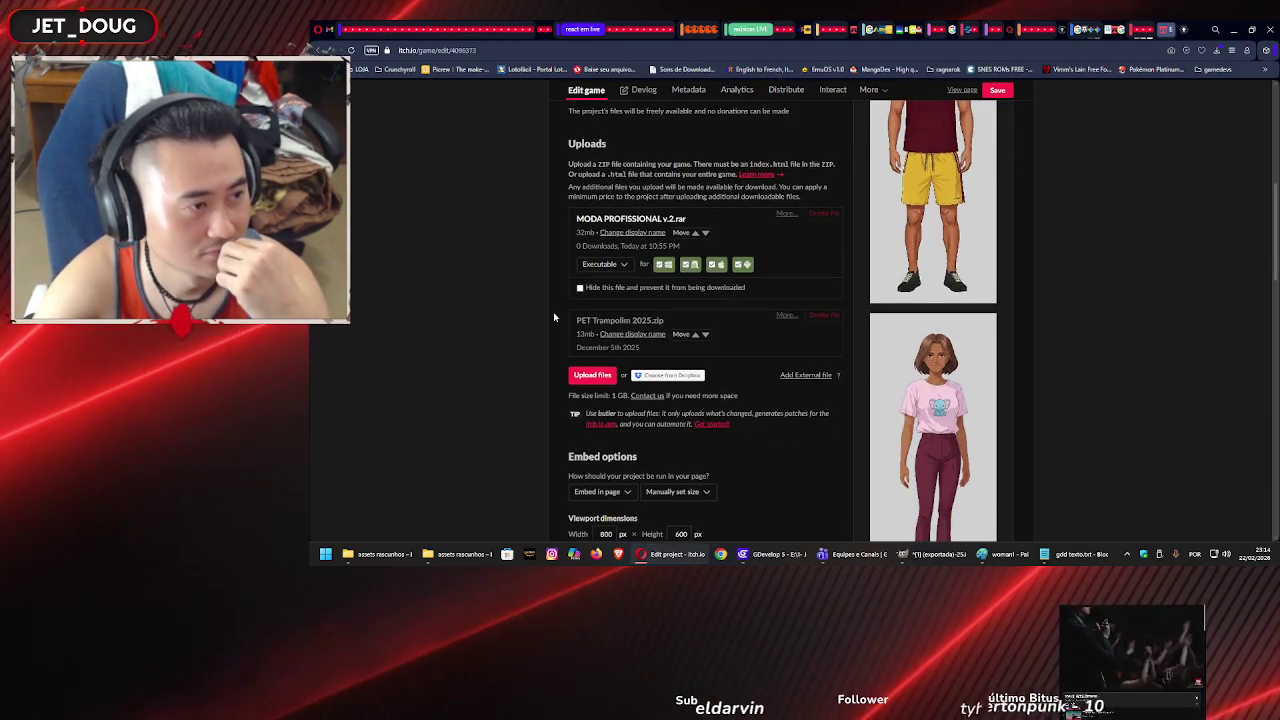
{"action": "scroll", "coordinate": [553, 317], "scroll_direction": "up", "scroll_amount": 5}
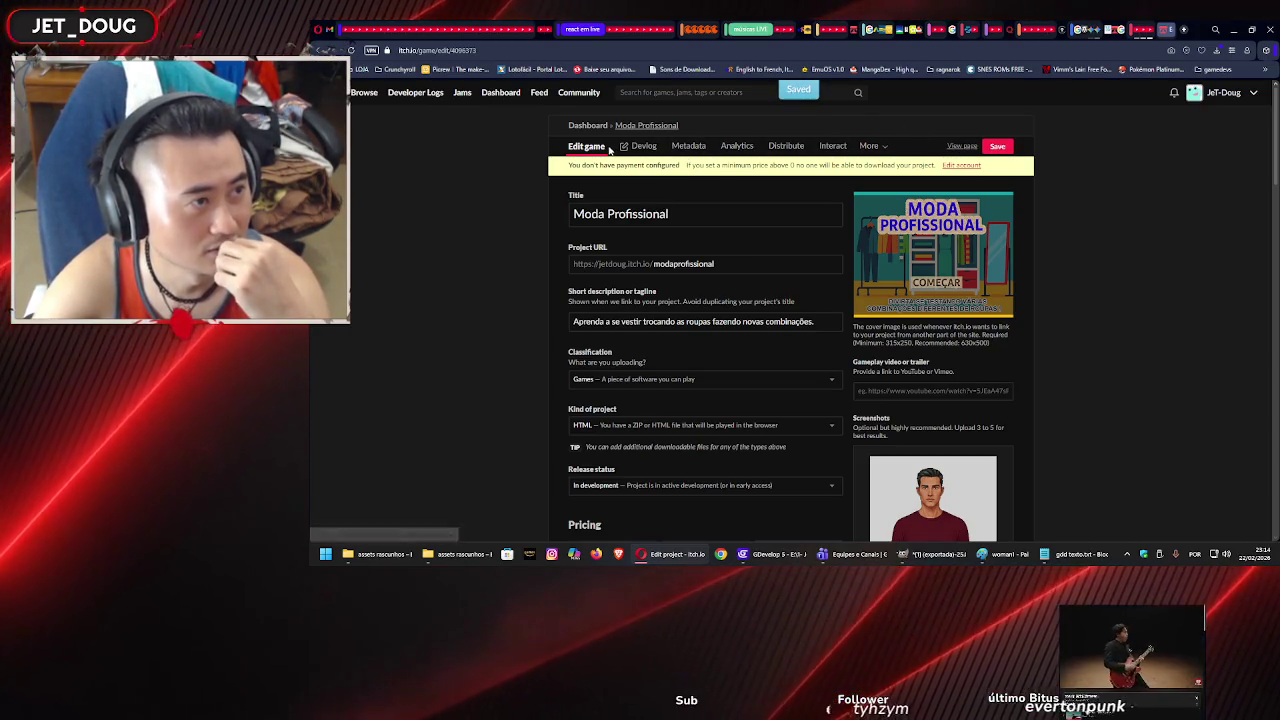
{"action": "left_click", "coordinate": [590, 126]}
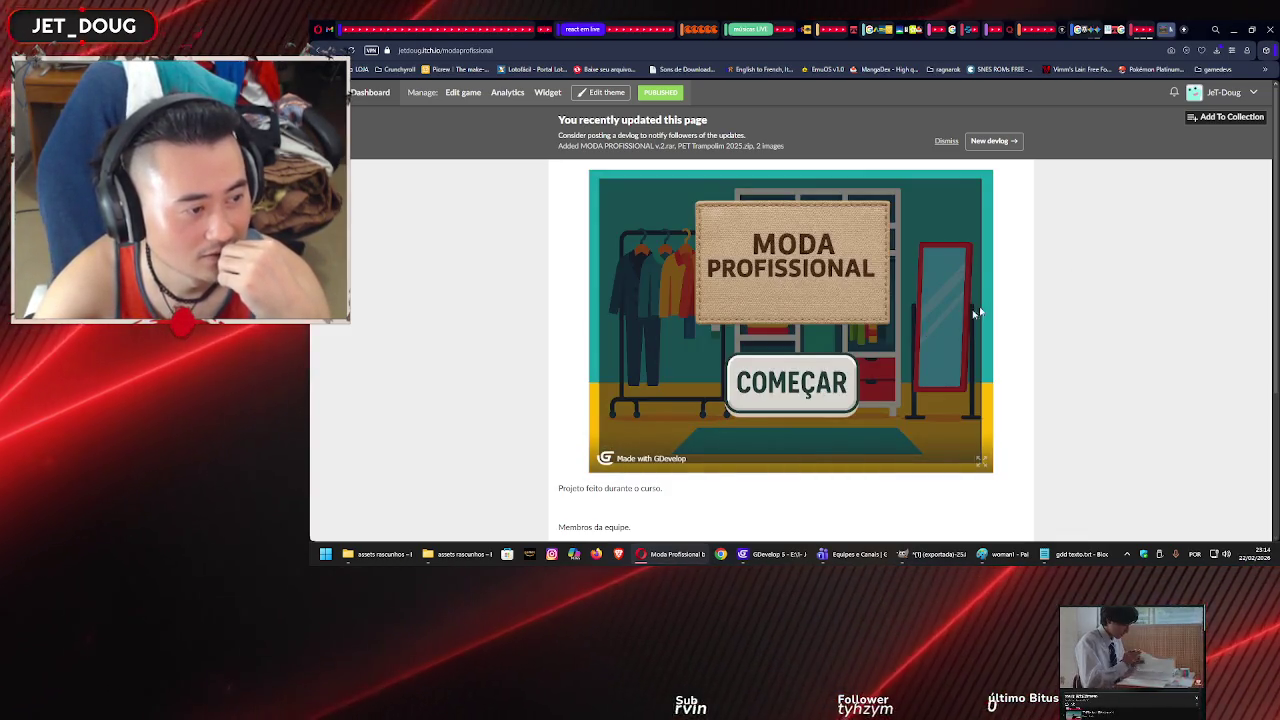
Start the embedded game, then reopen Moda Profissional's Edit game page from the dashboard.
{"action": "left_click", "coordinate": [783, 382]}
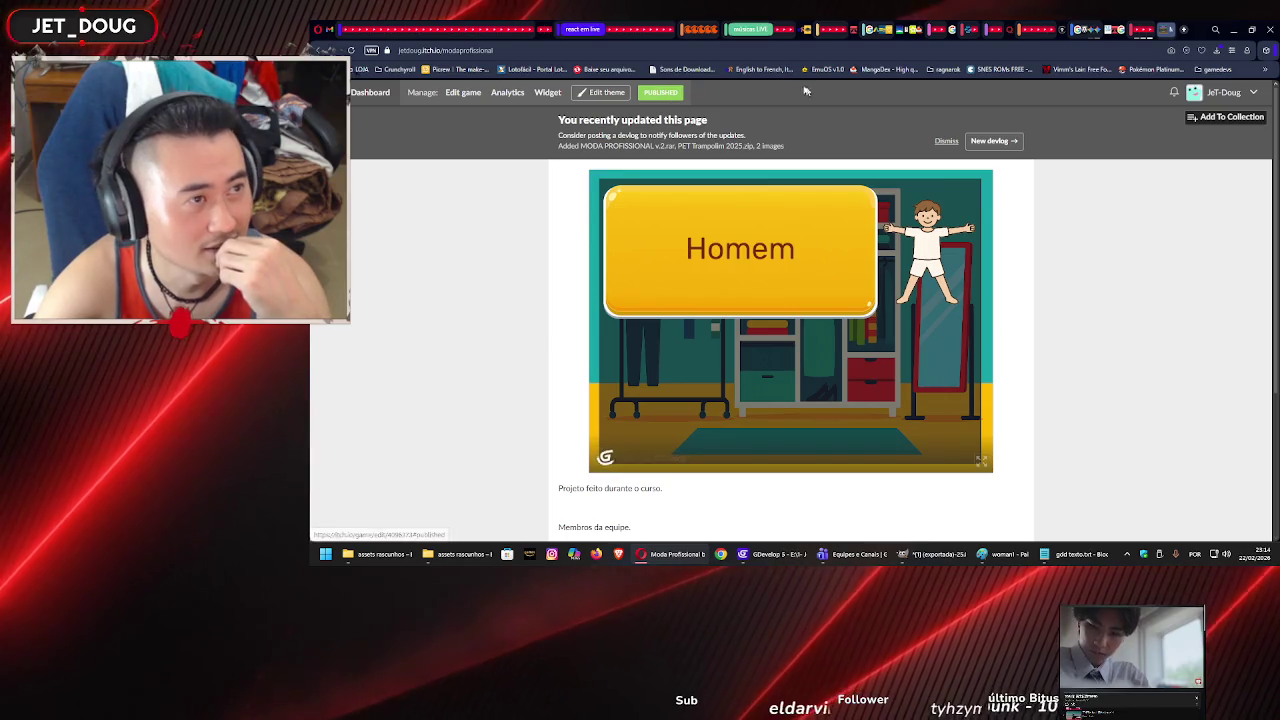
{"action": "left_click", "coordinate": [1238, 94]}
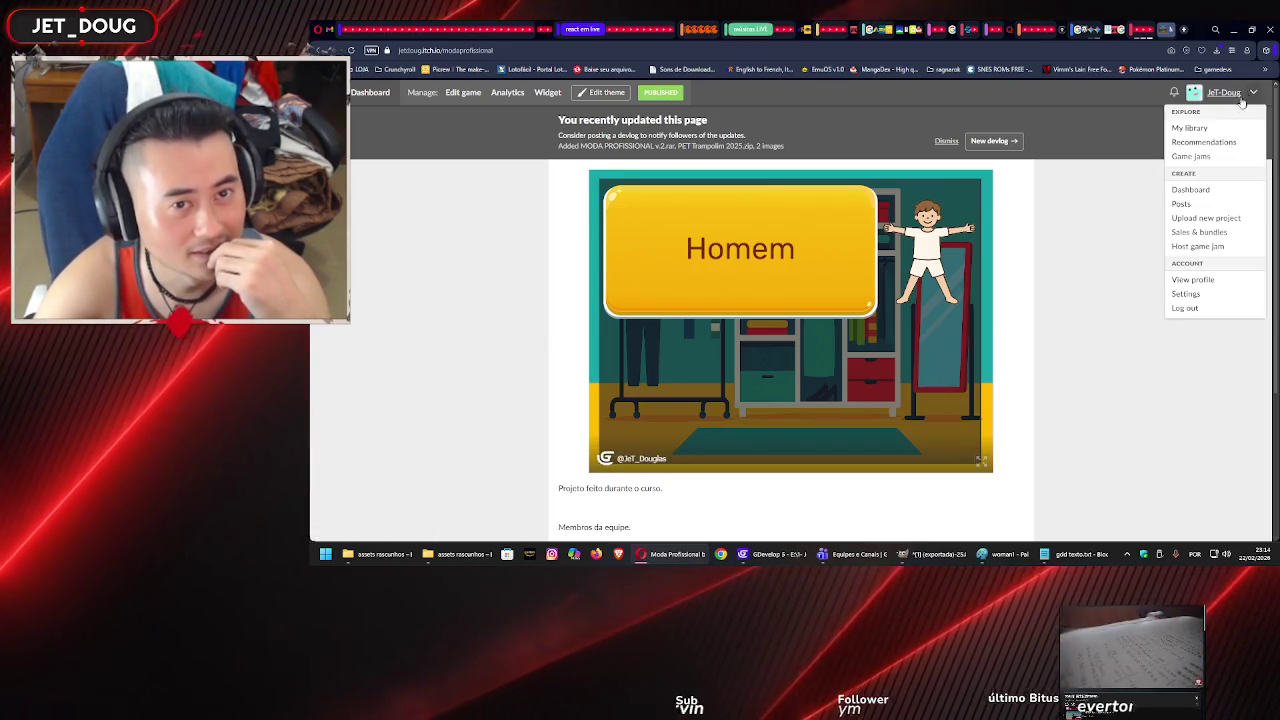
{"action": "left_click", "coordinate": [1112, 202]}
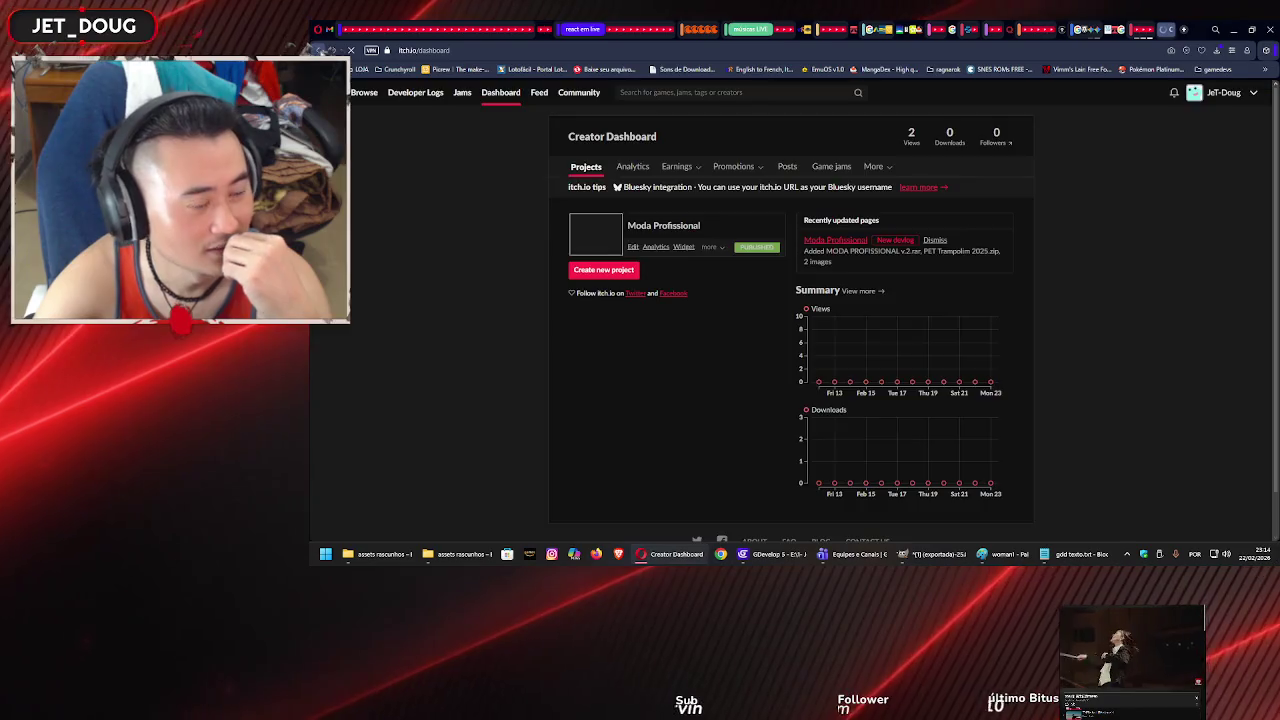
{"action": "left_click", "coordinate": [633, 247]}
{"action": "scroll", "coordinate": [781, 297], "scroll_direction": "down", "scroll_amount": 10}
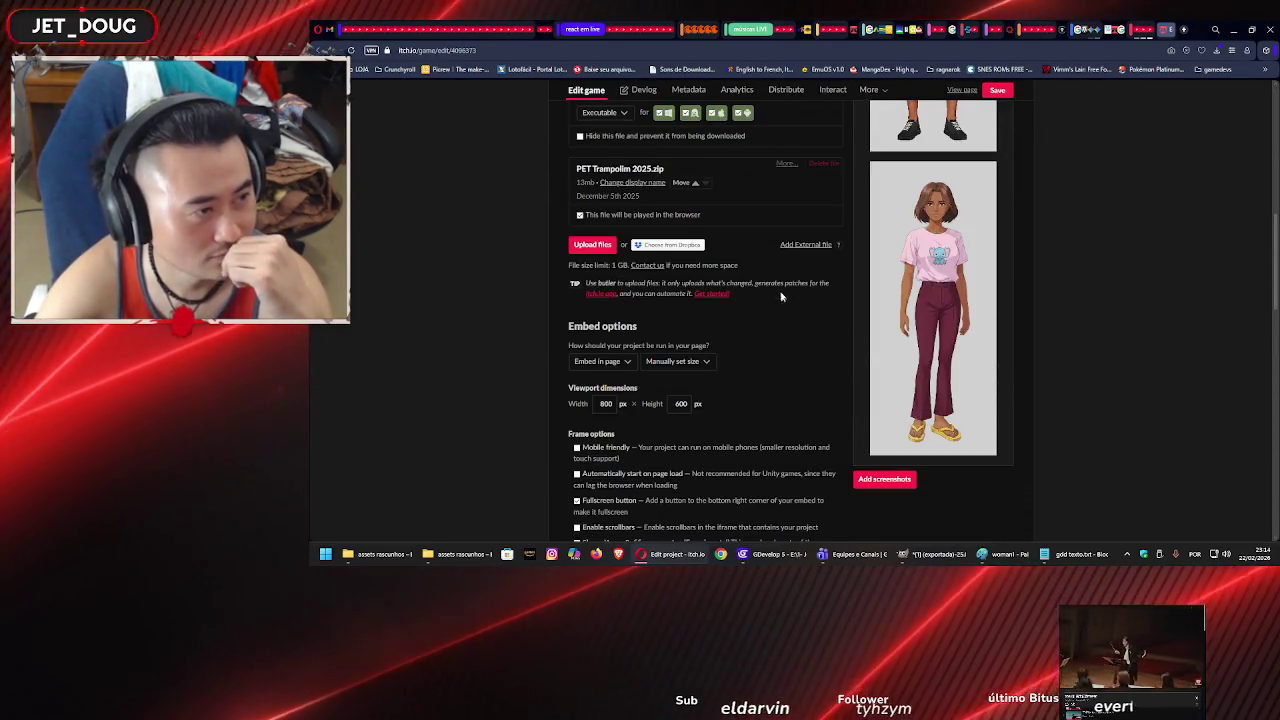
Permanently delete the PET Trampolim 2025.zip upload.
{"action": "scroll", "coordinate": [781, 299], "scroll_direction": "up", "scroll_amount": 2}
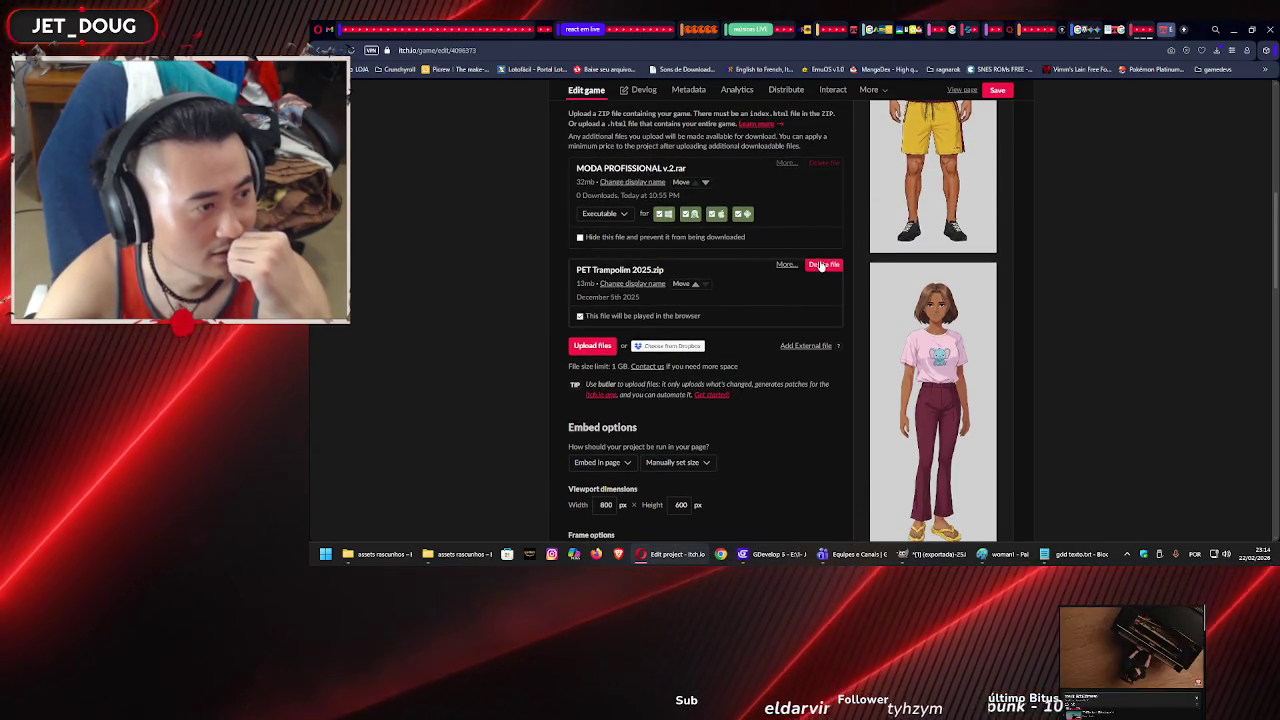
{"action": "left_click", "coordinate": [821, 265]}
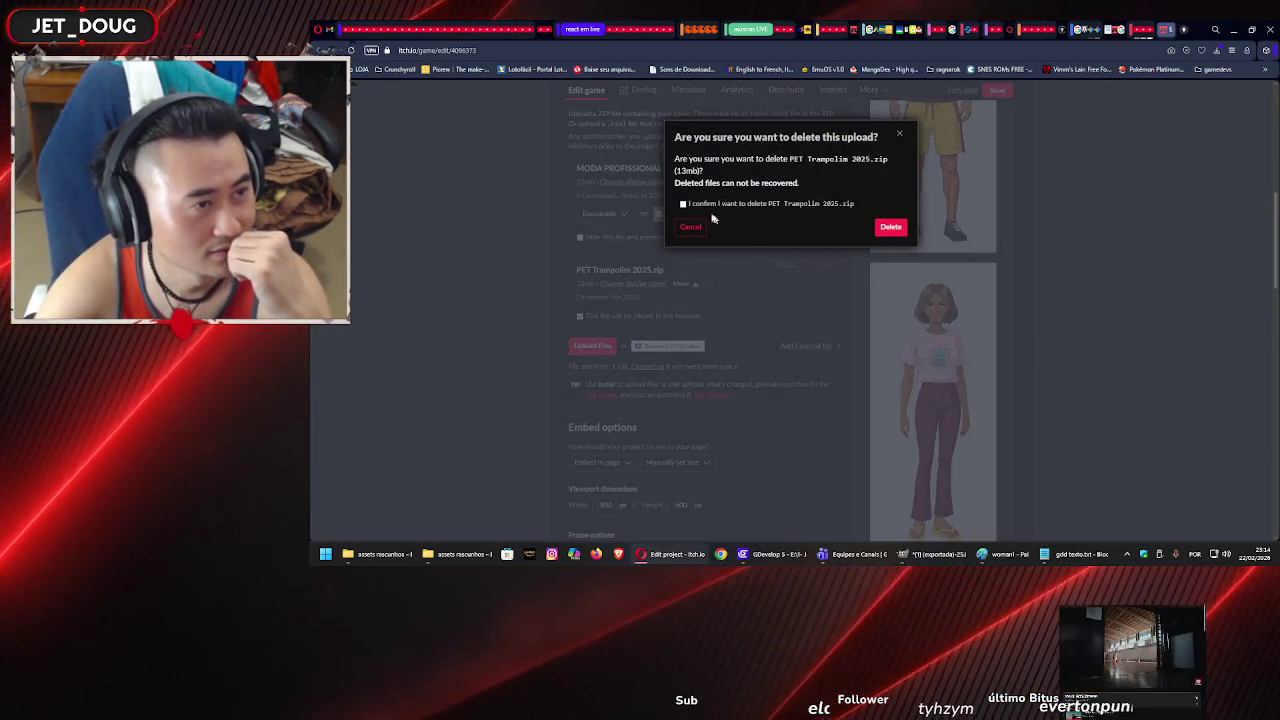
{"action": "left_click", "coordinate": [686, 203]}
{"action": "left_click", "coordinate": [902, 230]}
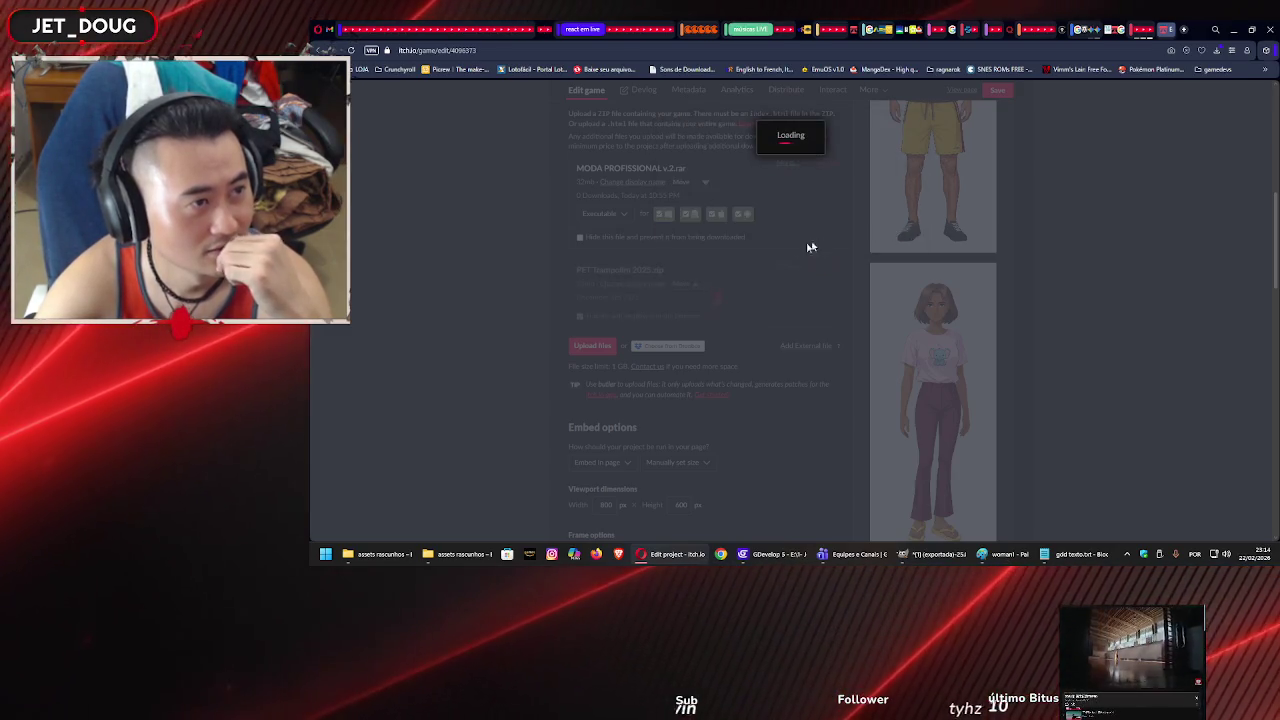
Save the page with 'Disable new downloads & purchases' switched on.
{"action": "scroll", "coordinate": [605, 347], "scroll_direction": "up", "scroll_amount": 2}
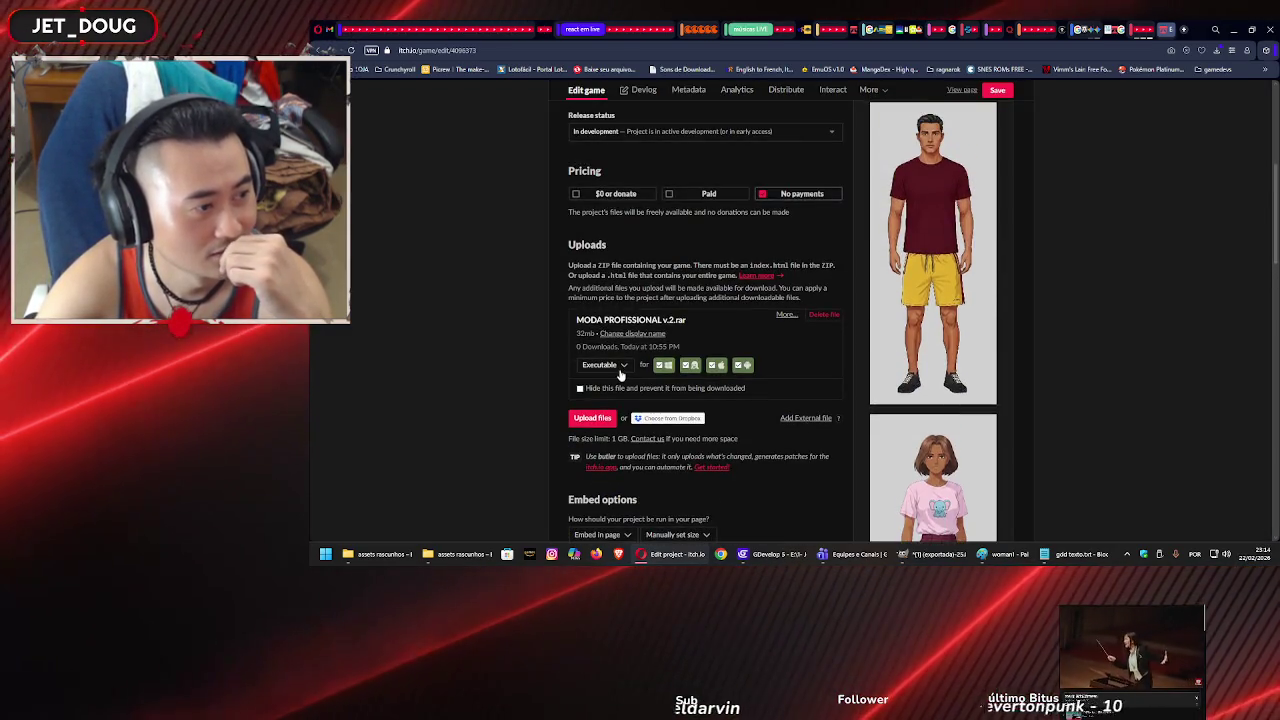
{"action": "left_click", "coordinate": [580, 389]}
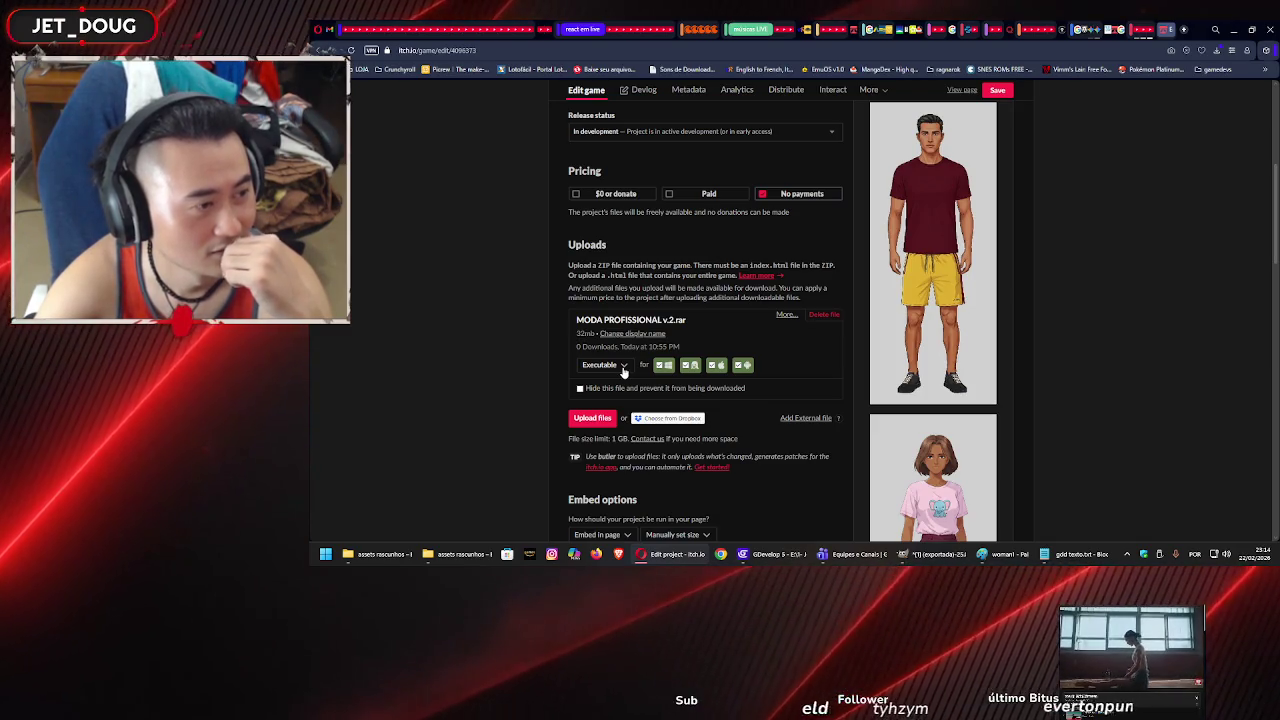
{"action": "scroll", "coordinate": [640, 365], "scroll_direction": "up", "scroll_amount": 2}
{"action": "scroll", "coordinate": [651, 360], "scroll_direction": "down", "scroll_amount": 2}
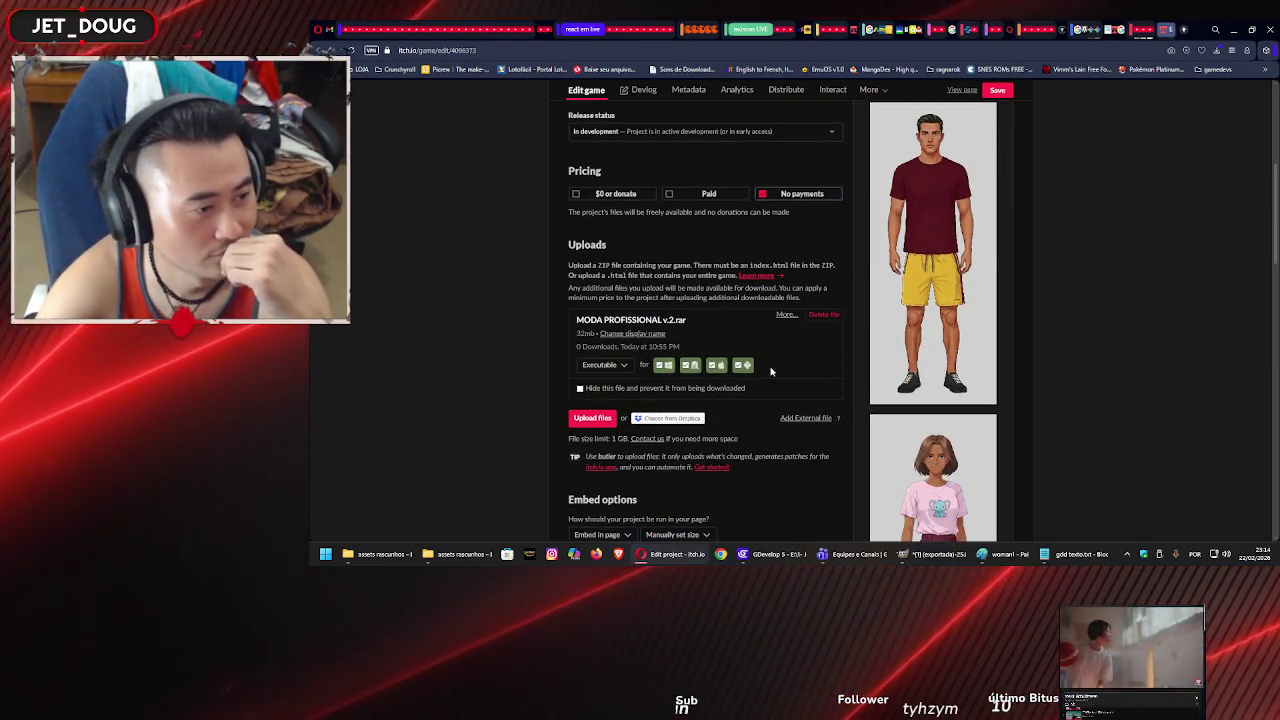
{"action": "scroll", "coordinate": [775, 370], "scroll_direction": "down", "scroll_amount": 3}
{"action": "scroll", "coordinate": [815, 455], "scroll_direction": "down", "scroll_amount": 12}
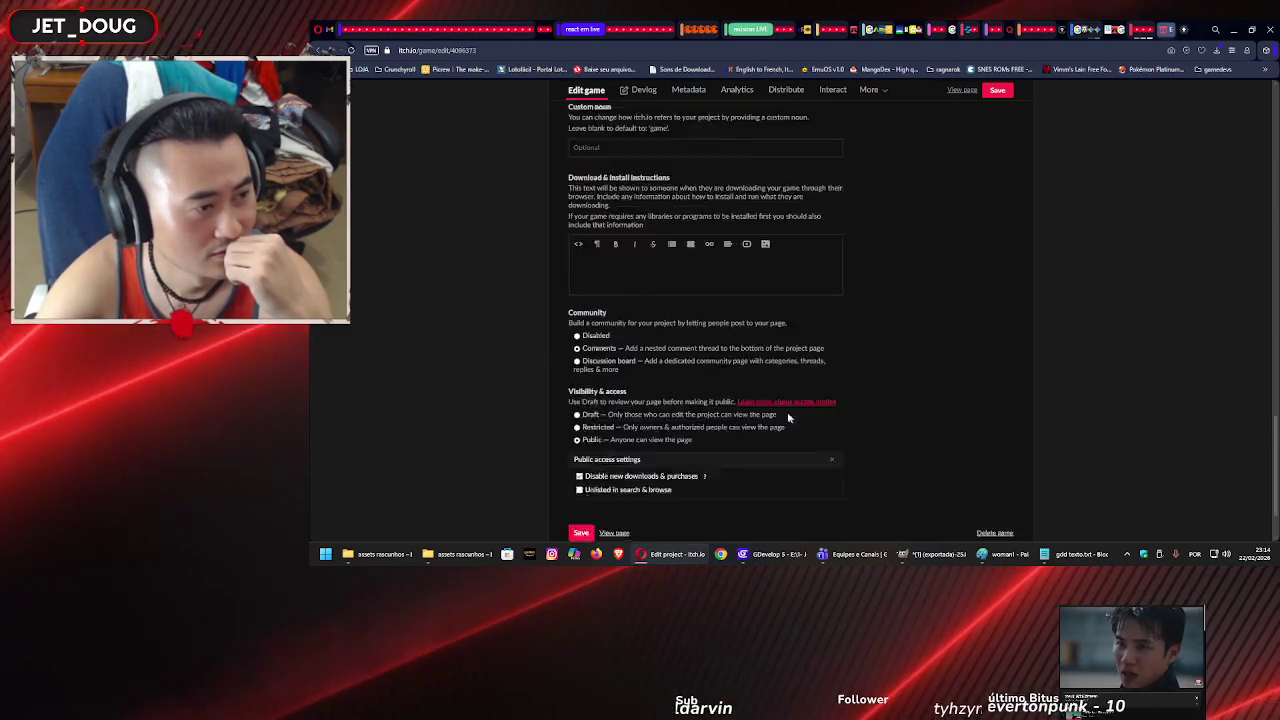
{"action": "left_click", "coordinate": [581, 452]}
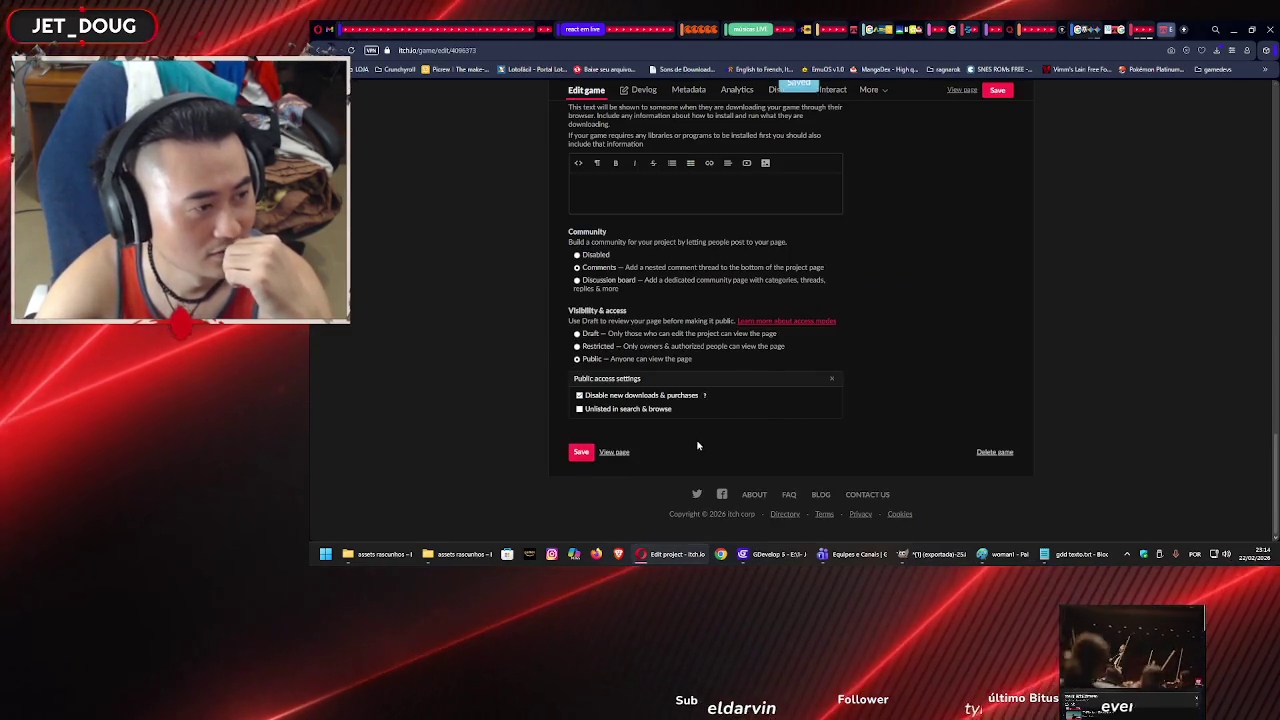
{"action": "scroll", "coordinate": [737, 428], "scroll_direction": "up", "scroll_amount": 10}
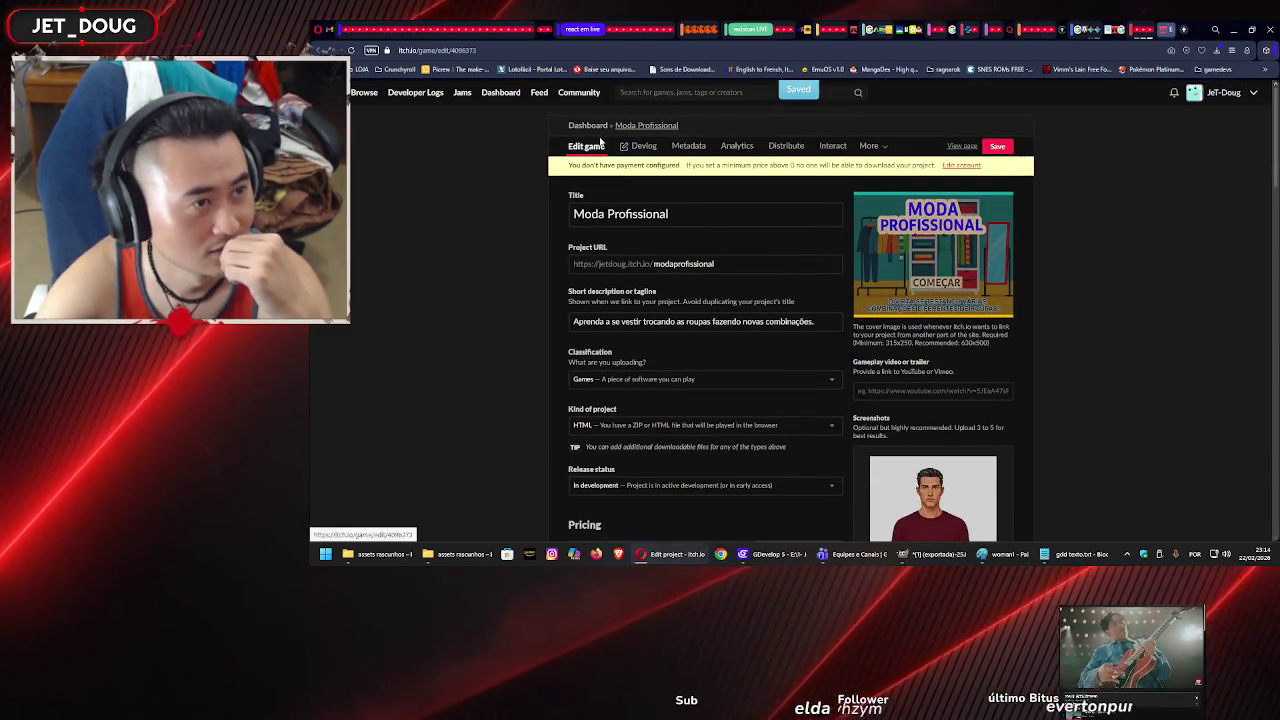
Check the More menu's extra project management options.
{"action": "left_click", "coordinate": [887, 148]}
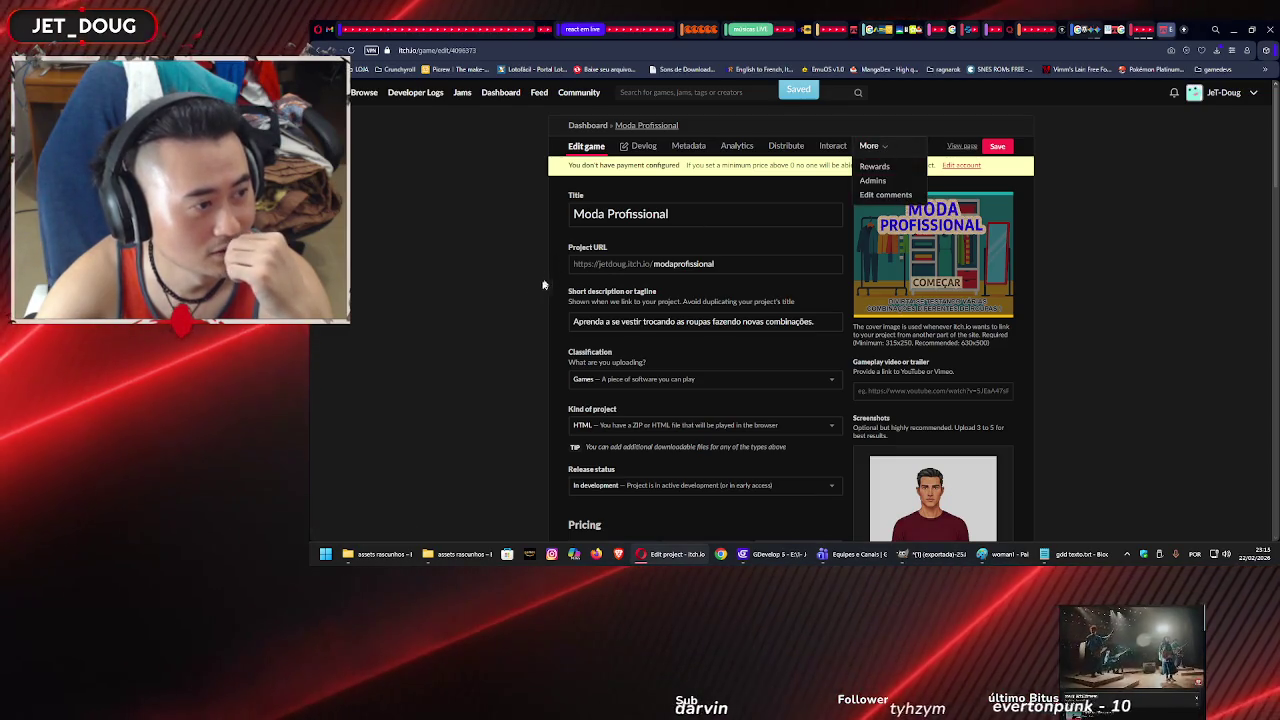
{"action": "scroll", "coordinate": [523, 303], "scroll_direction": "down", "scroll_amount": 5}
{"action": "scroll", "coordinate": [523, 303], "scroll_direction": "up", "scroll_amount": 2}
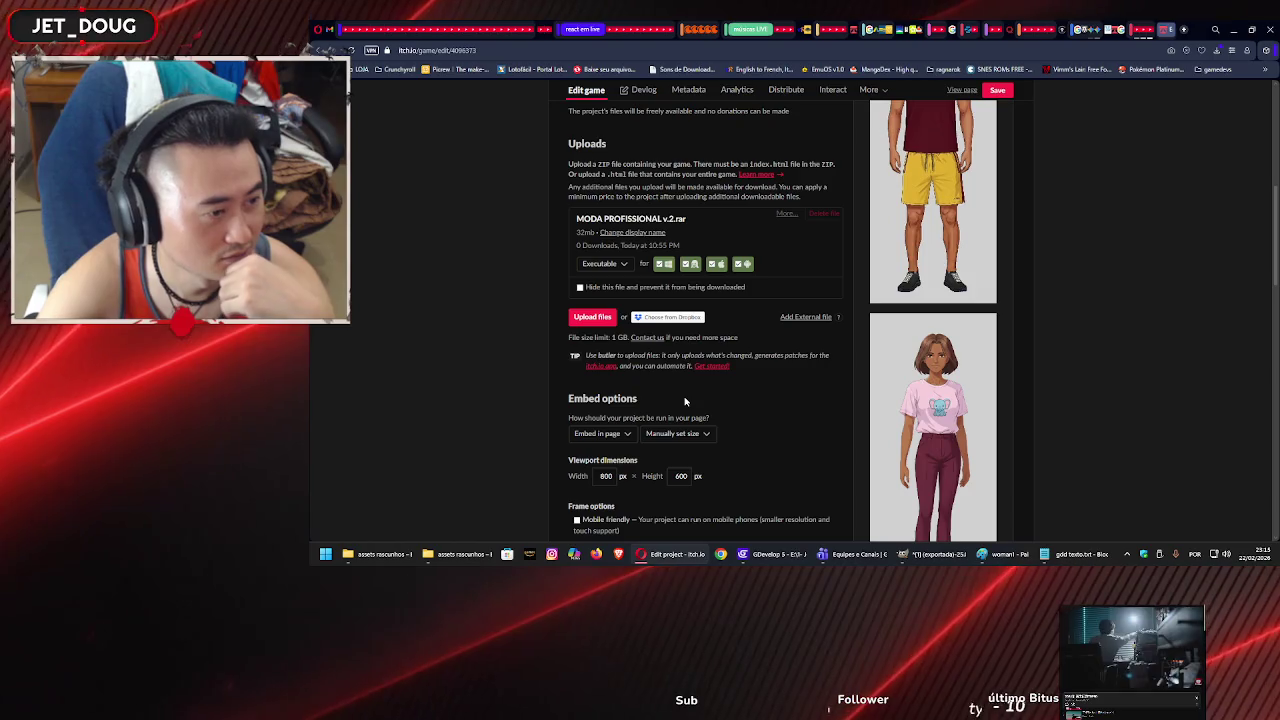
{"action": "scroll", "coordinate": [684, 398], "scroll_direction": "down", "scroll_amount": 1}
{"action": "scroll", "coordinate": [680, 398], "scroll_direction": "up", "scroll_amount": 2}
{"action": "scroll", "coordinate": [670, 398], "scroll_direction": "up", "scroll_amount": 1}
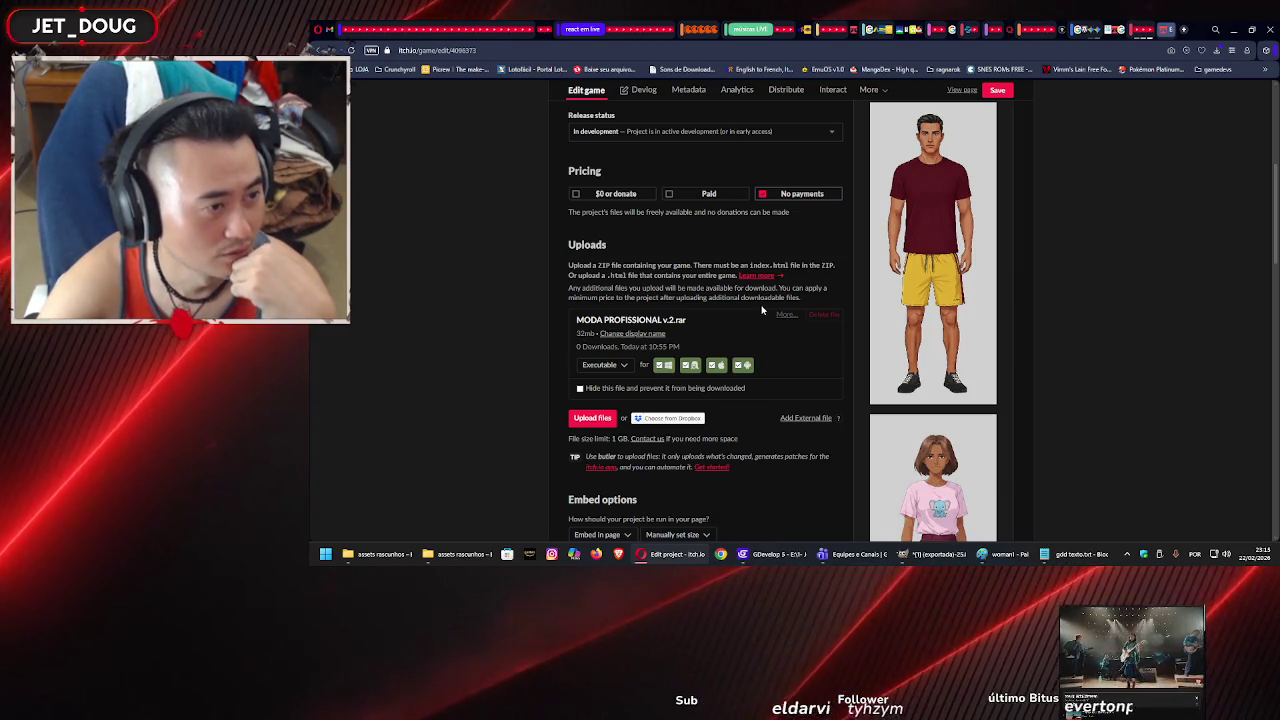
View the uploaded rar file's Download box, close it, and go to the Dashboard.
{"action": "left_click", "coordinate": [786, 316]}
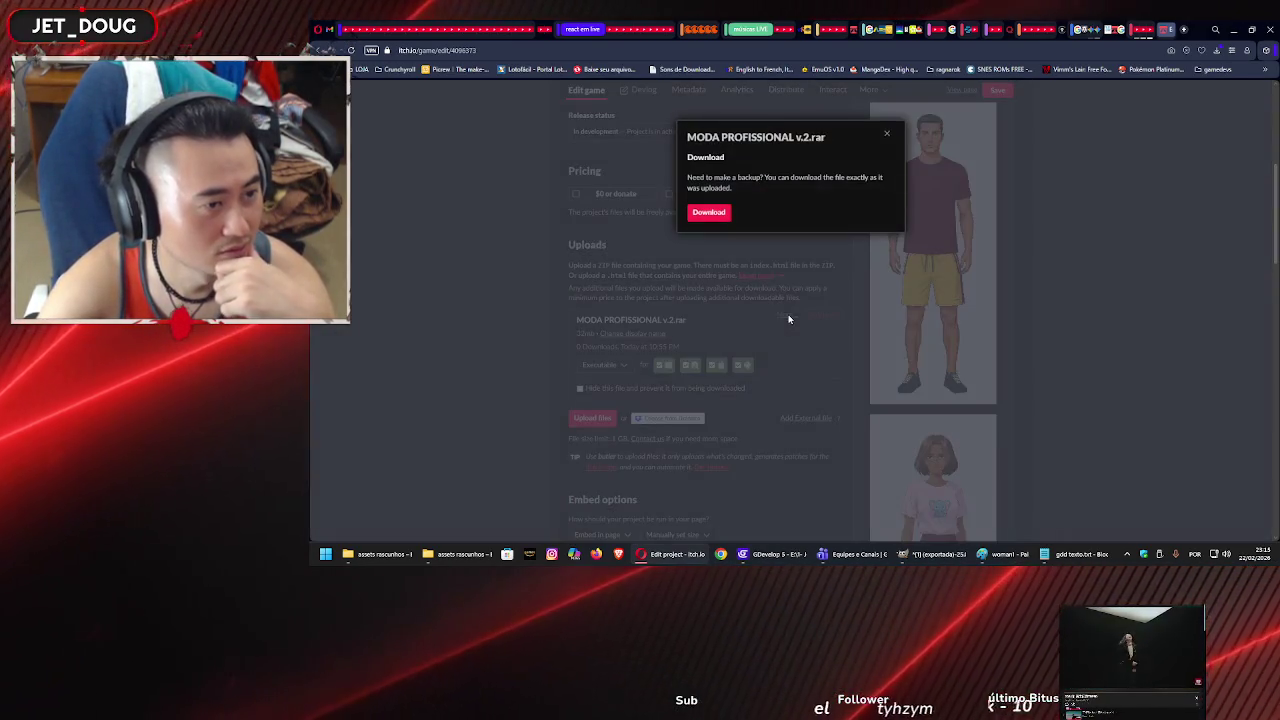
{"action": "left_click", "coordinate": [887, 138]}
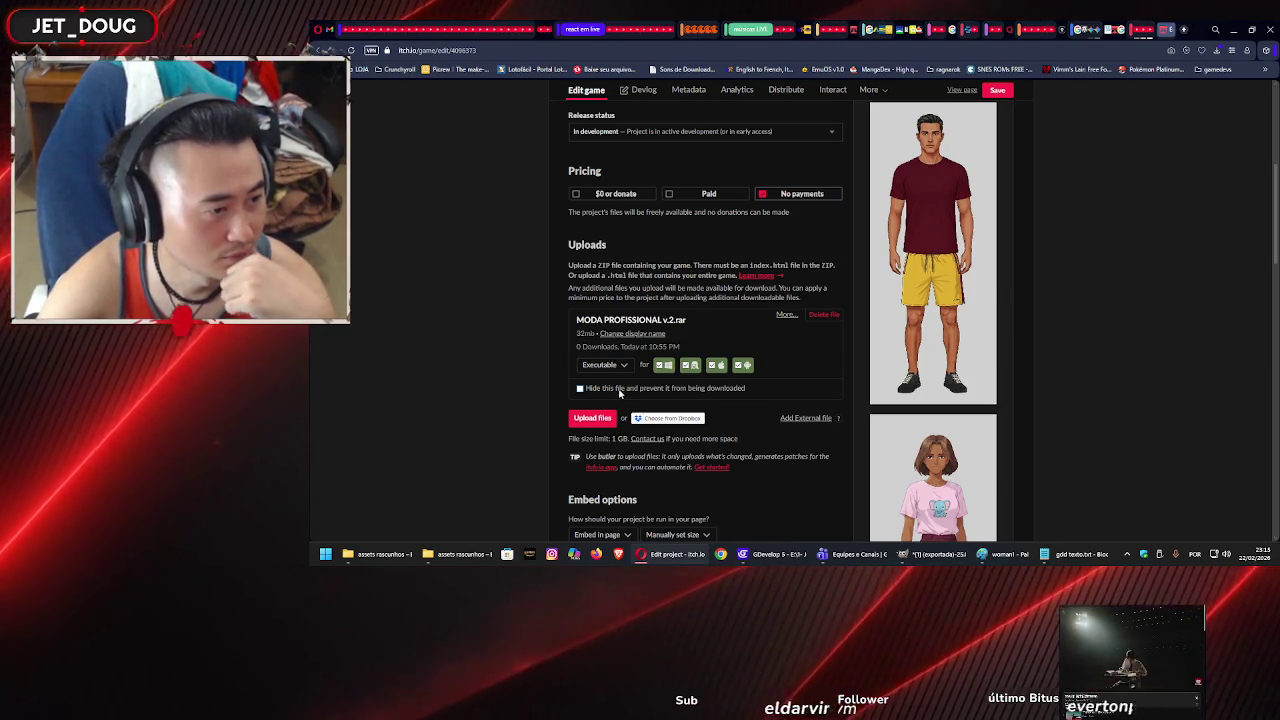
{"action": "scroll", "coordinate": [529, 388], "scroll_direction": "down", "scroll_amount": 2}
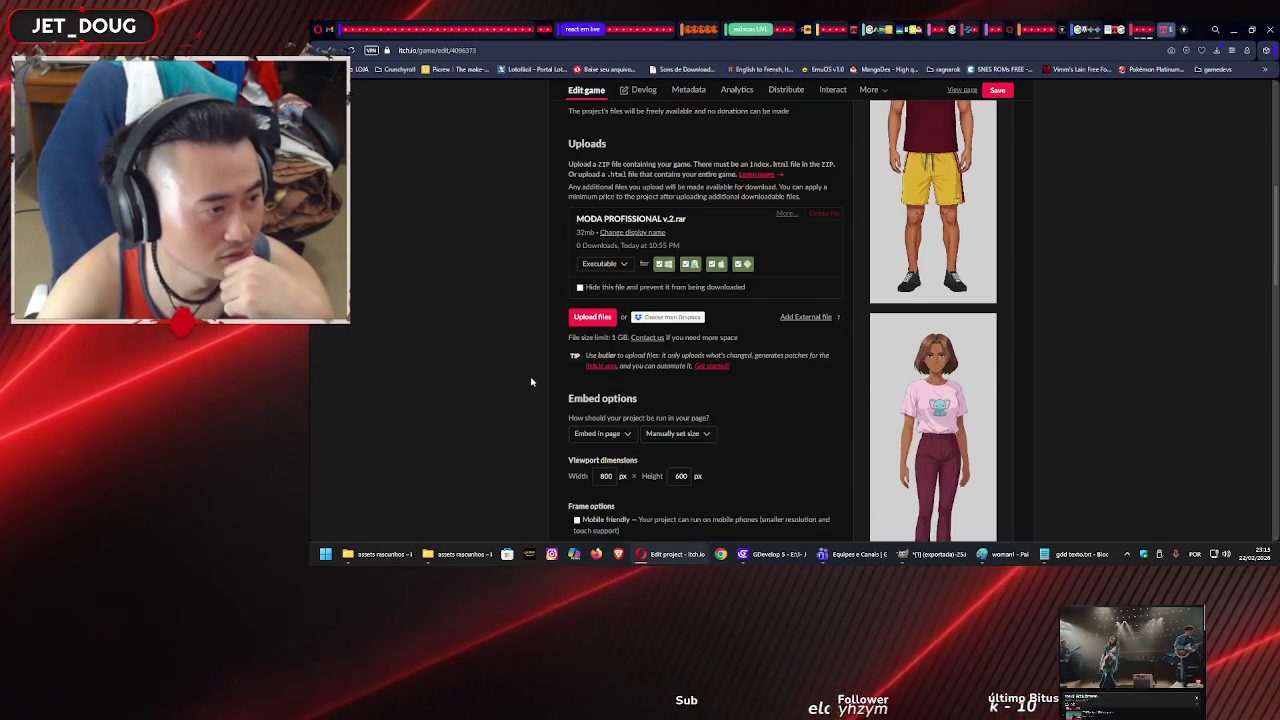
{"action": "scroll", "coordinate": [531, 381], "scroll_direction": "down", "scroll_amount": 4}
{"action": "scroll", "coordinate": [533, 381], "scroll_direction": "down", "scroll_amount": 6}
{"action": "scroll", "coordinate": [537, 378], "scroll_direction": "up", "scroll_amount": 14}
{"action": "scroll", "coordinate": [540, 187], "scroll_direction": "up", "scroll_amount": 3}
{"action": "left_click", "coordinate": [594, 148]}
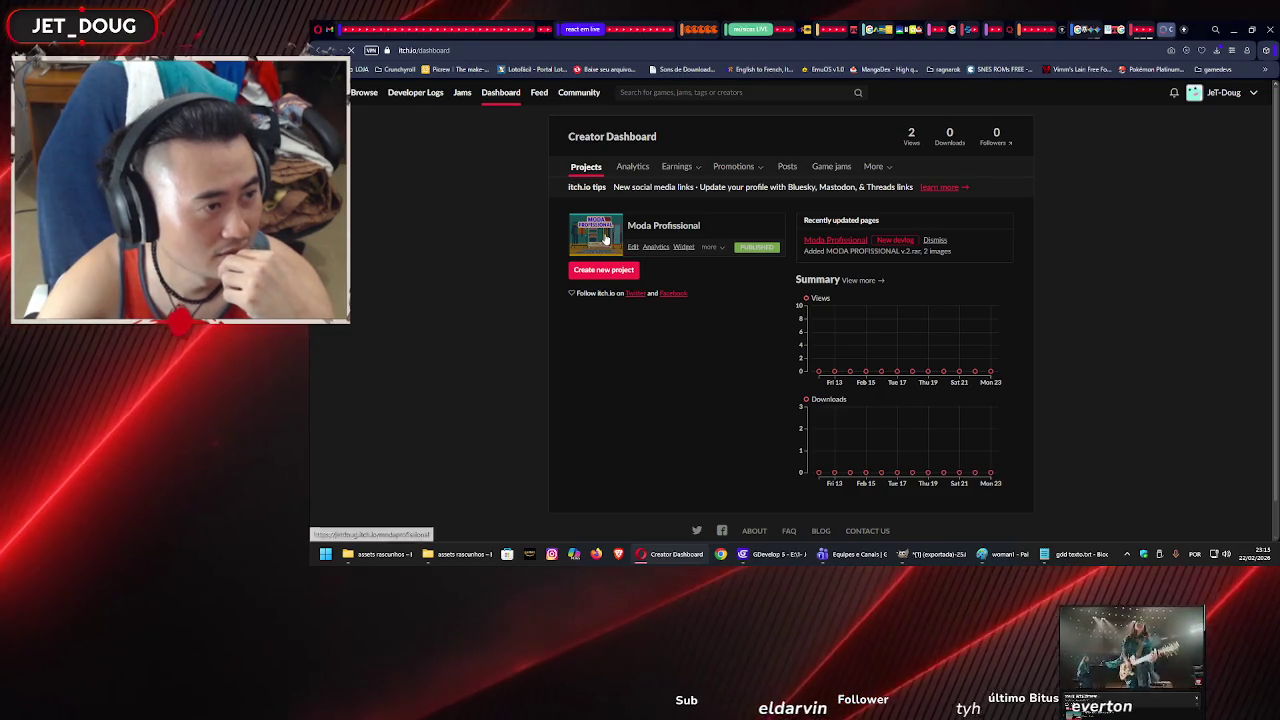
Open the public page from the dashboard thumbnail, then follow its 'edit your project' link.
{"action": "left_click", "coordinate": [609, 246]}
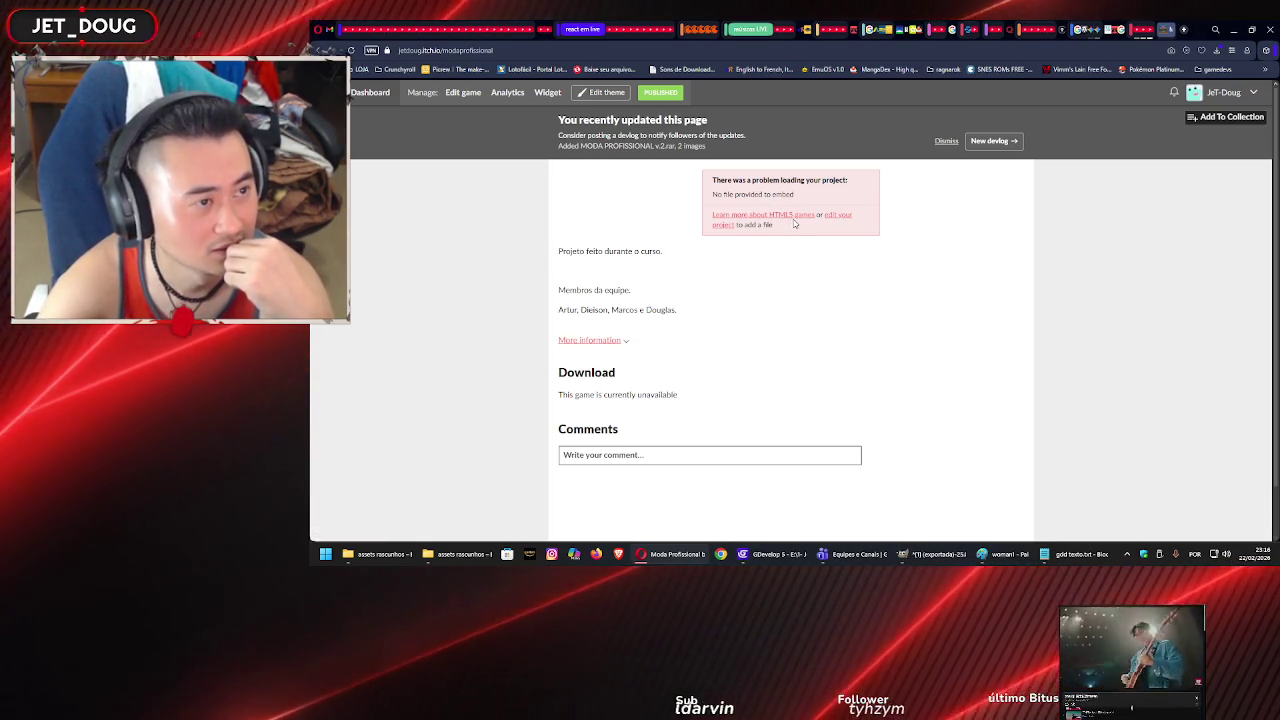
{"action": "left_click", "coordinate": [836, 215]}
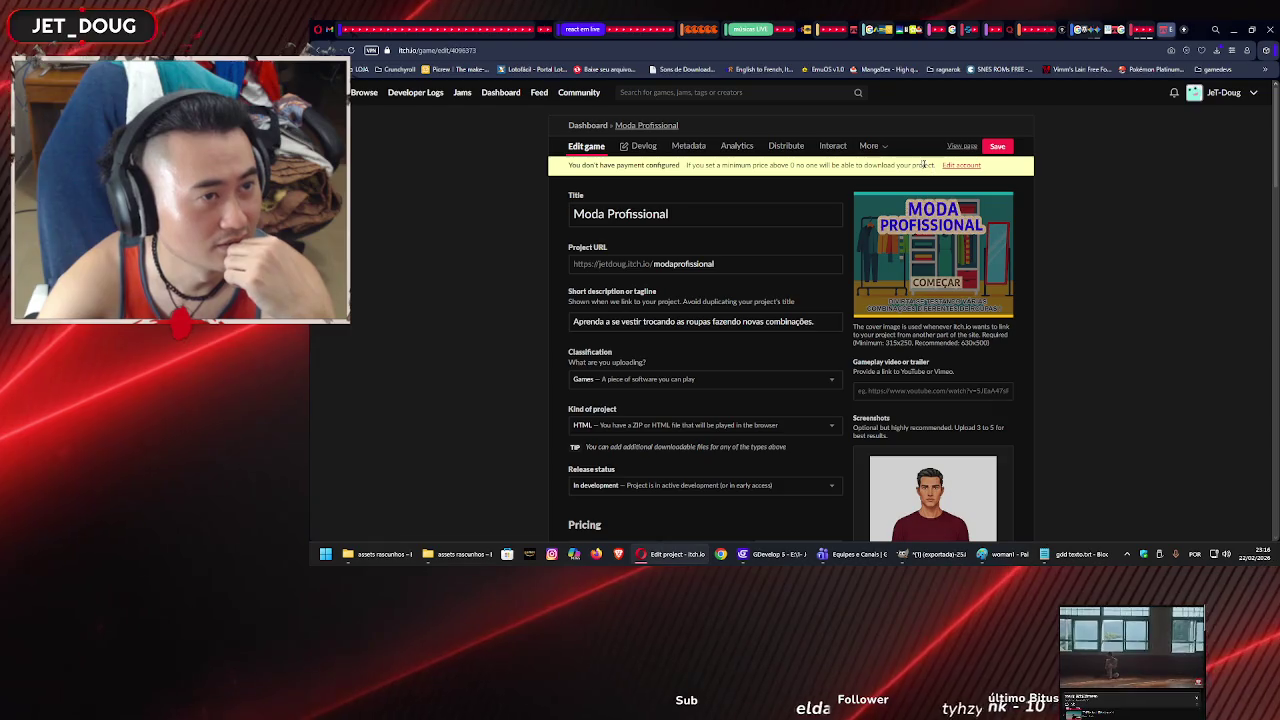
Check the More options and keep the upload's file type as Executable.
{"action": "left_click", "coordinate": [876, 147]}
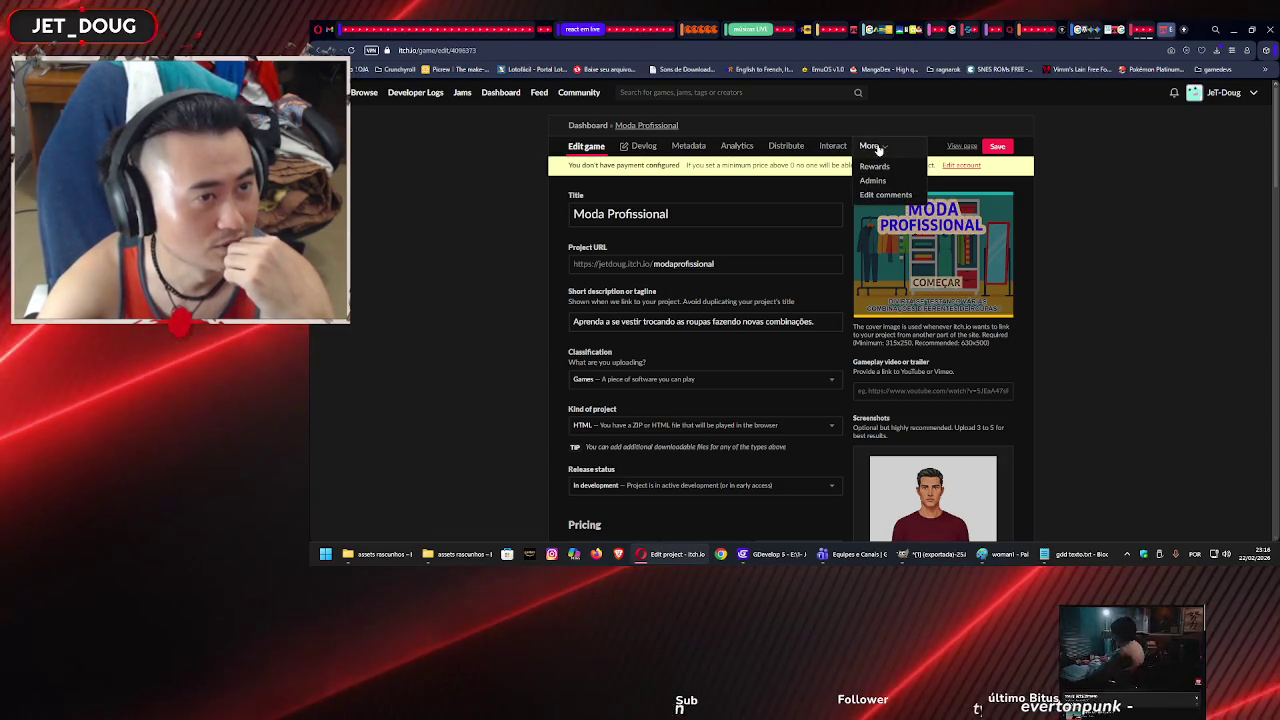
{"action": "left_click", "coordinate": [862, 153]}
{"action": "scroll", "coordinate": [644, 221], "scroll_direction": "down", "scroll_amount": 5}
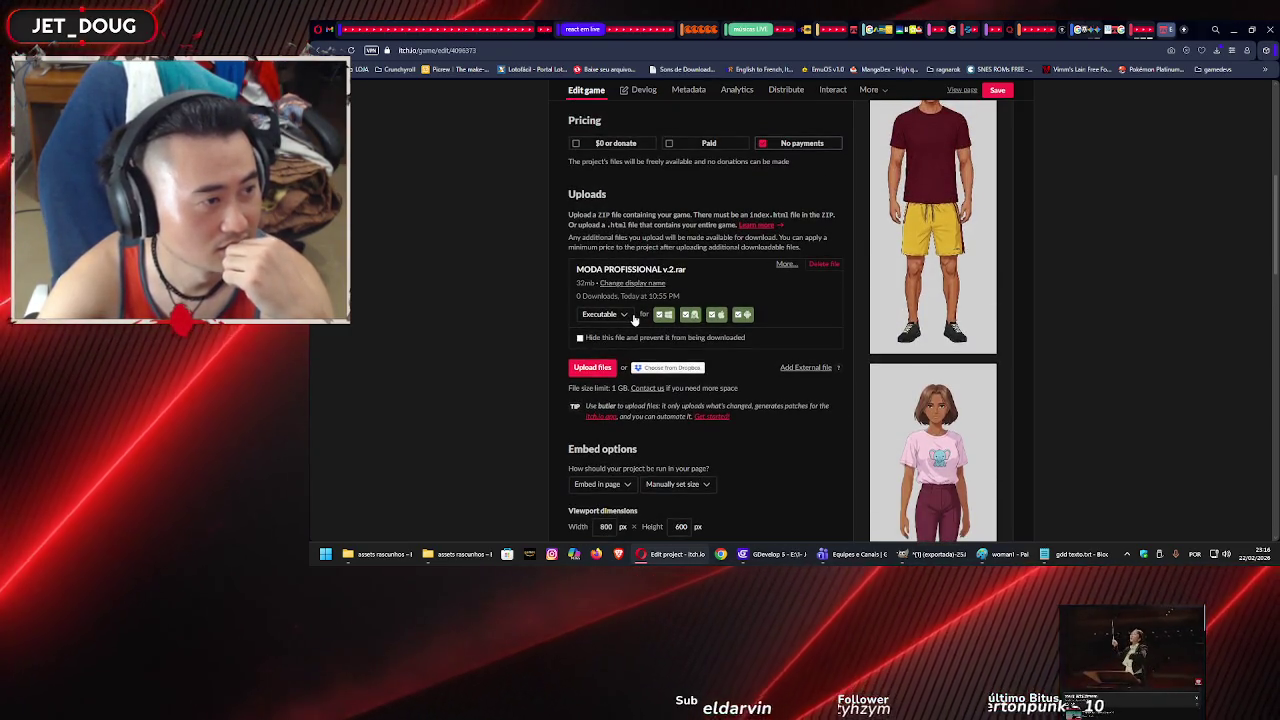
{"action": "left_click", "coordinate": [630, 316]}
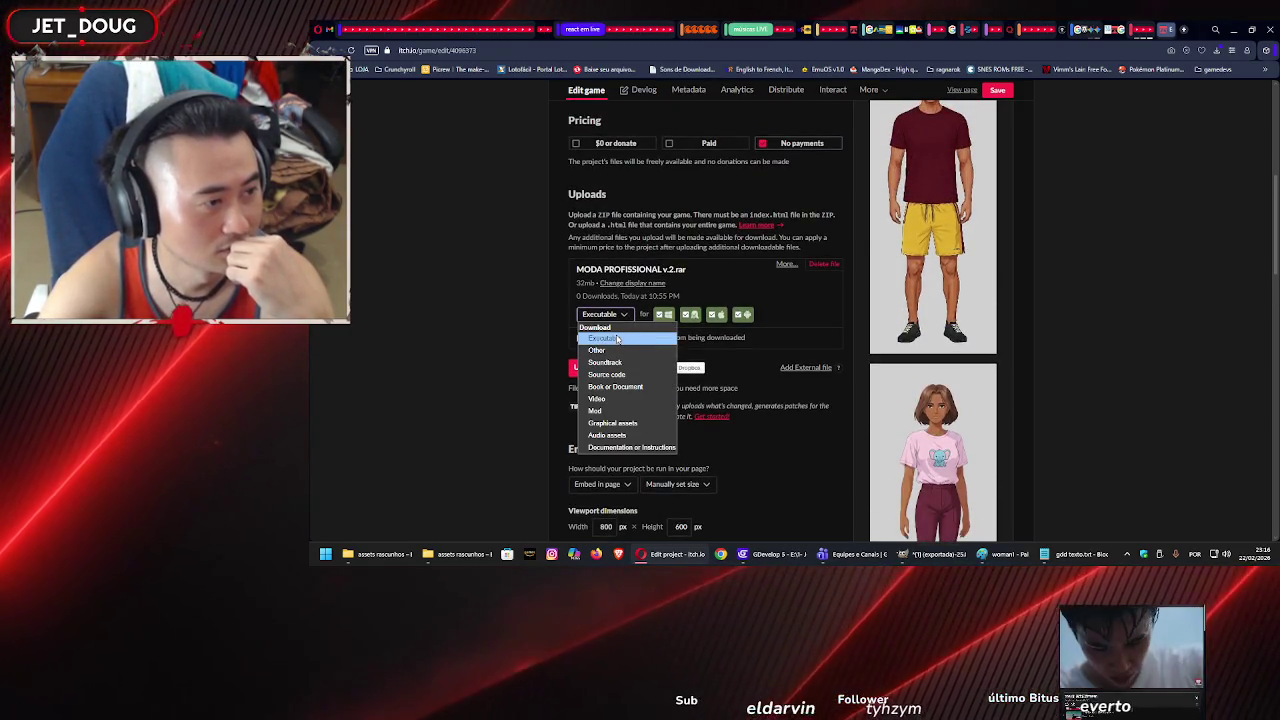
{"action": "left_click", "coordinate": [617, 339]}
Open the Moda Profissional public page with View page.
{"action": "triple_click", "coordinate": [779, 294]}
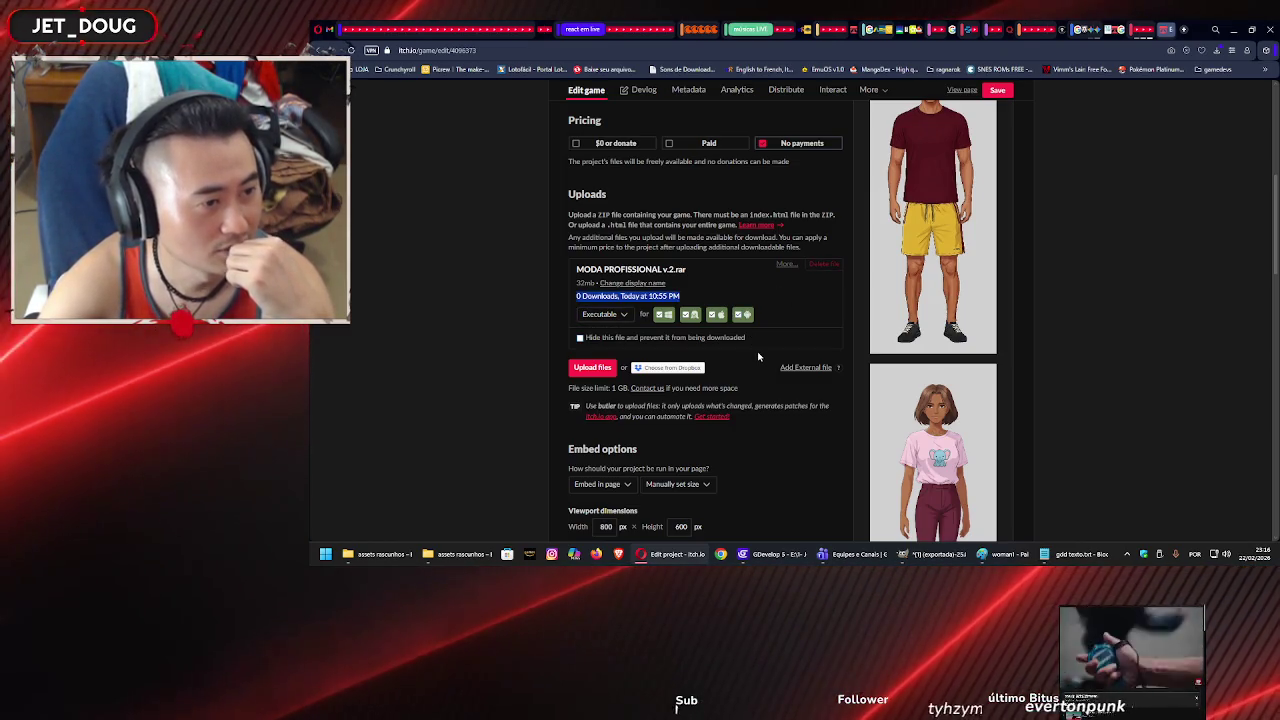
{"action": "scroll", "coordinate": [757, 355], "scroll_direction": "down", "scroll_amount": 15}
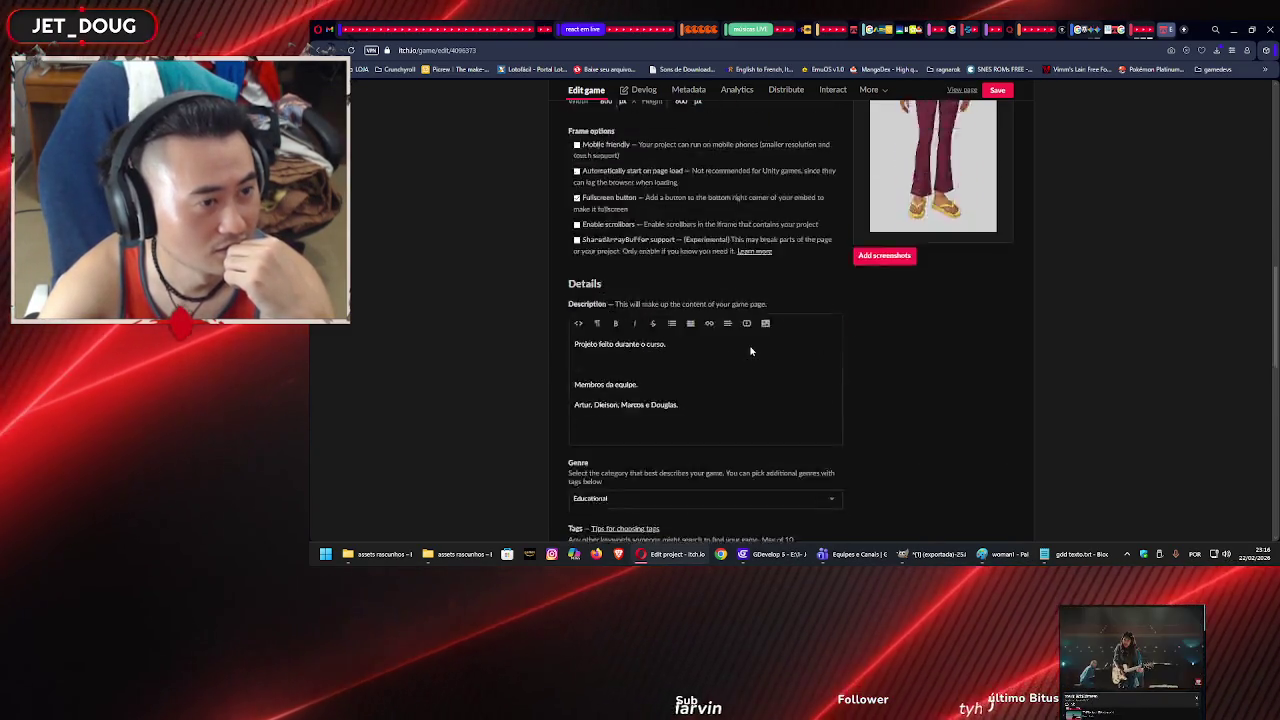
{"action": "scroll", "coordinate": [752, 349], "scroll_direction": "down", "scroll_amount": 5}
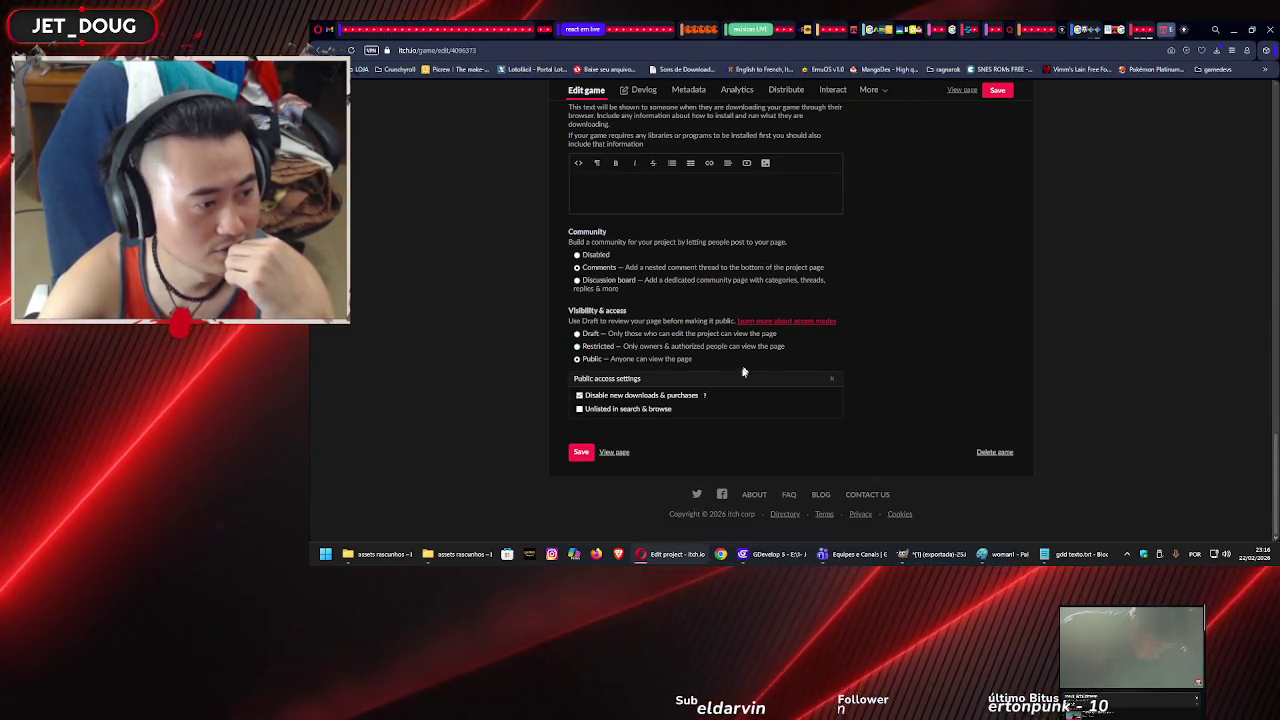
{"action": "left_click", "coordinate": [612, 451]}
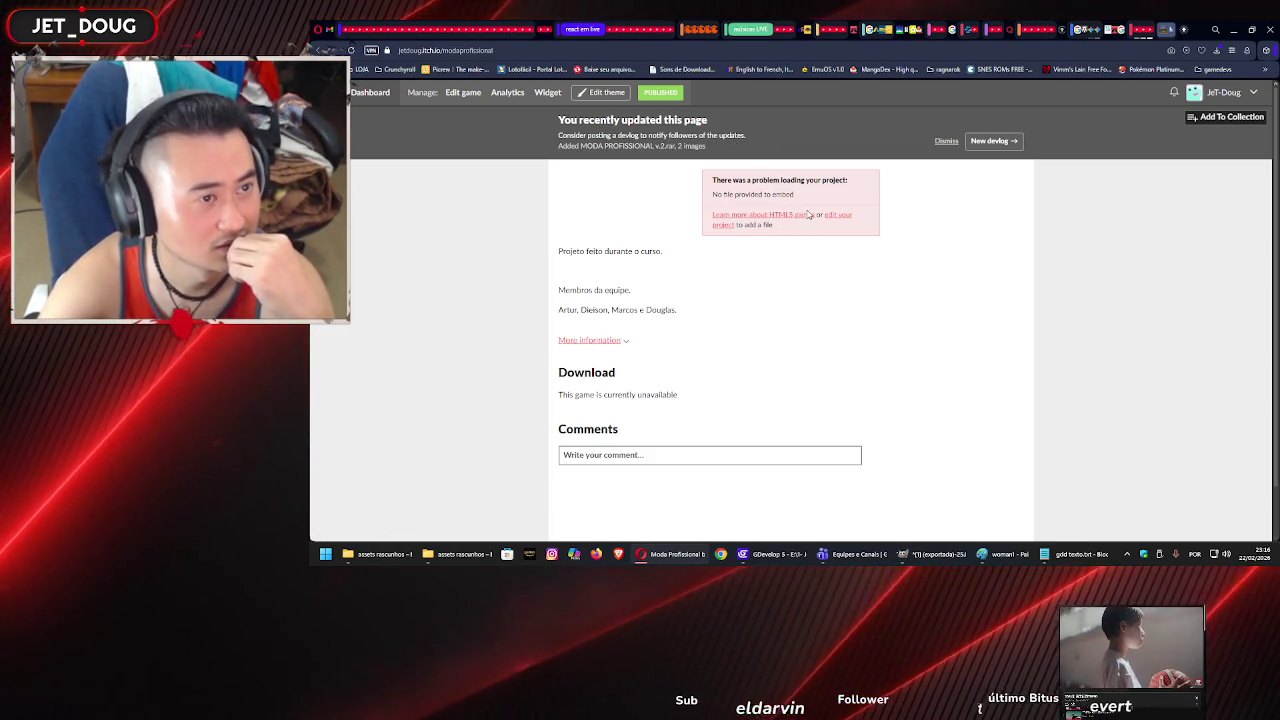
Read itch.io's 'Uploading HTML5 games' guide, then switch to GDevelop.
{"action": "left_click", "coordinate": [804, 216]}
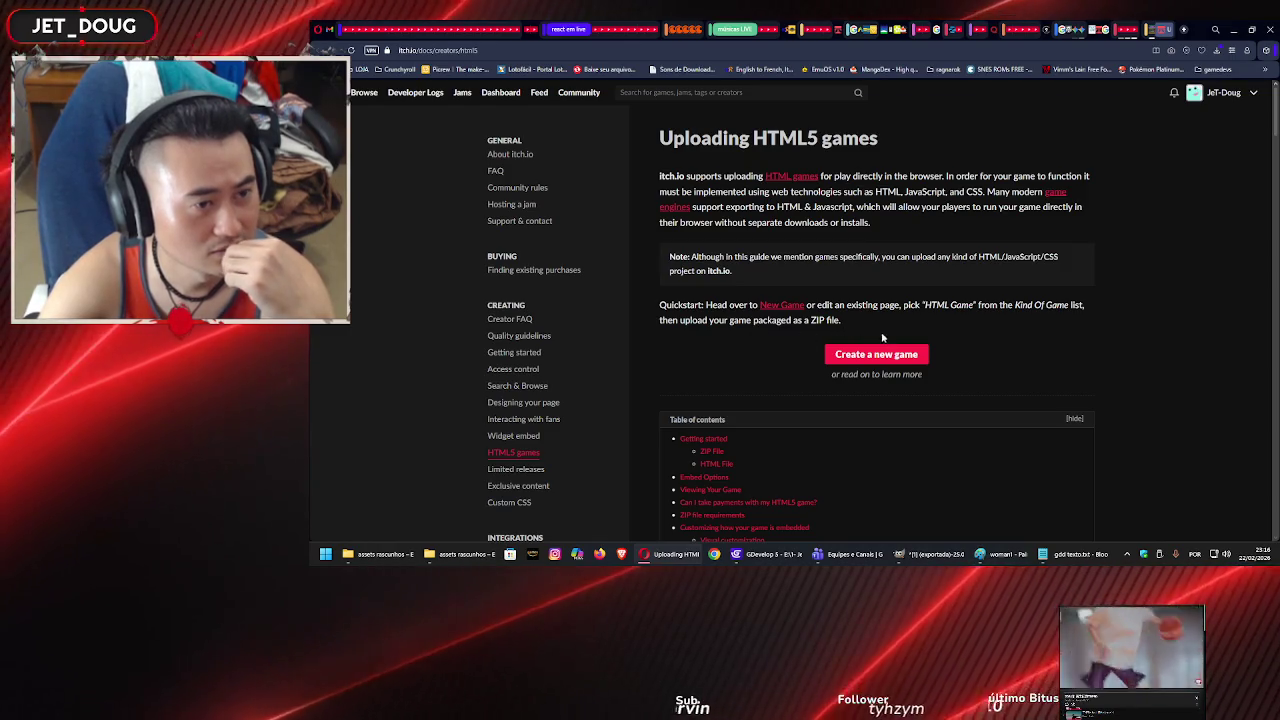
{"action": "scroll", "coordinate": [1004, 333], "scroll_direction": "down", "scroll_amount": 3}
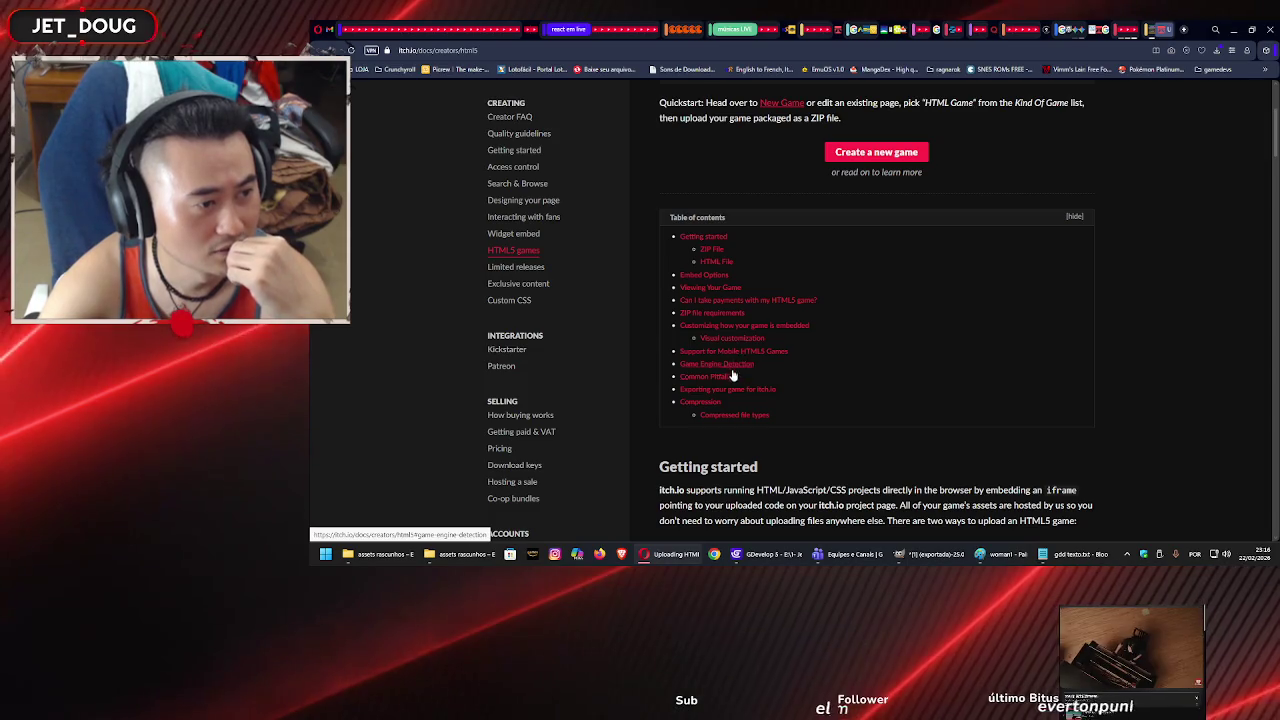
{"action": "left_click", "coordinate": [761, 562]}
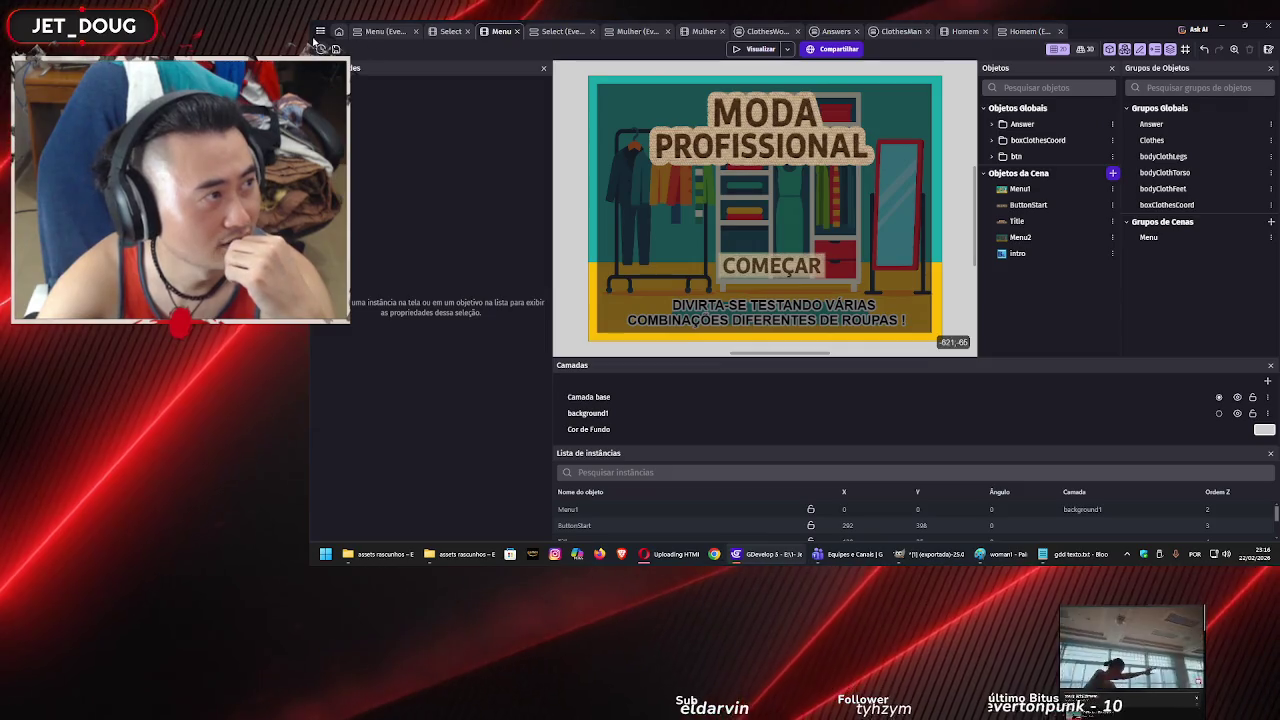
Open GDevelop's HTML5 export for itch.io, close it, and return to the browser docs.
{"action": "left_click", "coordinate": [319, 31]}
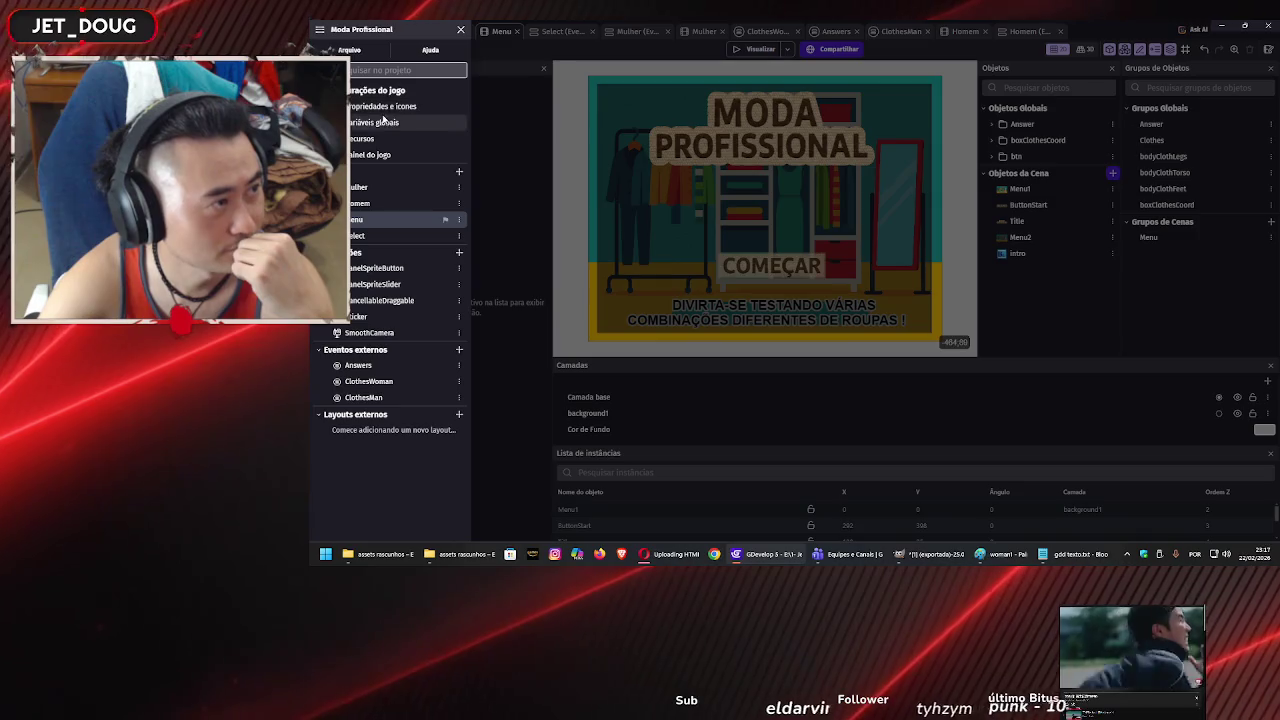
{"action": "left_click", "coordinate": [360, 52]}
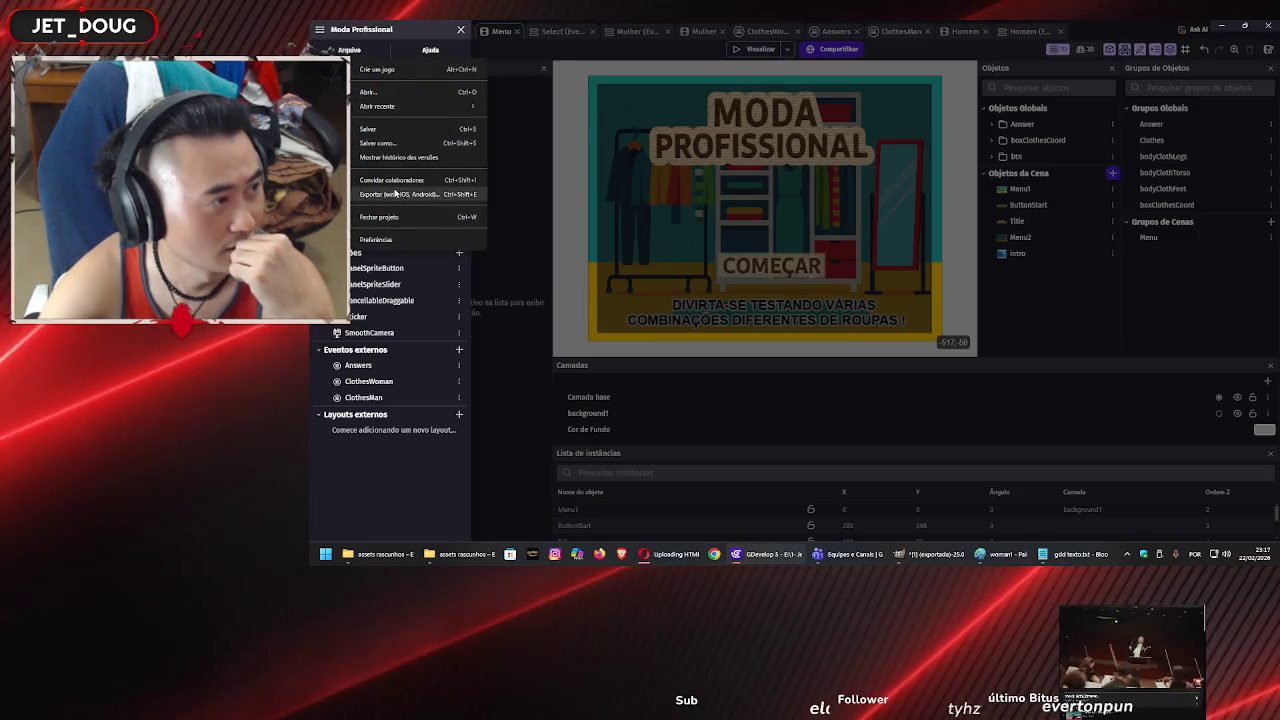
{"action": "left_click", "coordinate": [395, 194]}
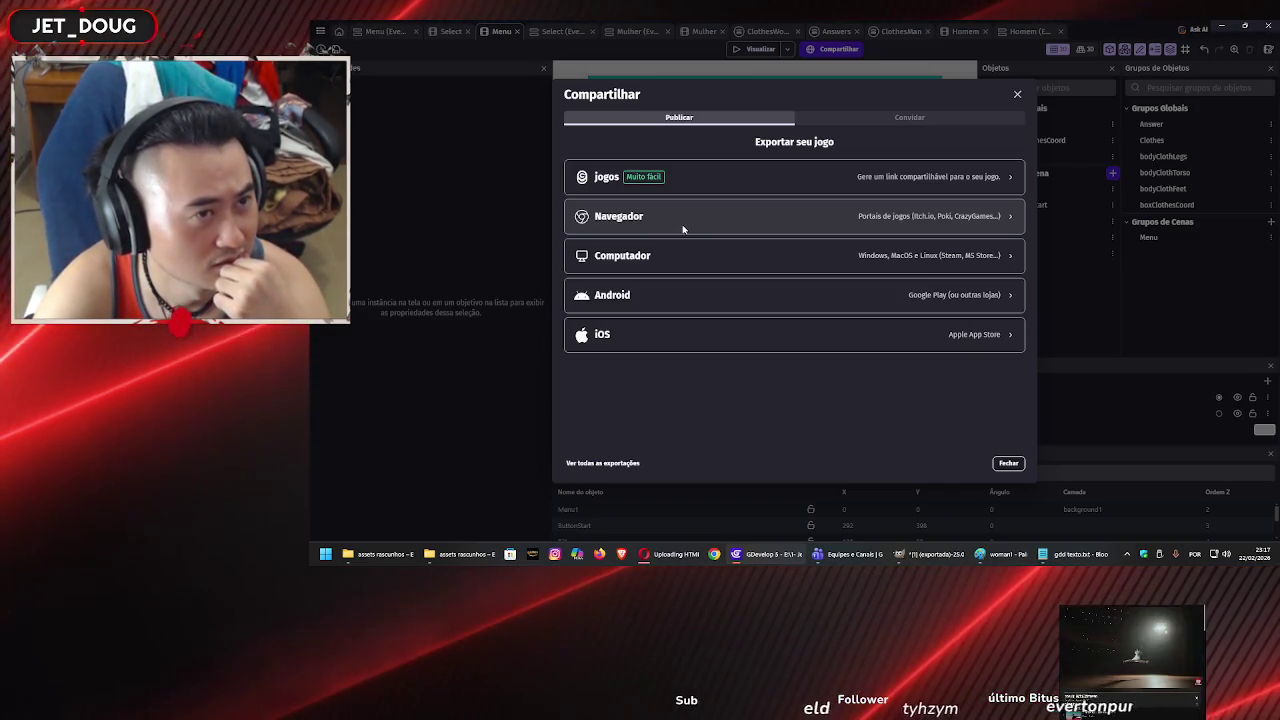
{"action": "left_click", "coordinate": [683, 229]}
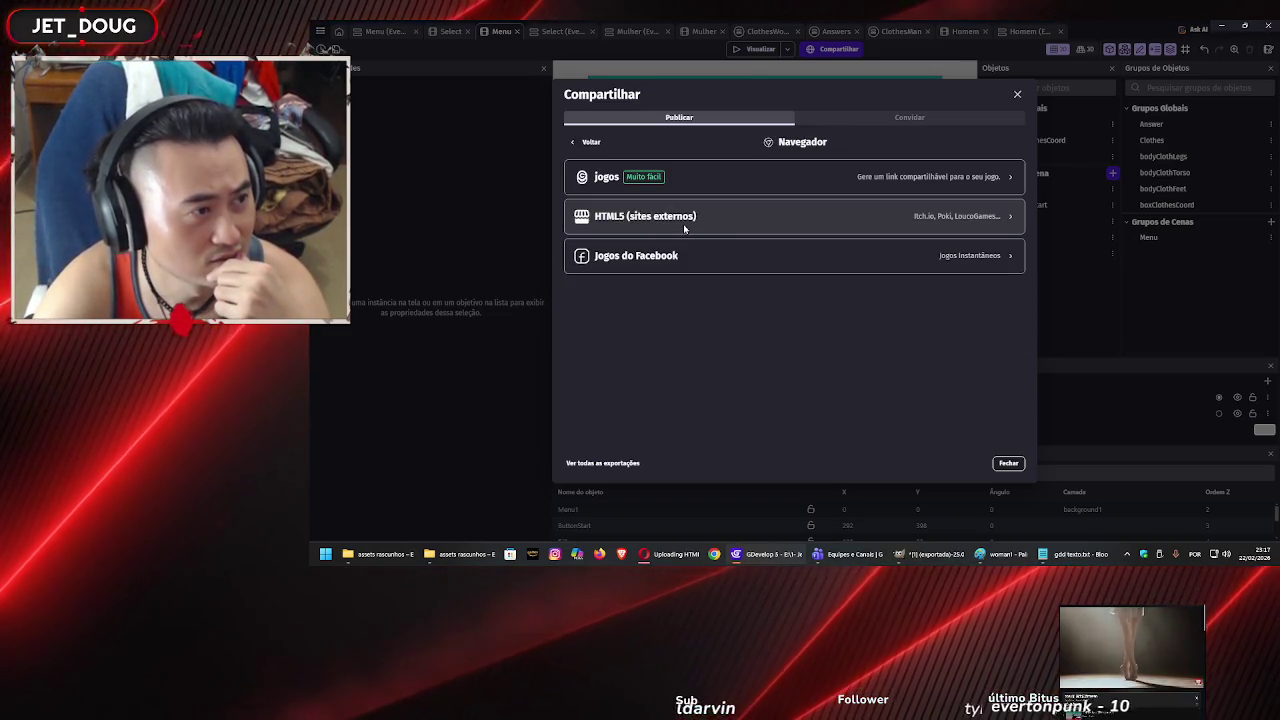
{"action": "left_click", "coordinate": [683, 223]}
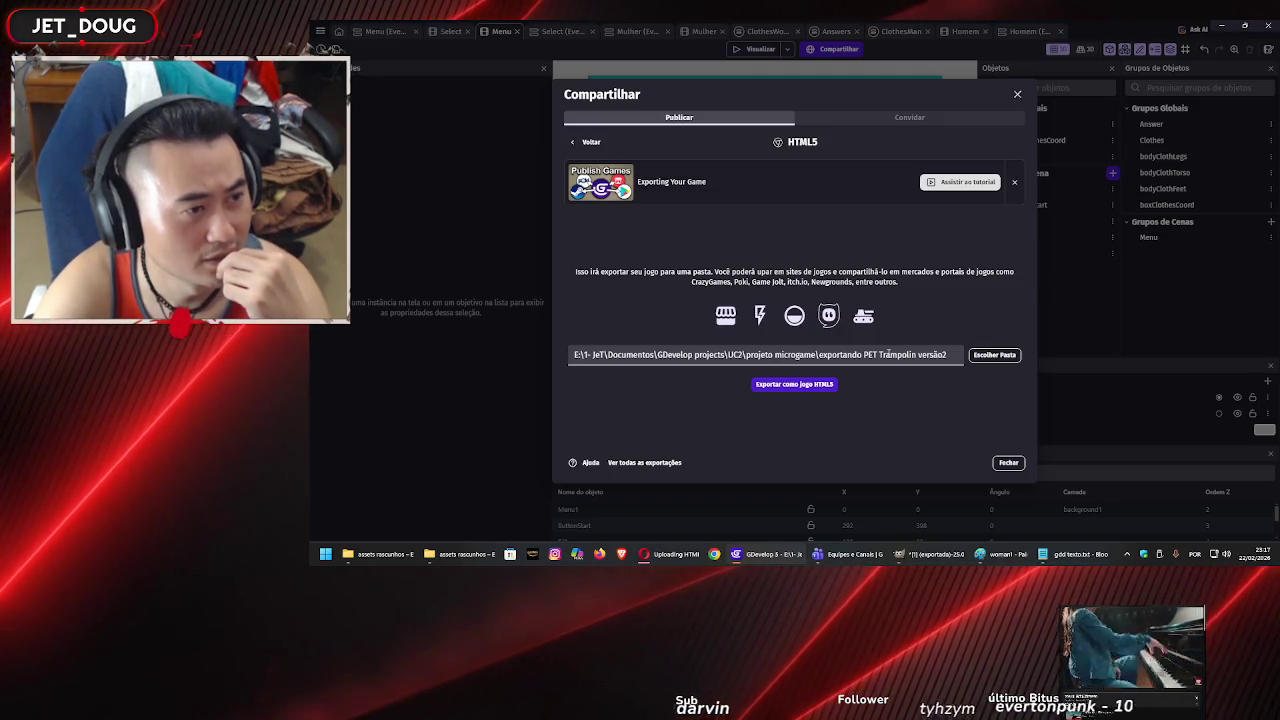
{"action": "left_click", "coordinate": [1018, 99]}
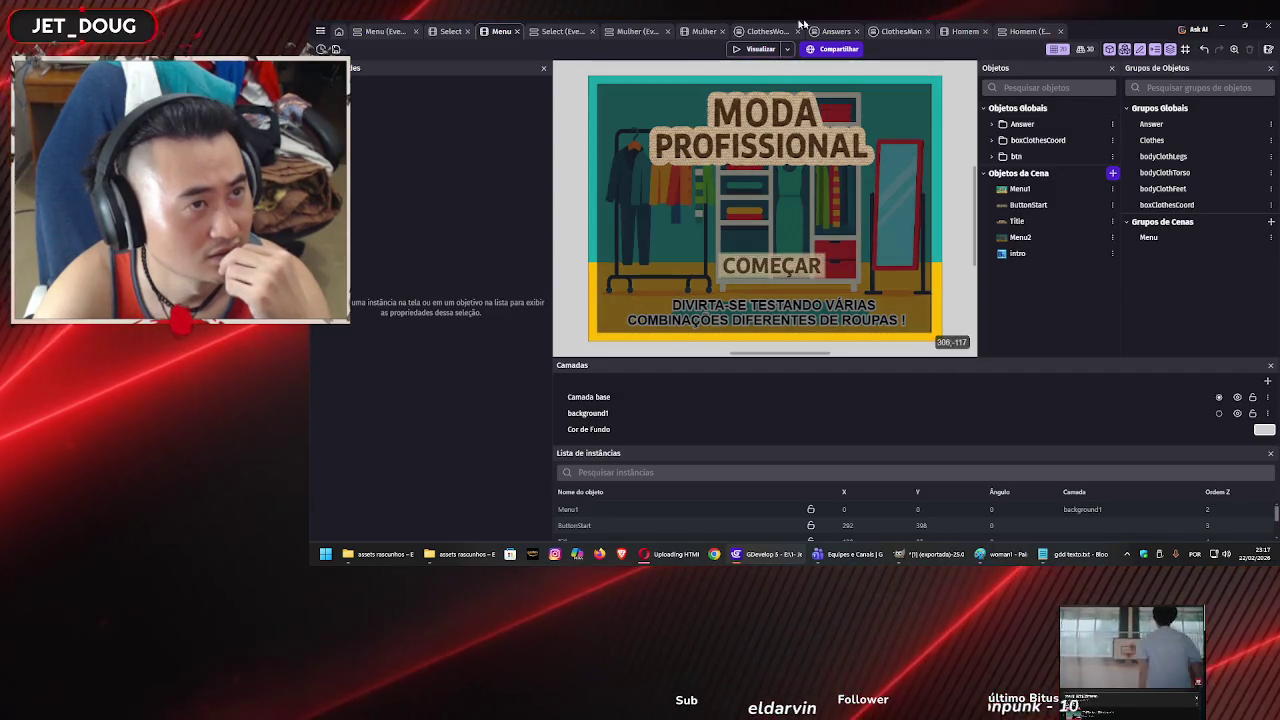
{"action": "left_click", "coordinate": [650, 556]}
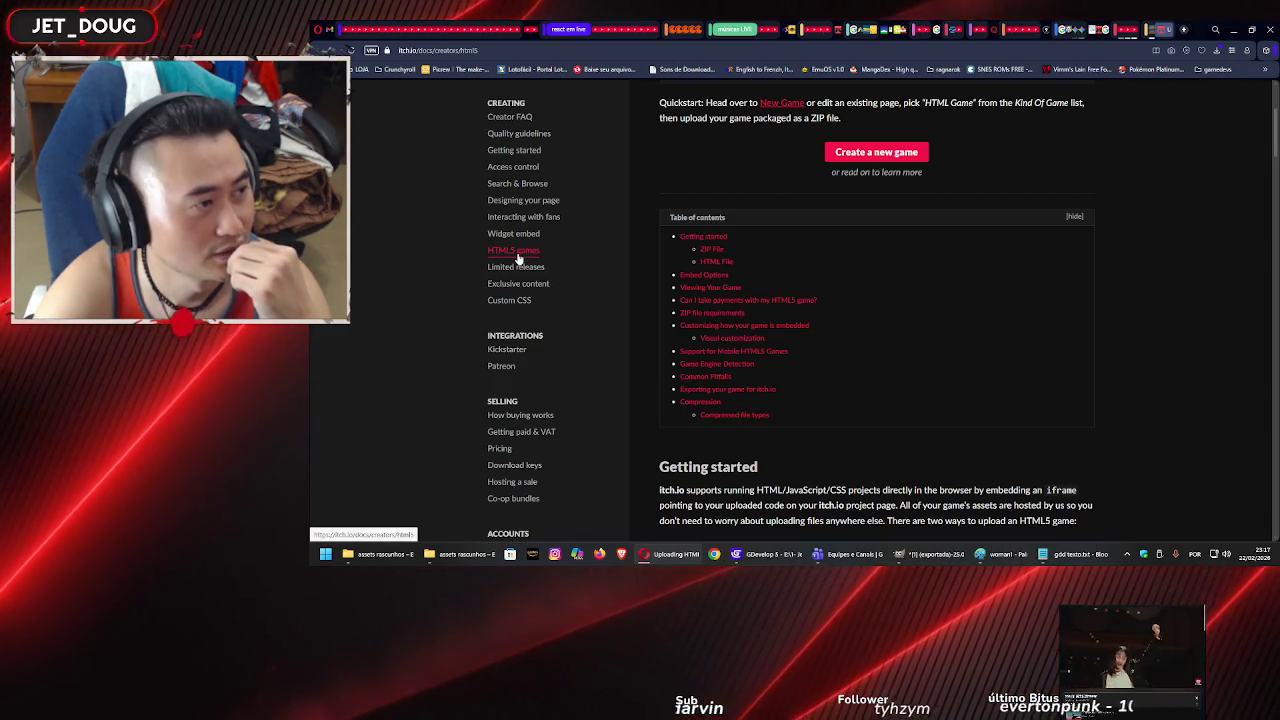
{"action": "scroll", "coordinate": [524, 270], "scroll_direction": "down", "scroll_amount": 3}
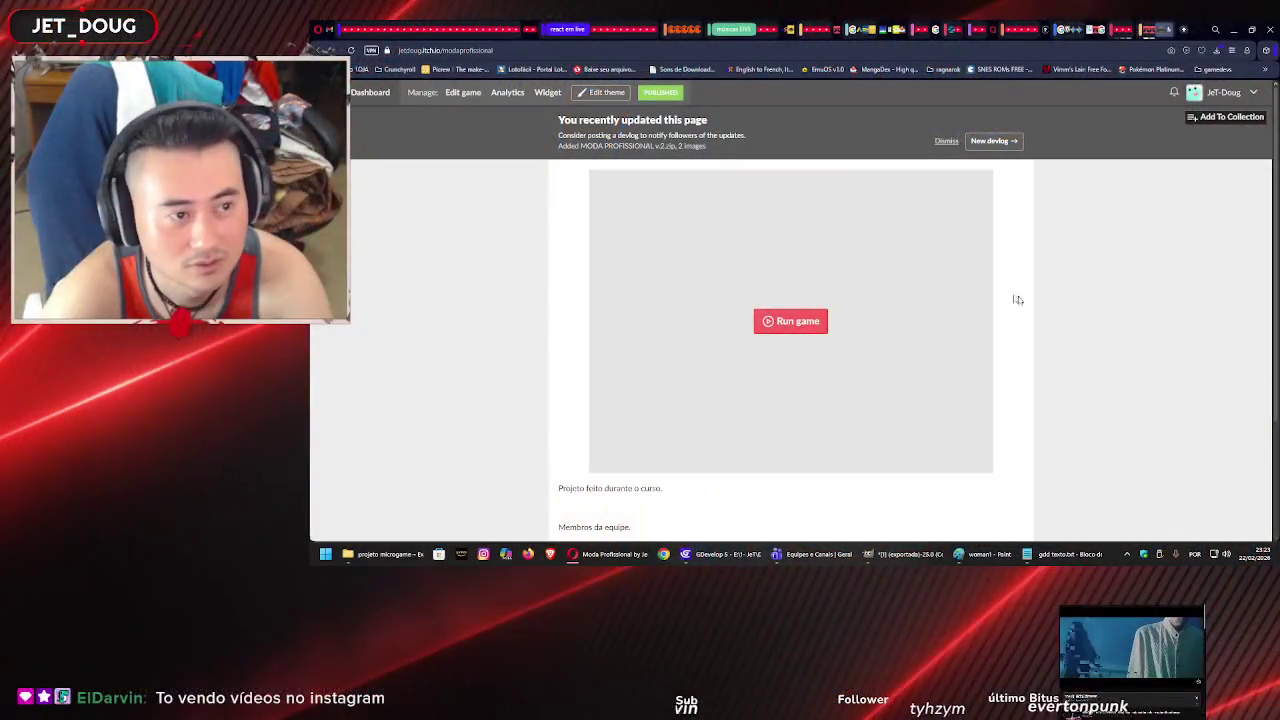
Start the game, dress the MULHER doll in the black top and another garment, then LIMPAR and VOLTAR.
{"action": "left_click", "coordinate": [805, 321]}
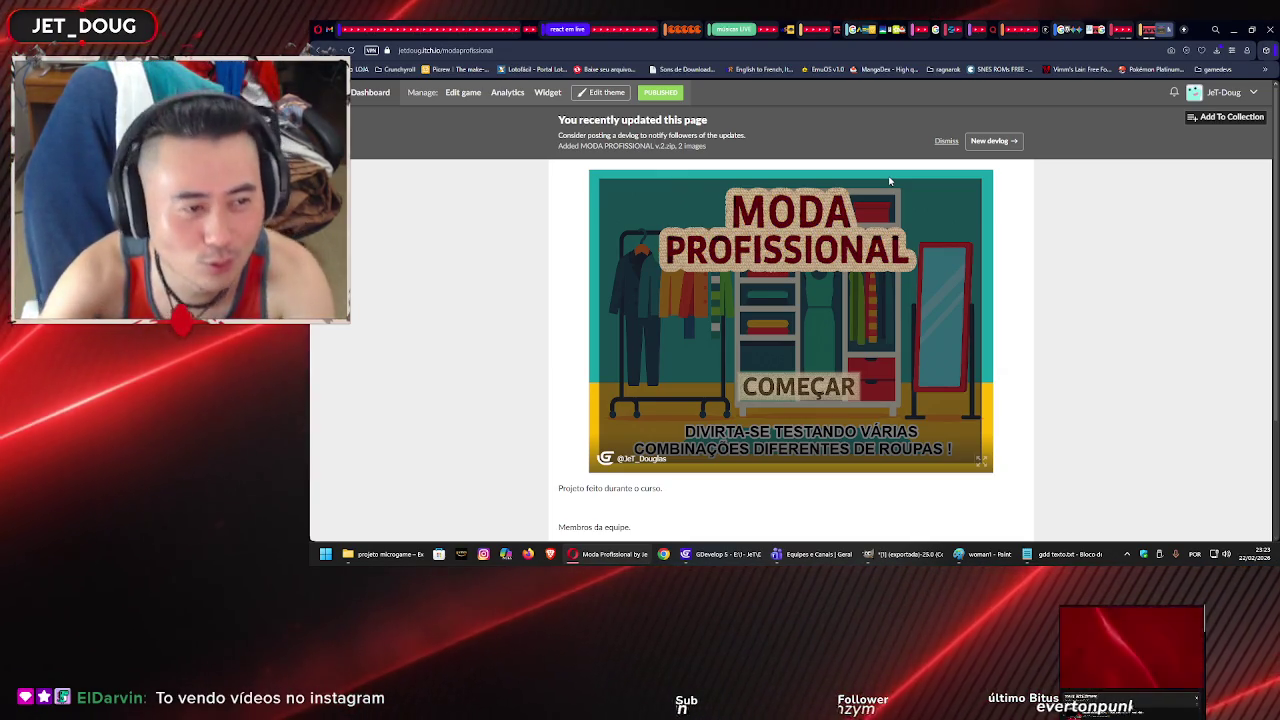
{"action": "left_click", "coordinate": [846, 385]}
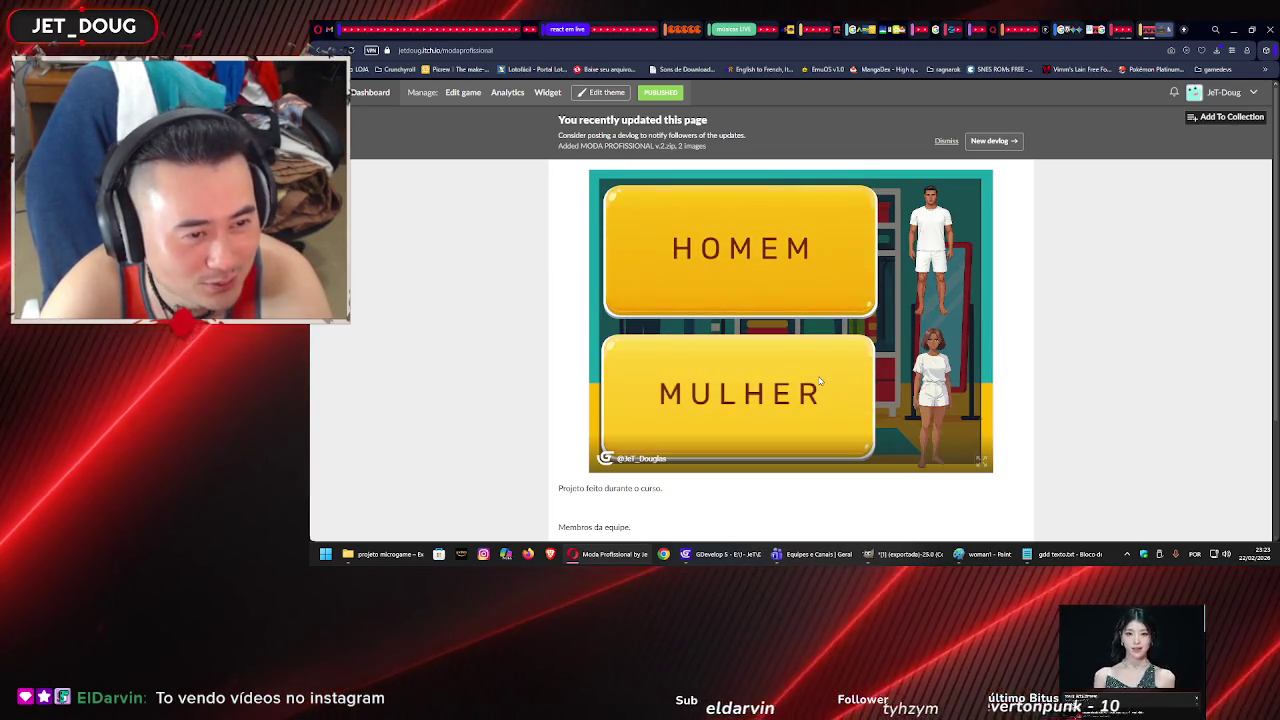
{"action": "left_click", "coordinate": [822, 380]}
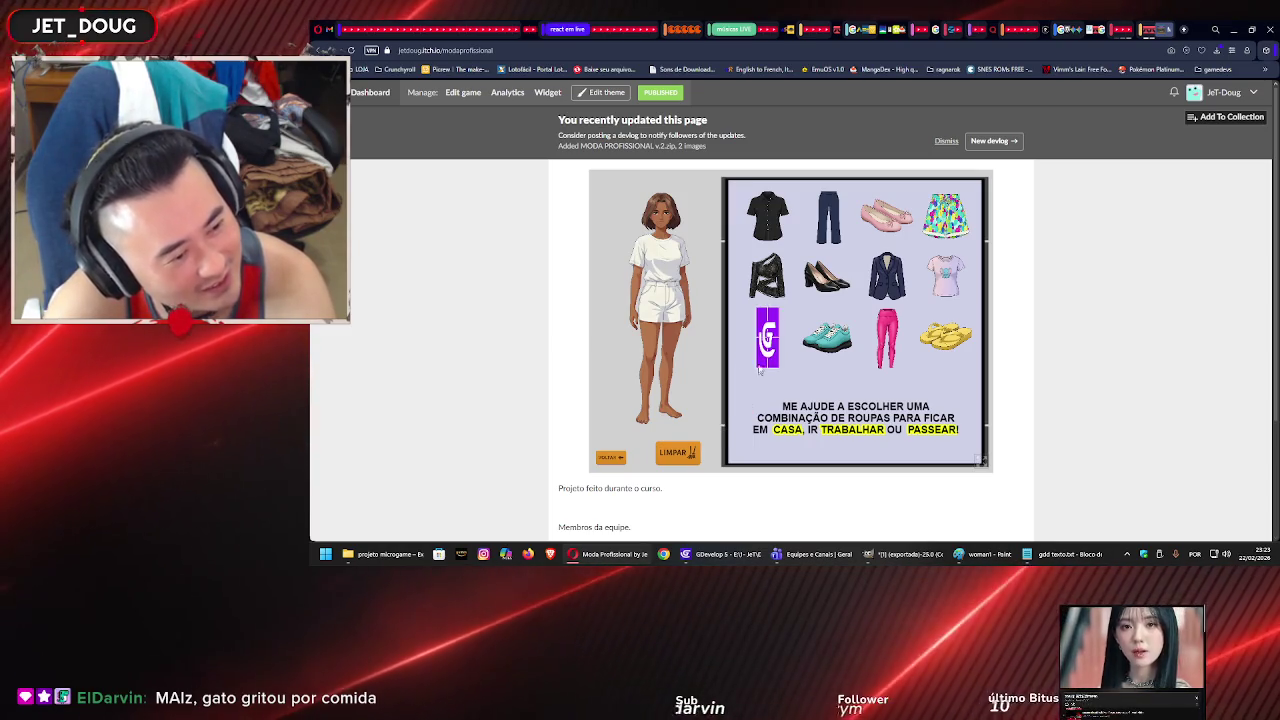
{"action": "left_click_drag", "start_coordinate": [767, 275], "coordinate": [660, 262]}
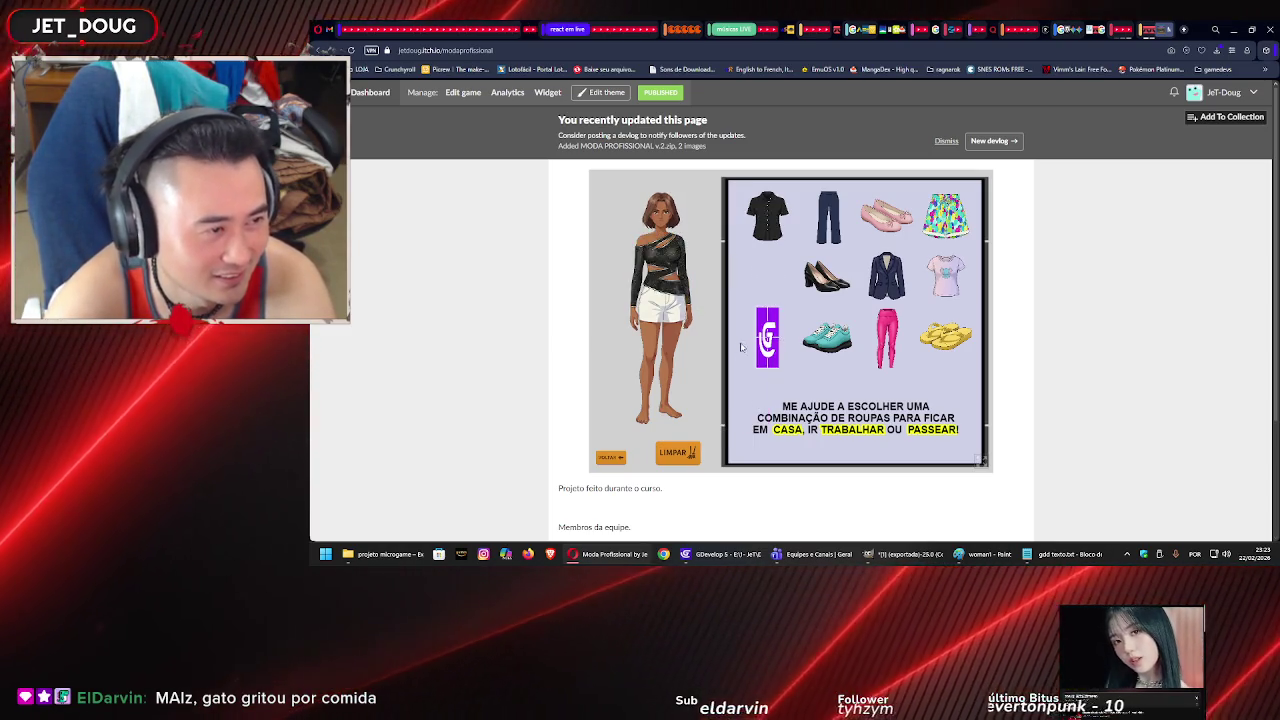
{"action": "left_click_drag", "start_coordinate": [767, 338], "coordinate": [657, 345]}
{"action": "left_click", "coordinate": [672, 456]}
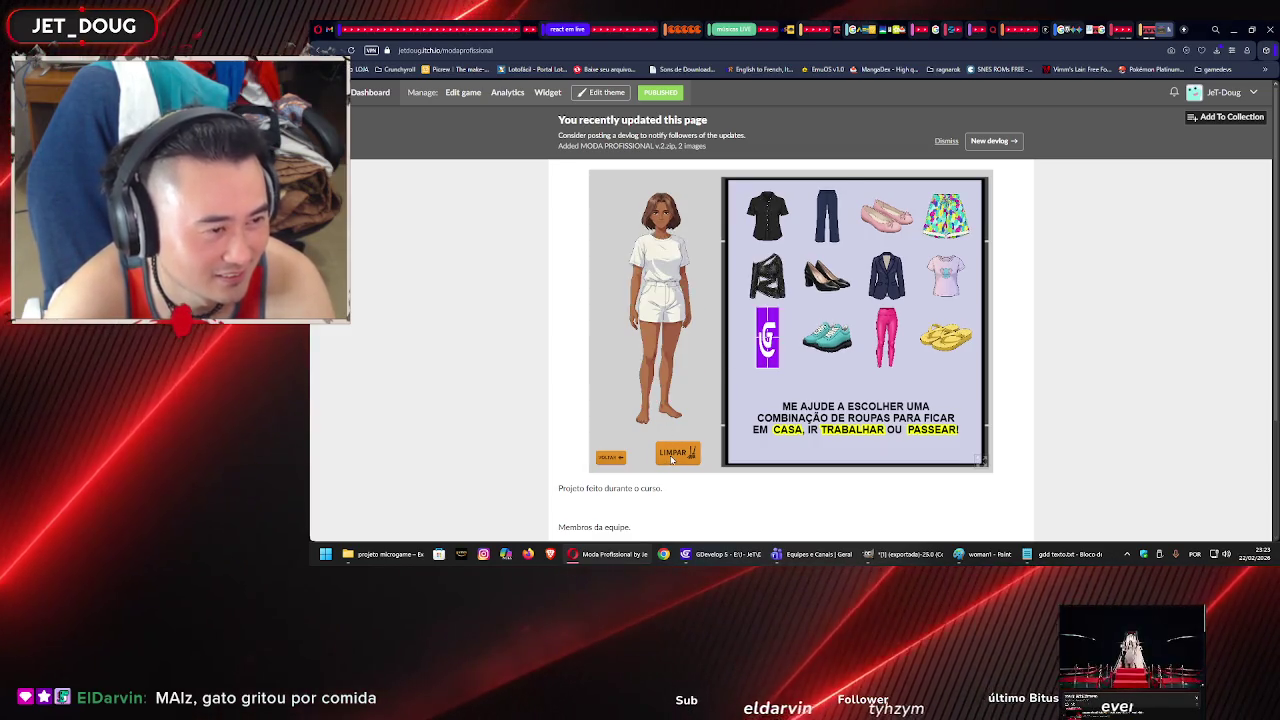
{"action": "left_click", "coordinate": [612, 457]}
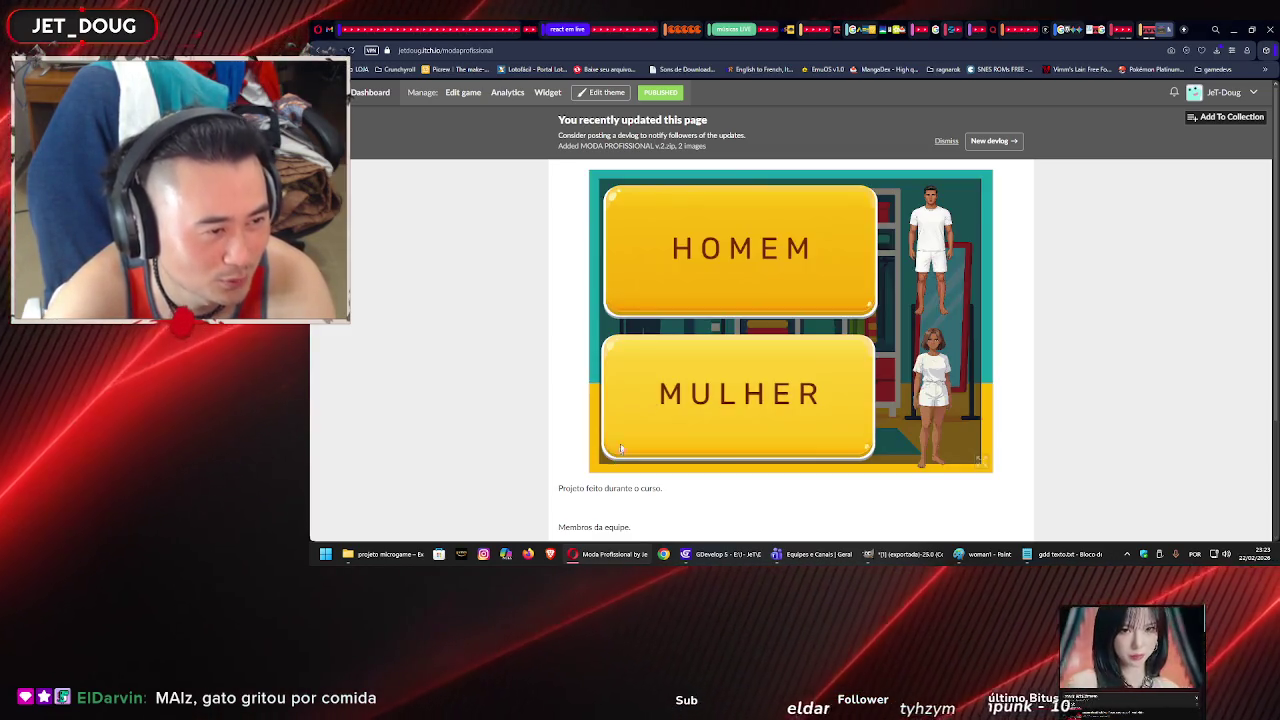
Dress the HOMEM doll in blue jeans and the grey leaf T-shirt, reset it, then pick MULHER again.
{"action": "left_click", "coordinate": [765, 285]}
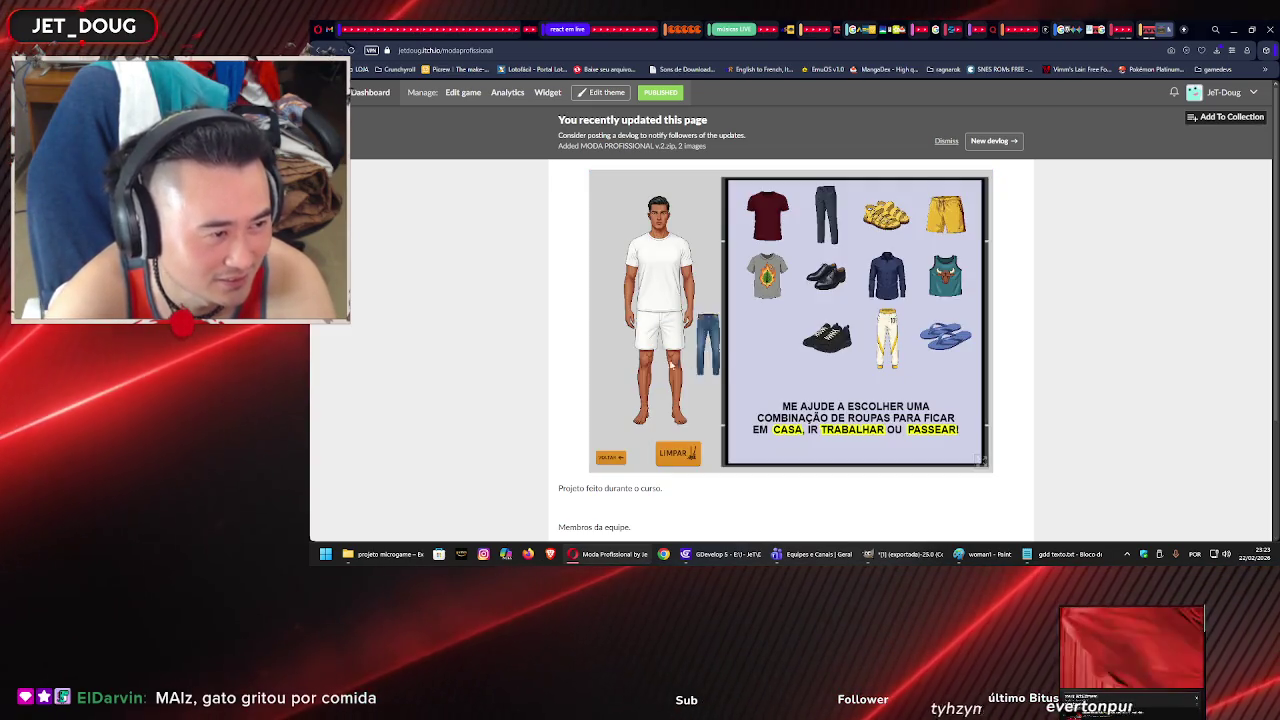
{"action": "left_click_drag", "start_coordinate": [679, 366], "coordinate": [688, 421]}
{"action": "left_click_drag", "start_coordinate": [766, 275], "coordinate": [659, 242]}
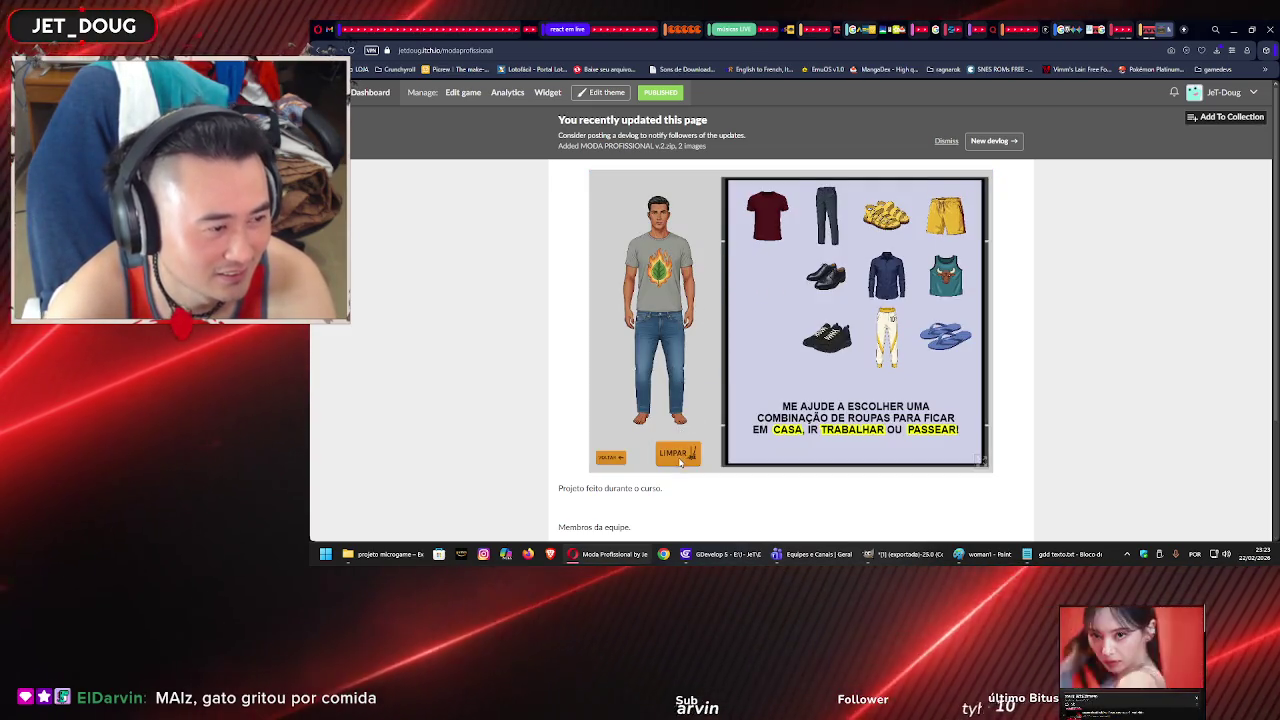
{"action": "left_click", "coordinate": [678, 458]}
{"action": "left_click", "coordinate": [615, 459]}
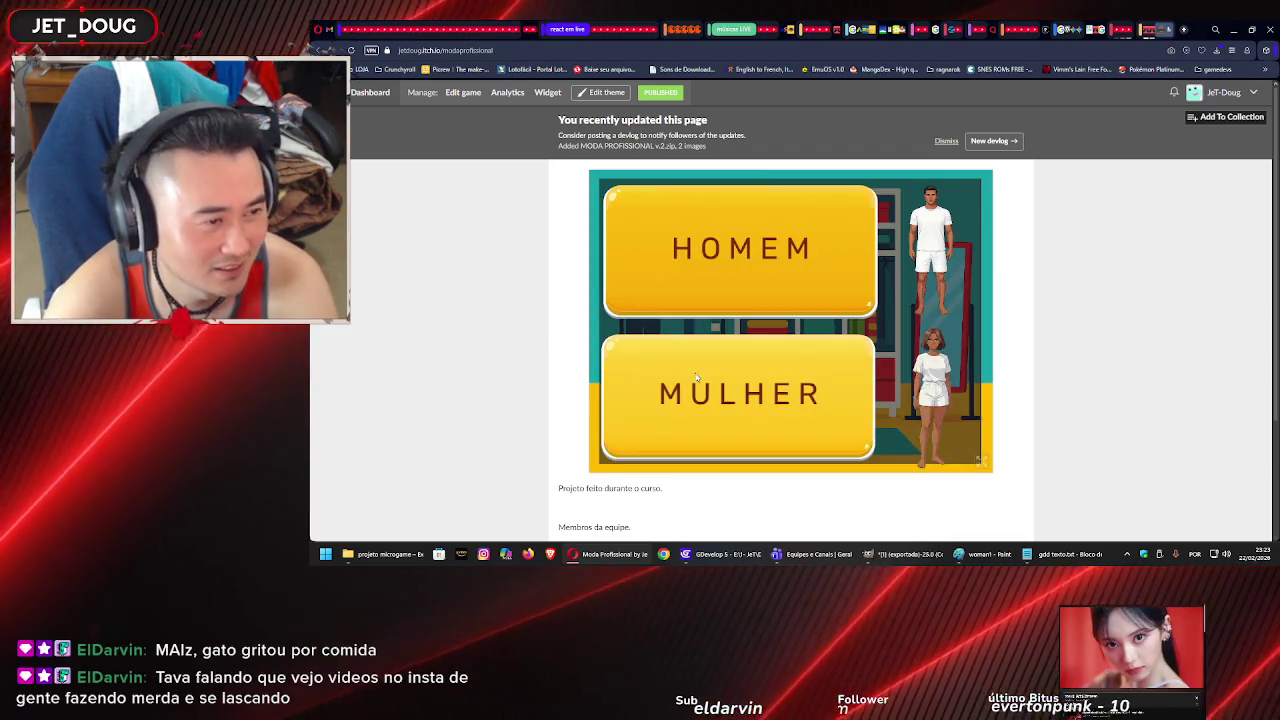
{"action": "left_click", "coordinate": [781, 348]}
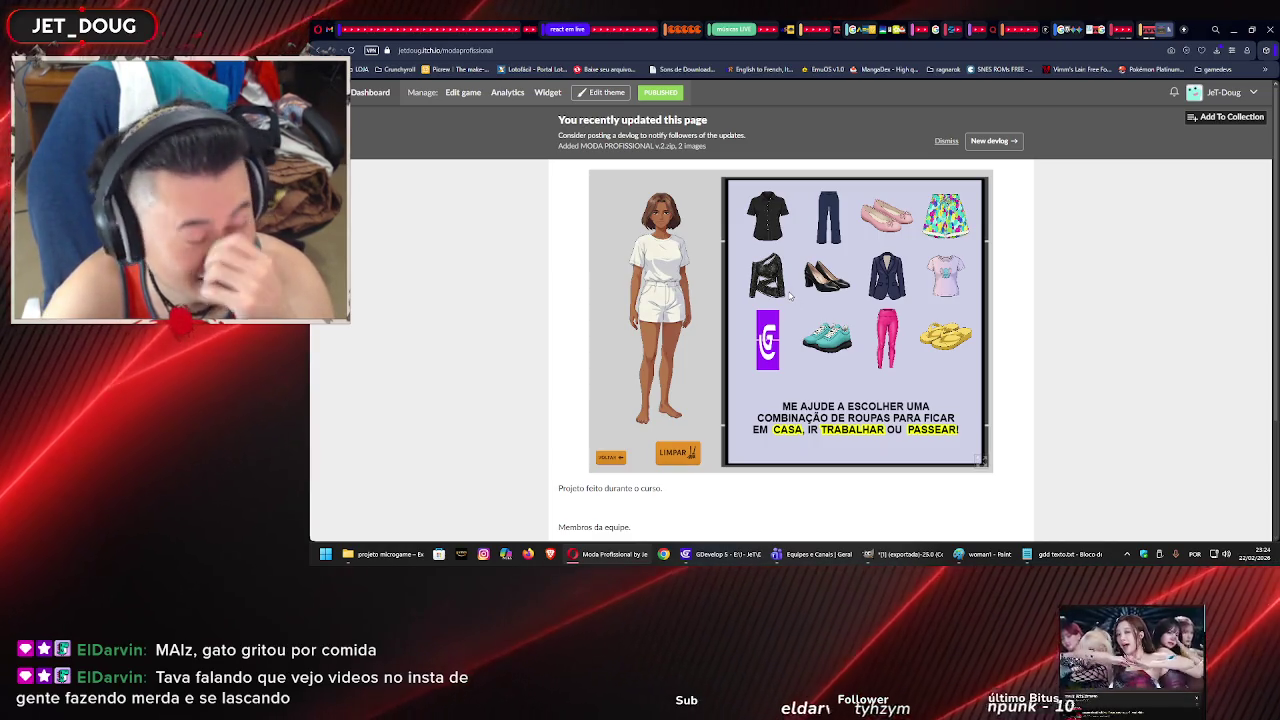
Preview the game from GDevelop, put burgundy pants on the female doll, reset, close the preview, and open Mulher.
{"action": "left_click", "coordinate": [715, 554]}
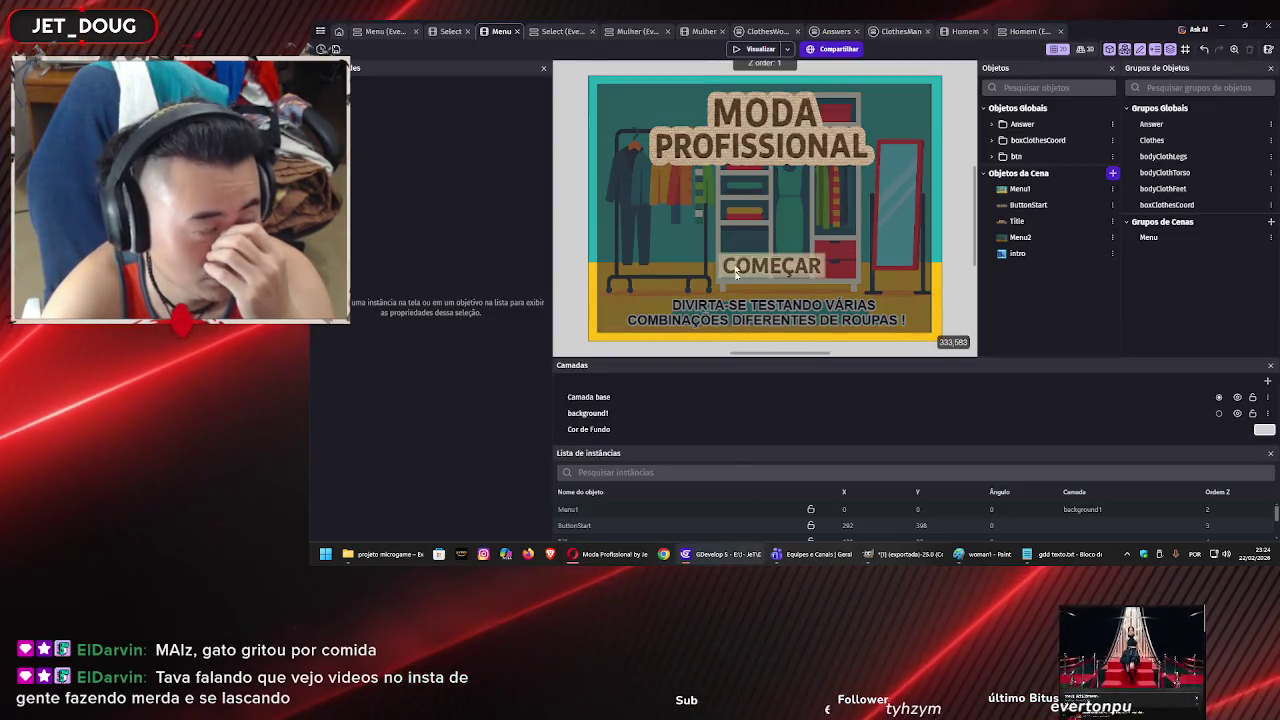
{"action": "left_click", "coordinate": [744, 51]}
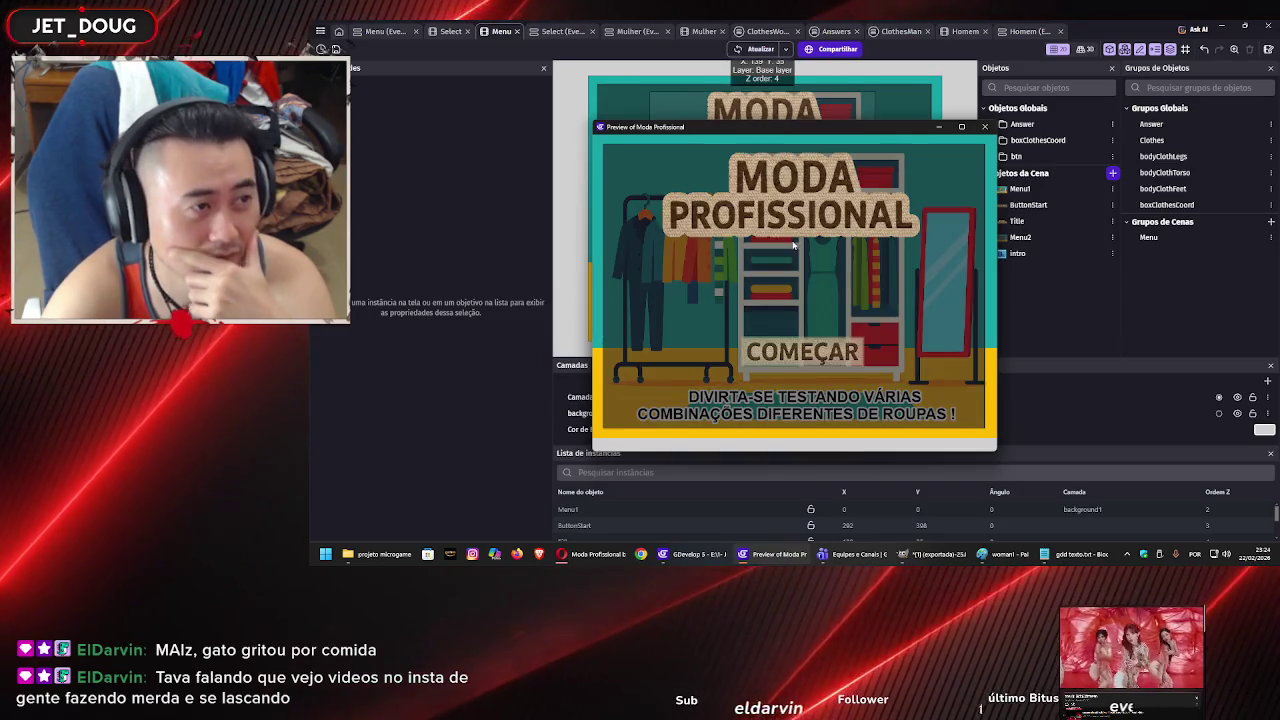
{"action": "left_click", "coordinate": [752, 397]}
{"action": "left_click", "coordinate": [753, 342]}
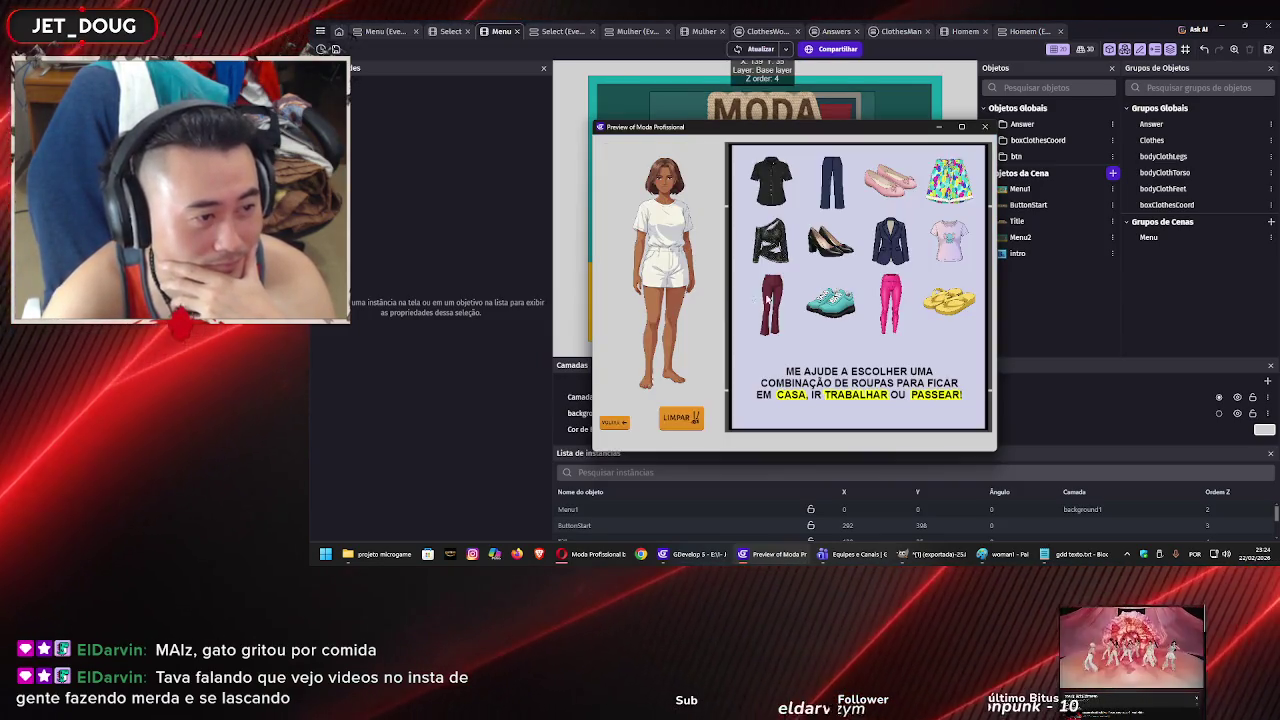
{"action": "left_click_drag", "start_coordinate": [771, 304], "coordinate": [651, 293]}
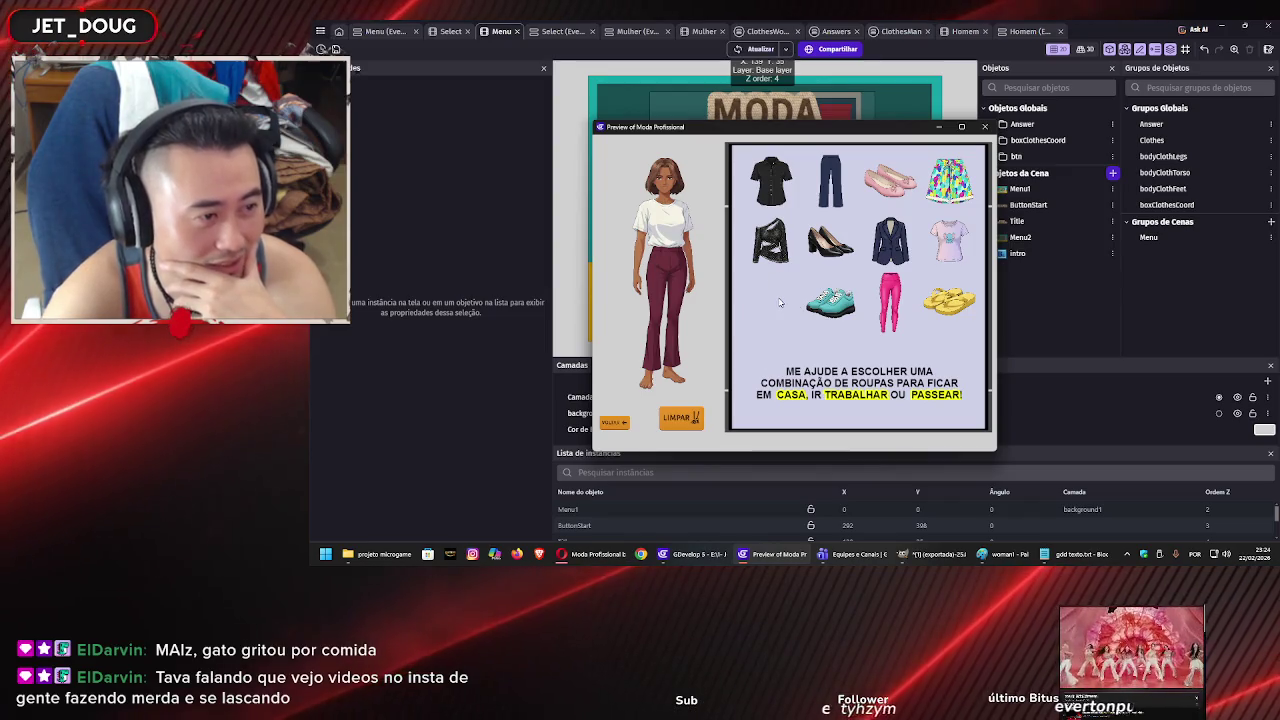
{"action": "left_click", "coordinate": [697, 419]}
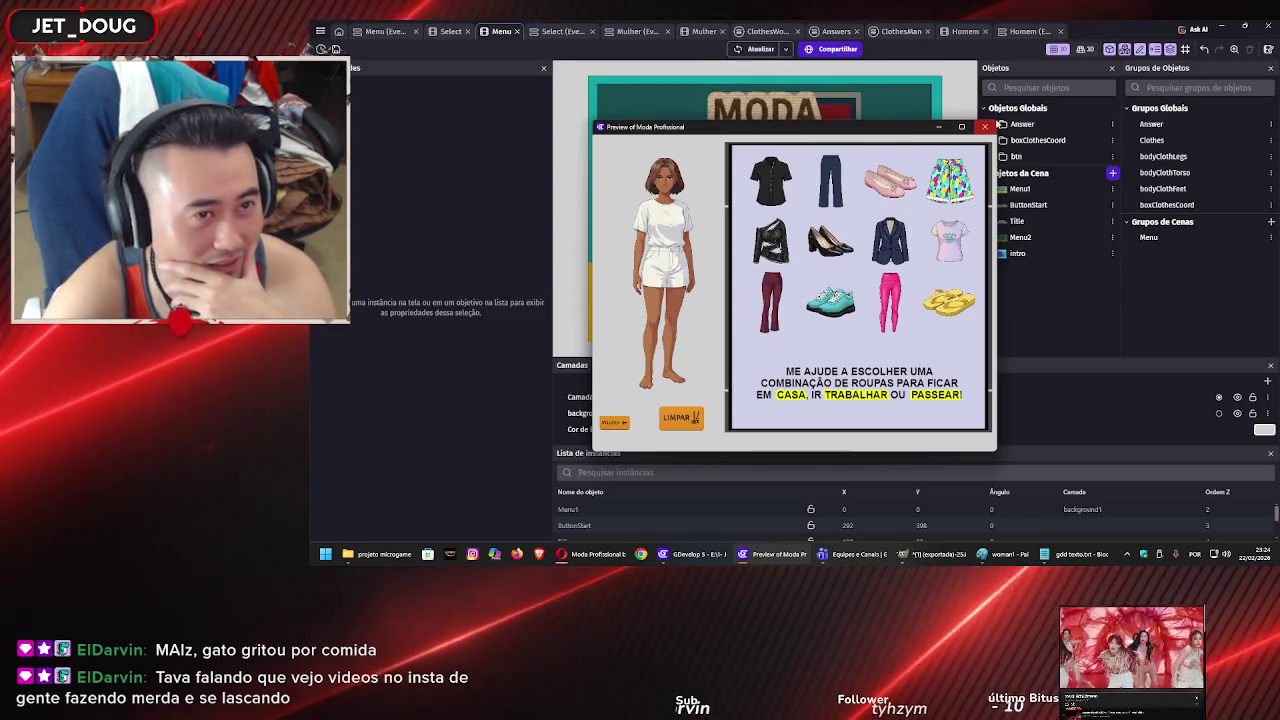
{"action": "left_click", "coordinate": [985, 127]}
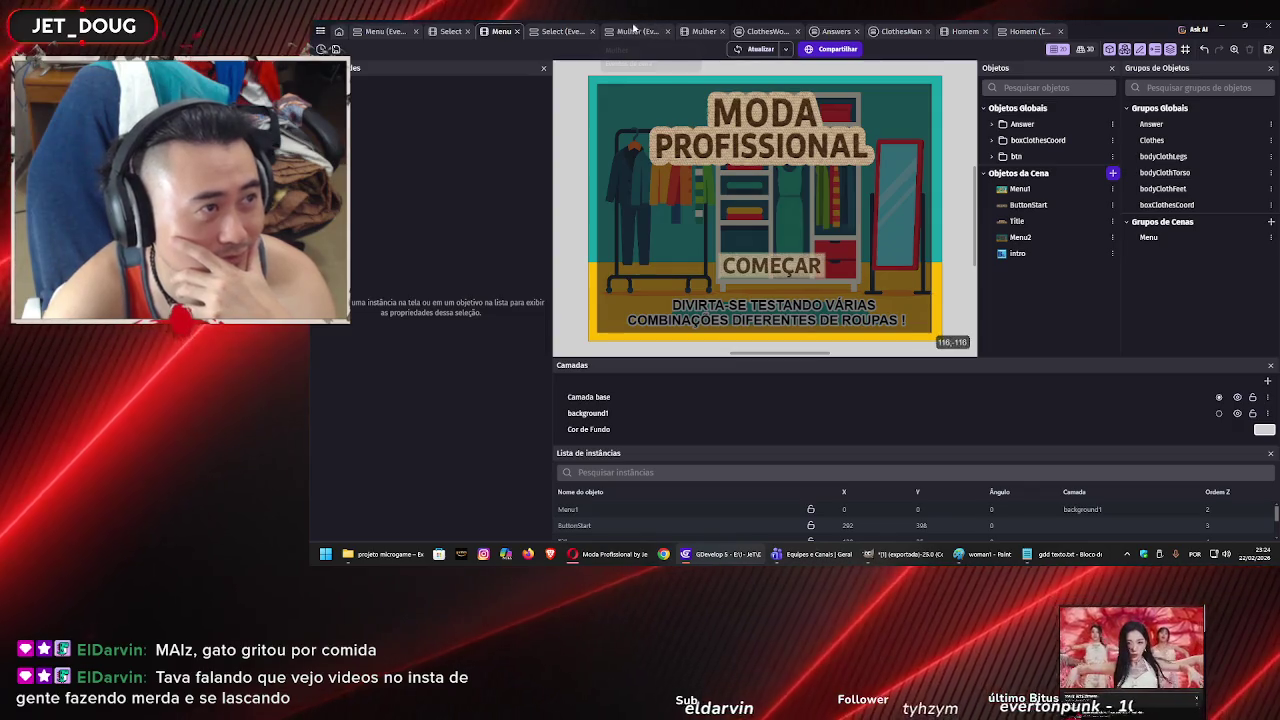
{"action": "left_click", "coordinate": [703, 32]}
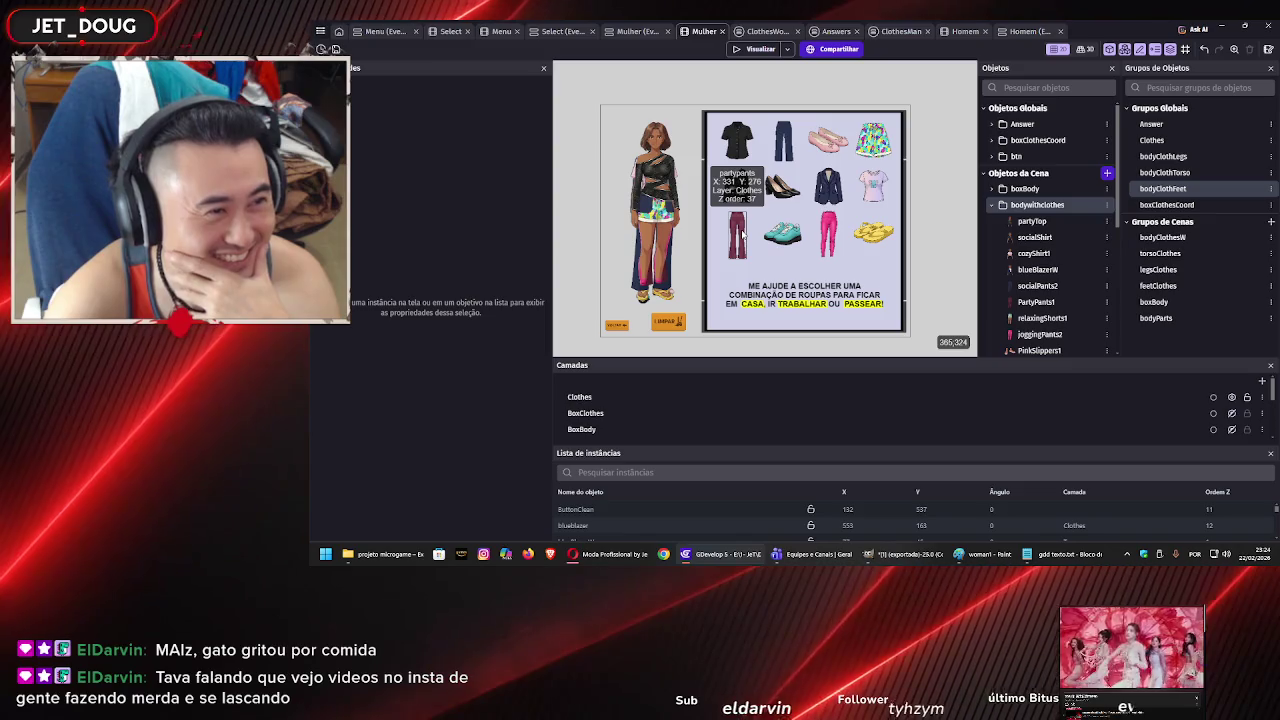
Select the party pants on the Mulher canvas and find partypants in the Objects clothes folder.
{"action": "left_click", "coordinate": [742, 234]}
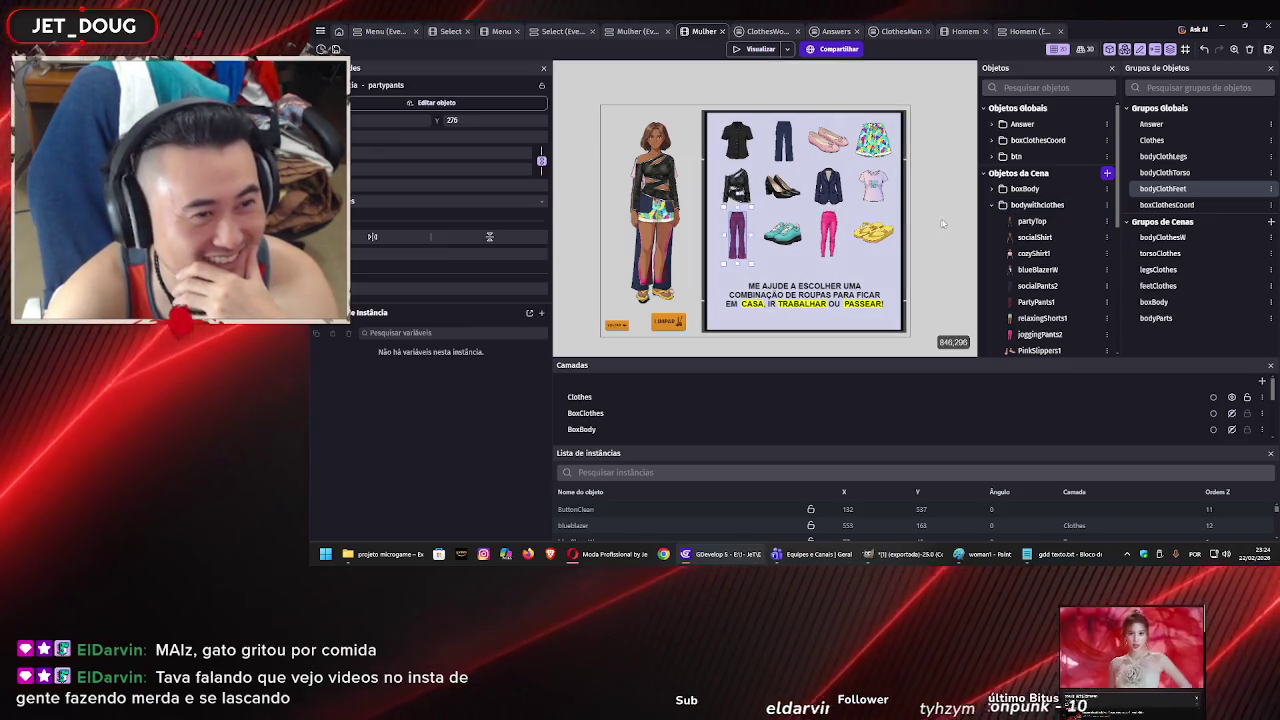
{"action": "scroll", "coordinate": [1060, 236], "scroll_direction": "down", "scroll_amount": 5}
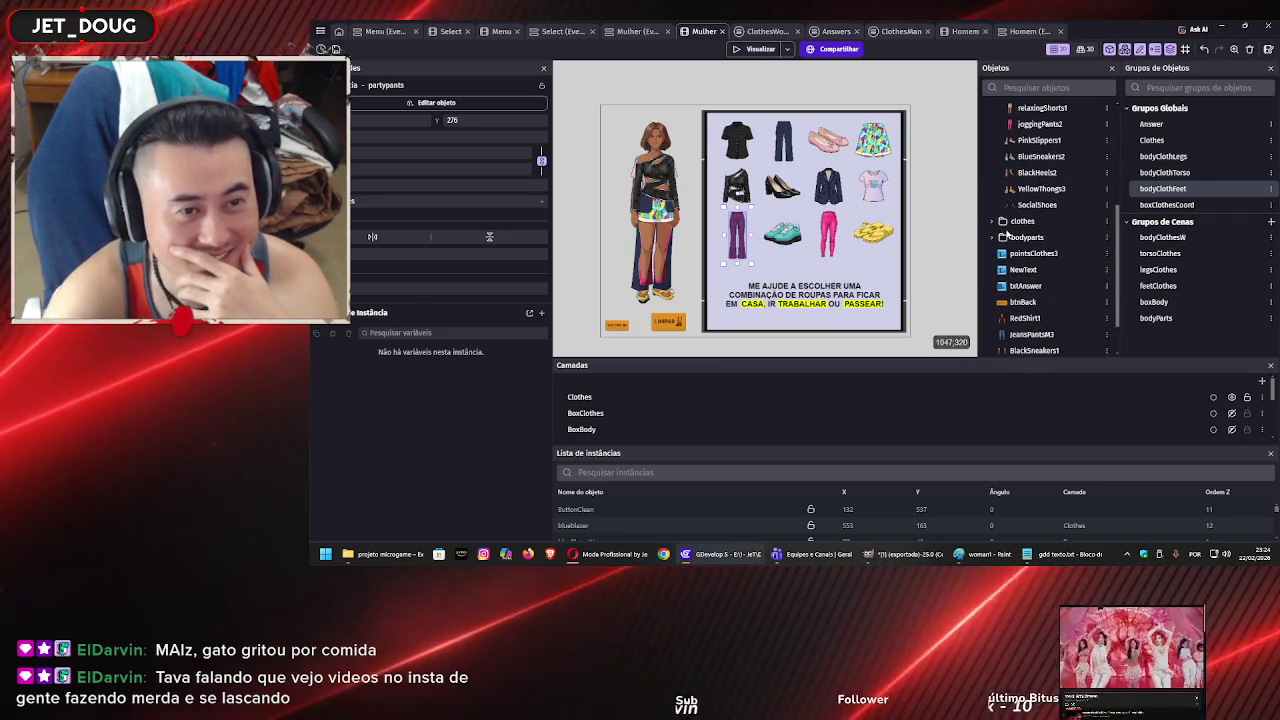
{"action": "scroll", "coordinate": [1007, 236], "scroll_direction": "up", "scroll_amount": 1}
{"action": "left_click", "coordinate": [1004, 222]}
{"action": "scroll", "coordinate": [1008, 236], "scroll_direction": "down", "scroll_amount": 2}
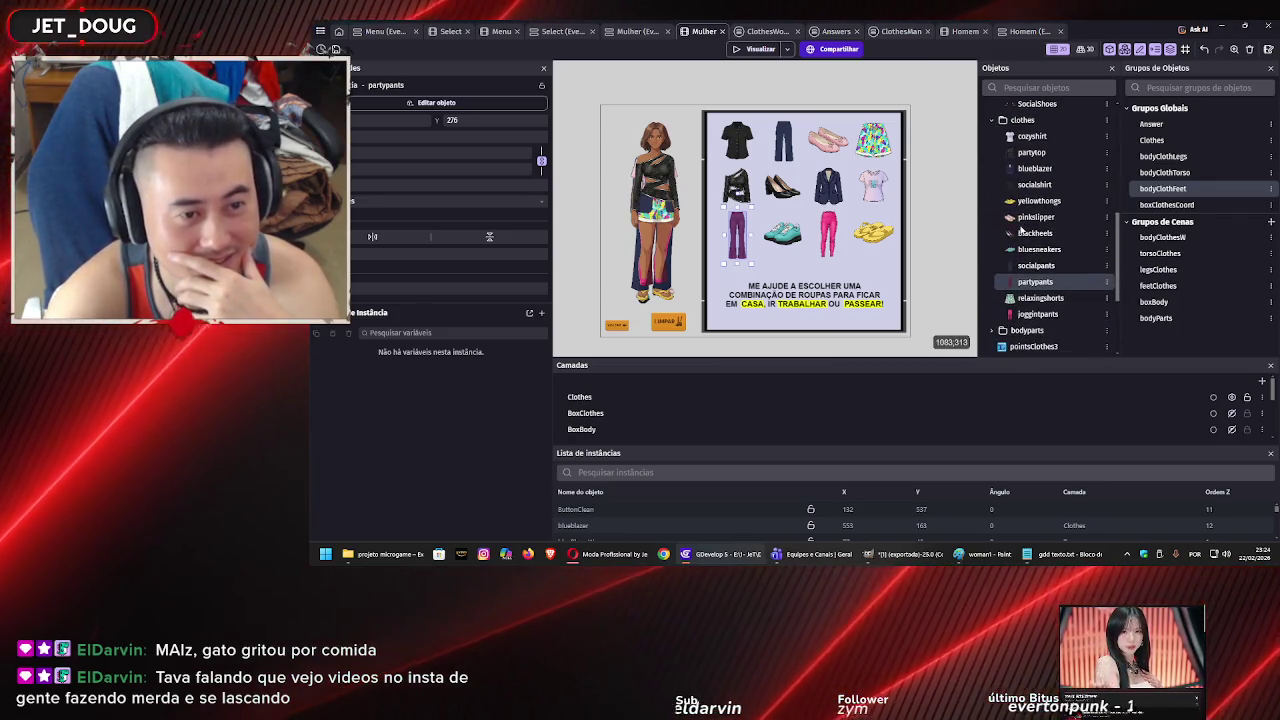
{"action": "left_click", "coordinate": [1041, 282]}
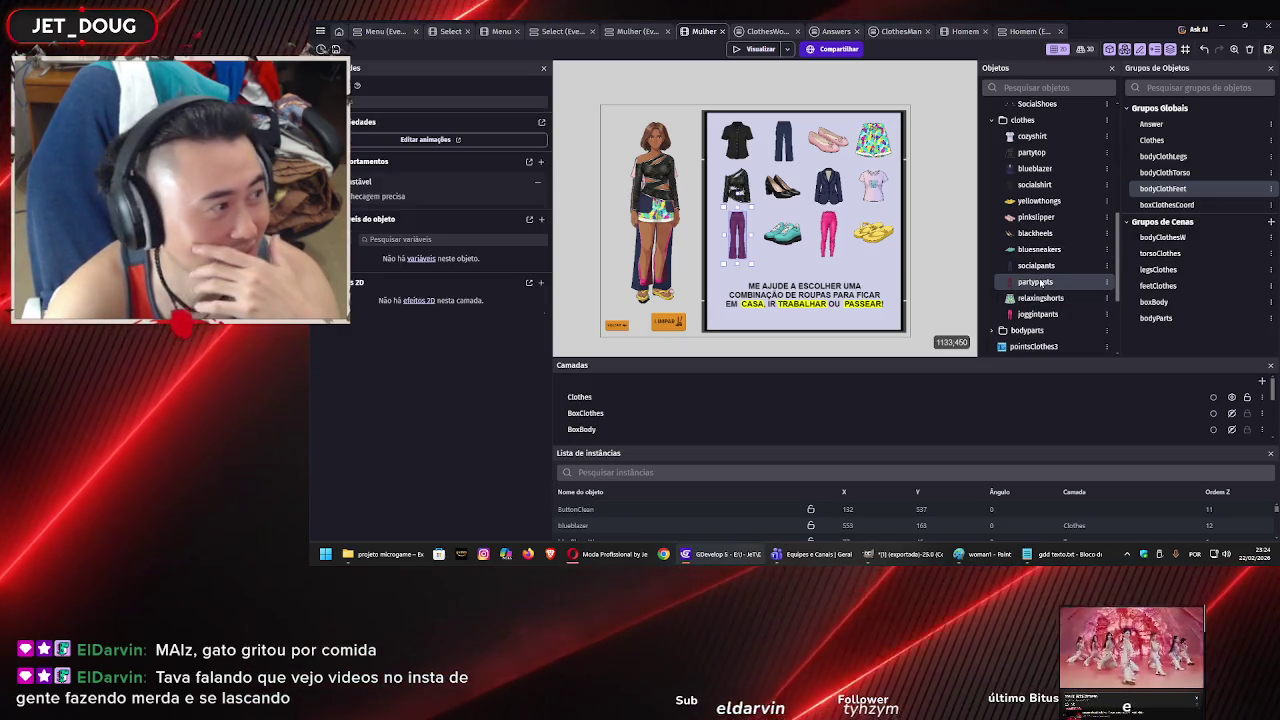
Load partypants1 from Assets > Roupas > Feminino Calças as the partypants object's sprite.
{"action": "double_click", "coordinate": [1041, 283]}
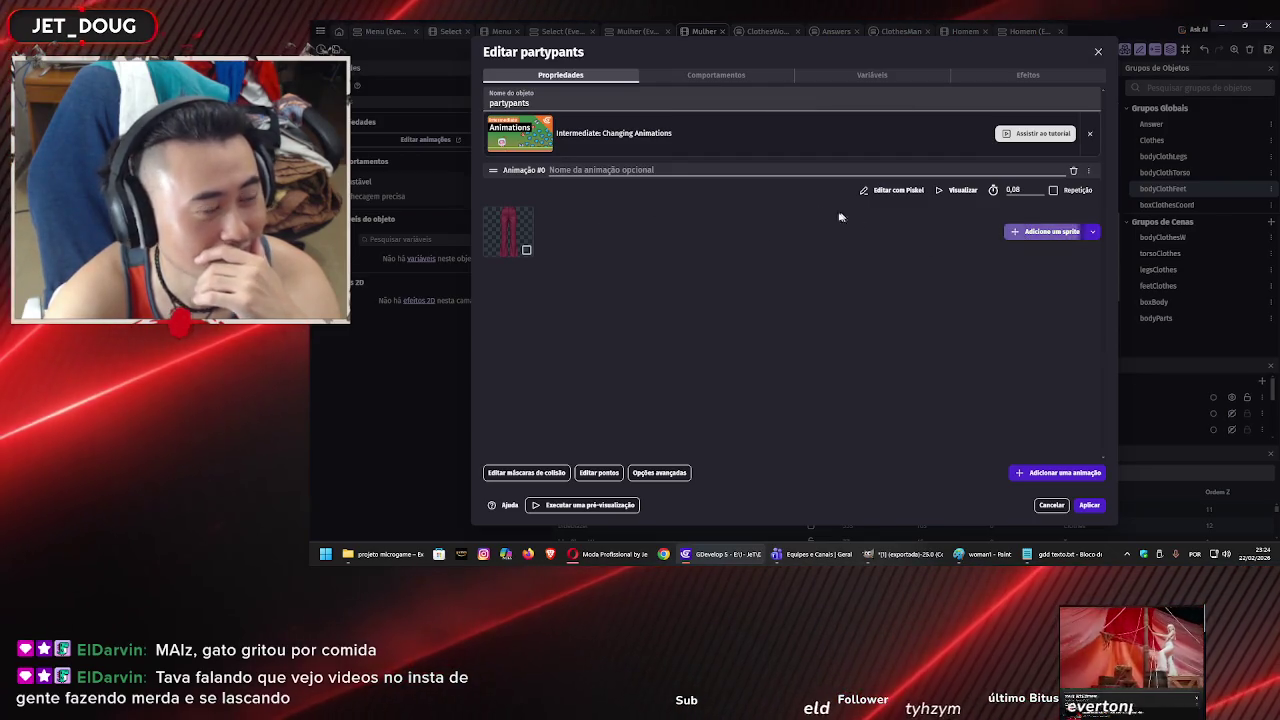
{"action": "left_click", "coordinate": [1074, 231]}
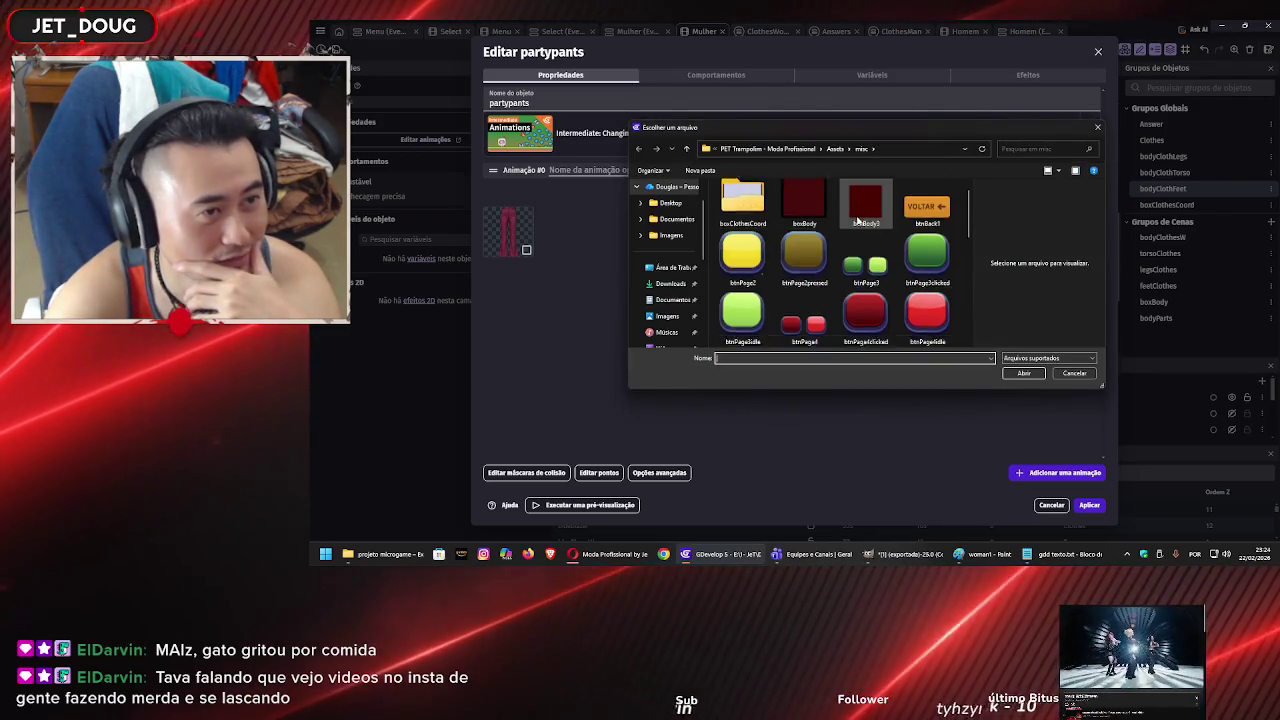
{"action": "left_click", "coordinate": [837, 149]}
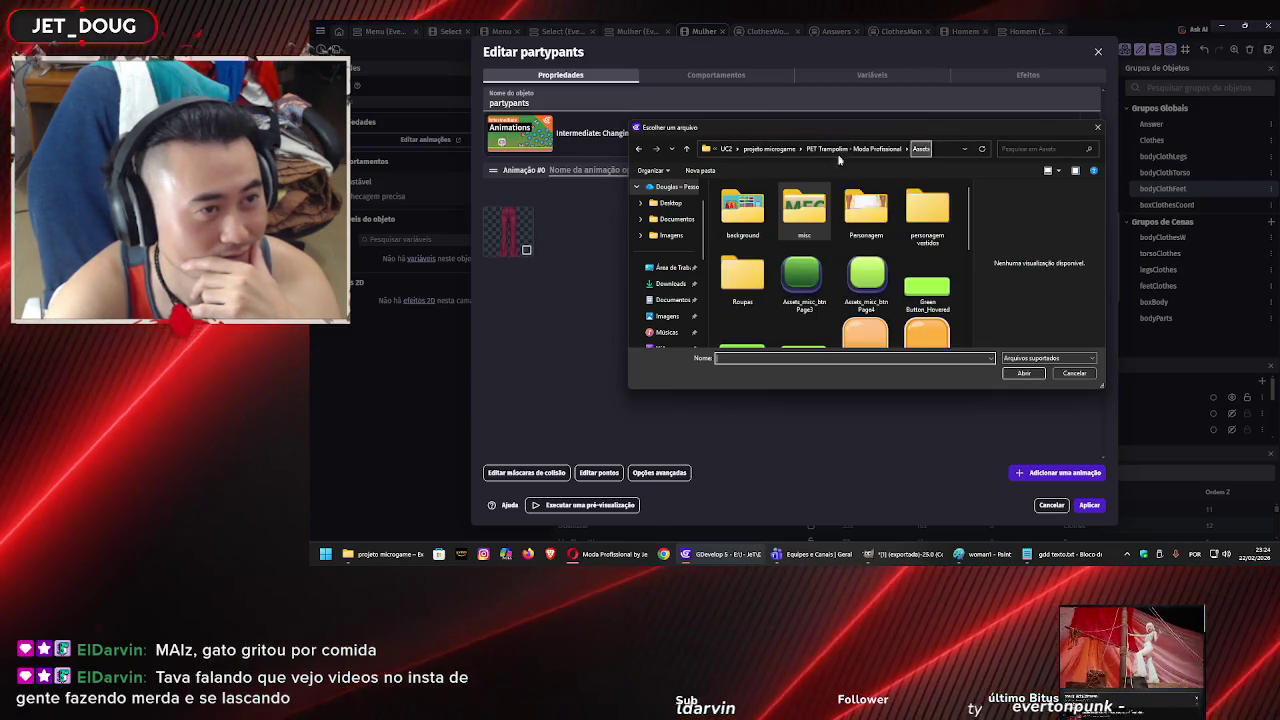
{"action": "double_click", "coordinate": [742, 275]}
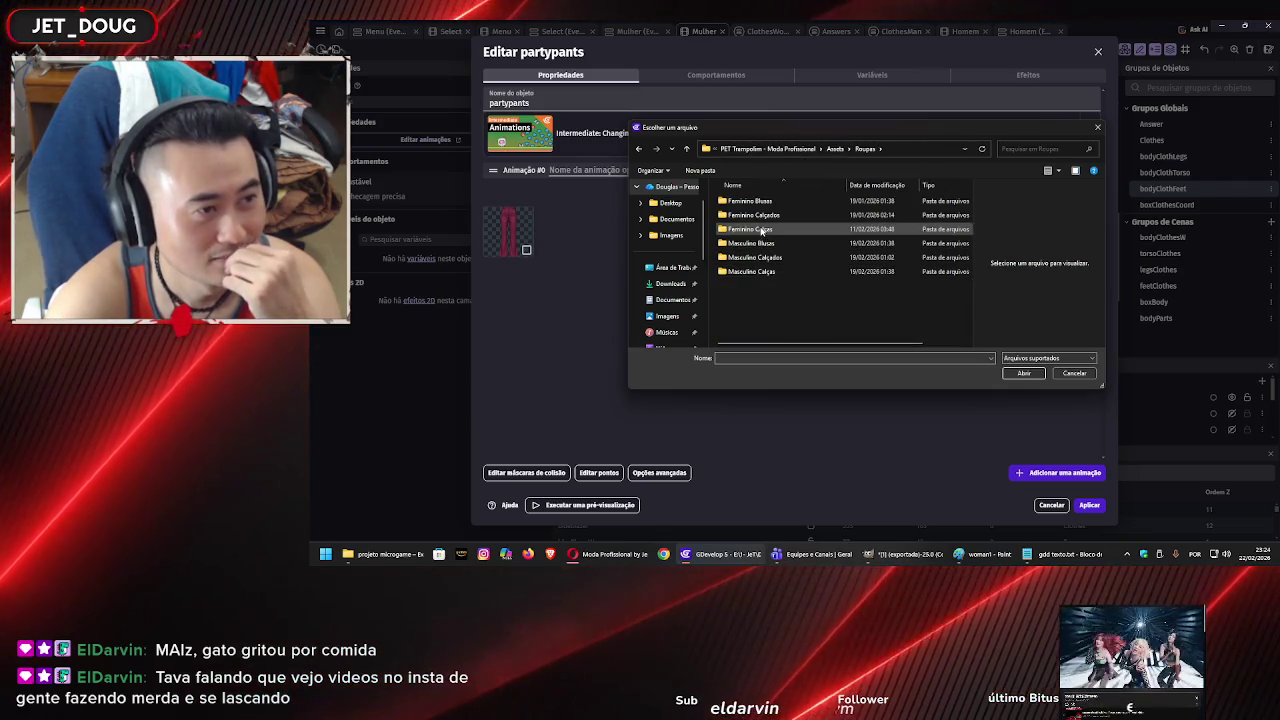
{"action": "double_click", "coordinate": [763, 229]}
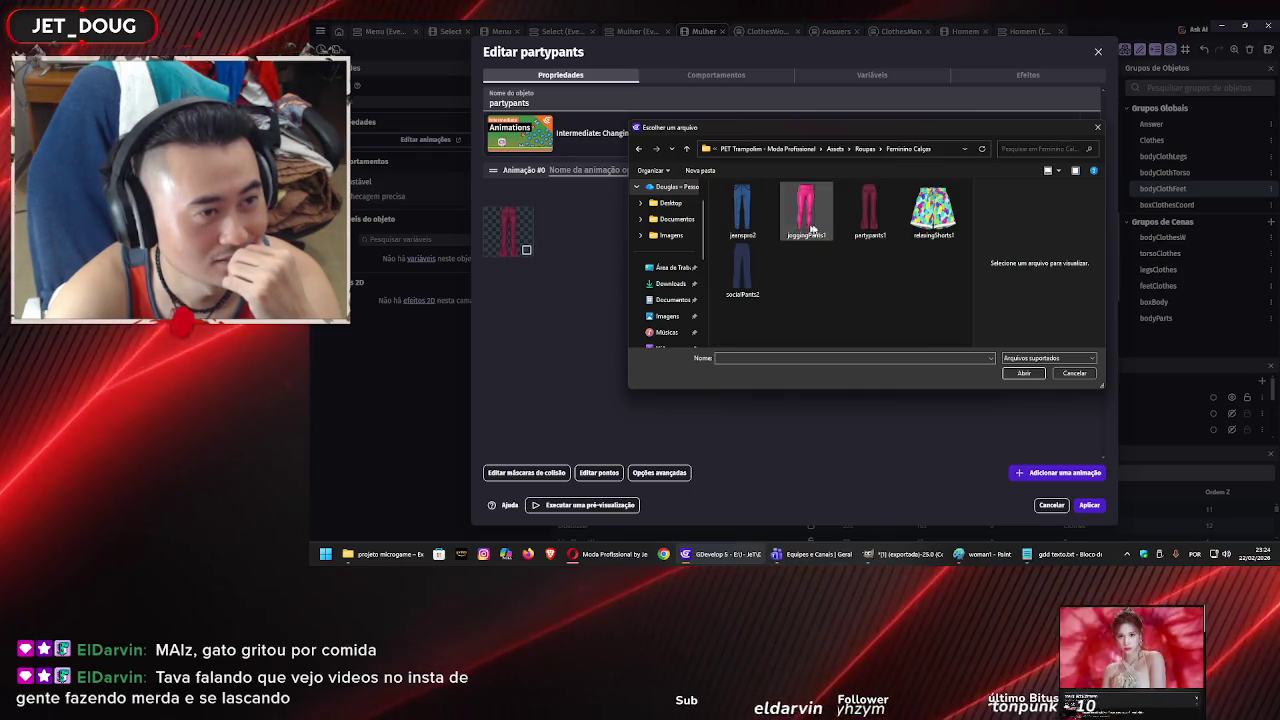
{"action": "left_click", "coordinate": [875, 220]}
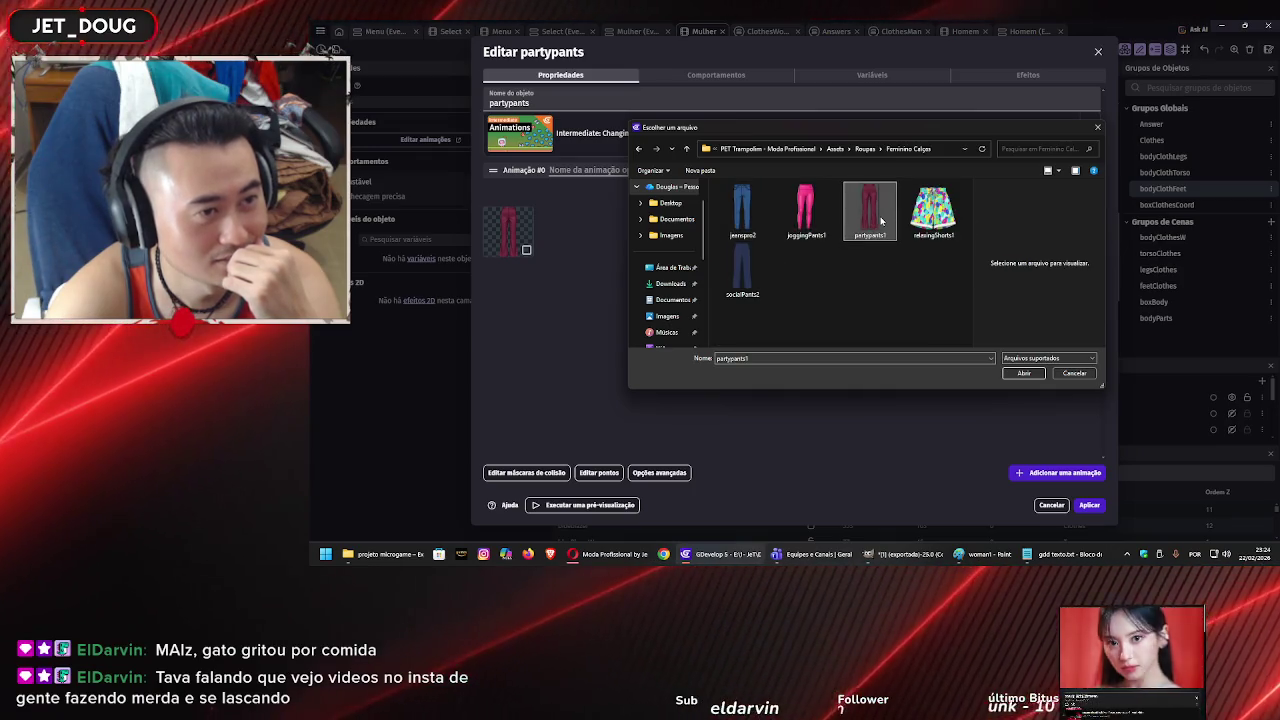
{"action": "left_click", "coordinate": [1022, 373]}
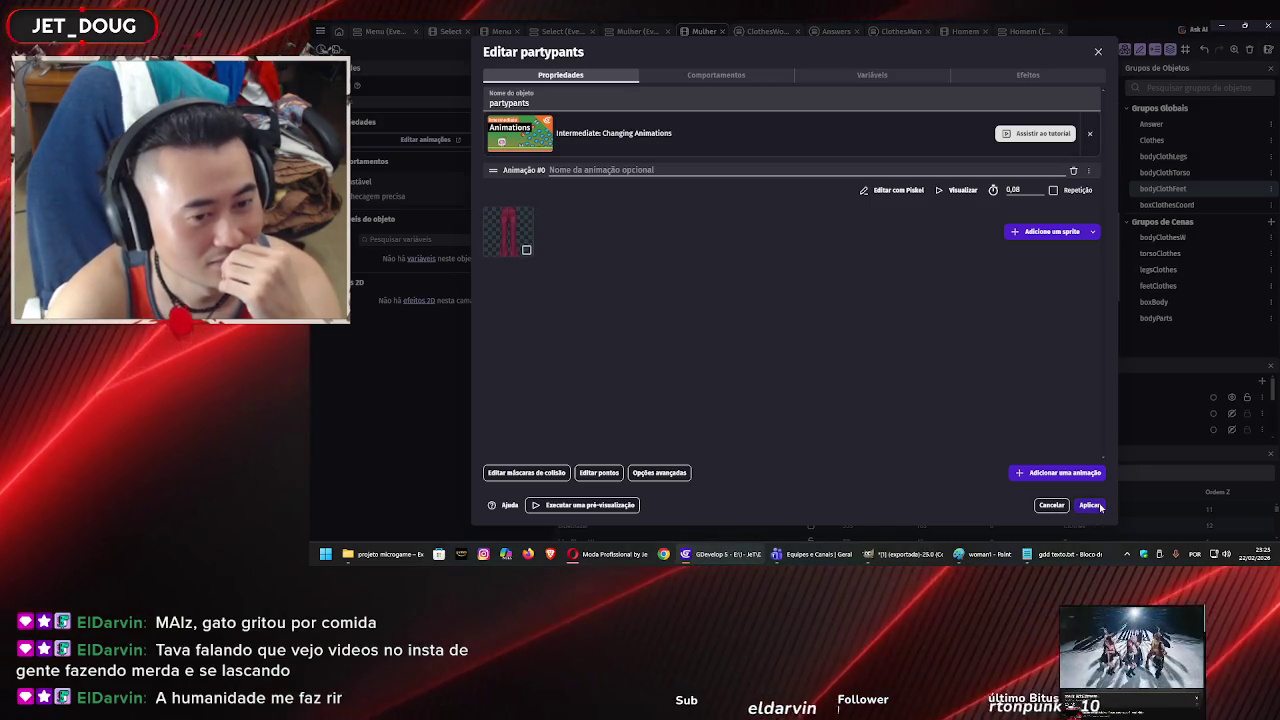
{"action": "key", "text": "Escape"}
Delete the unused Gemini-generated image from the Assets misc folder.
{"action": "key", "text": "alt+Tab"}
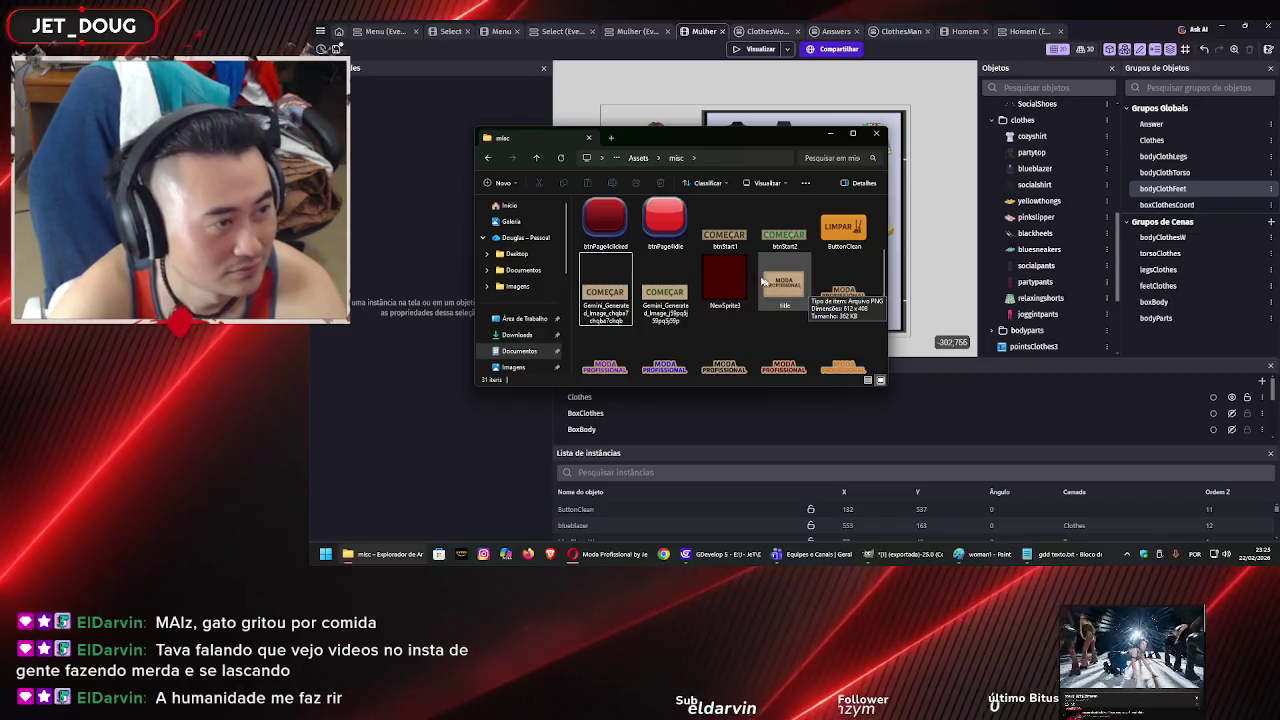
{"action": "scroll", "coordinate": [750, 272], "scroll_direction": "up", "scroll_amount": 2}
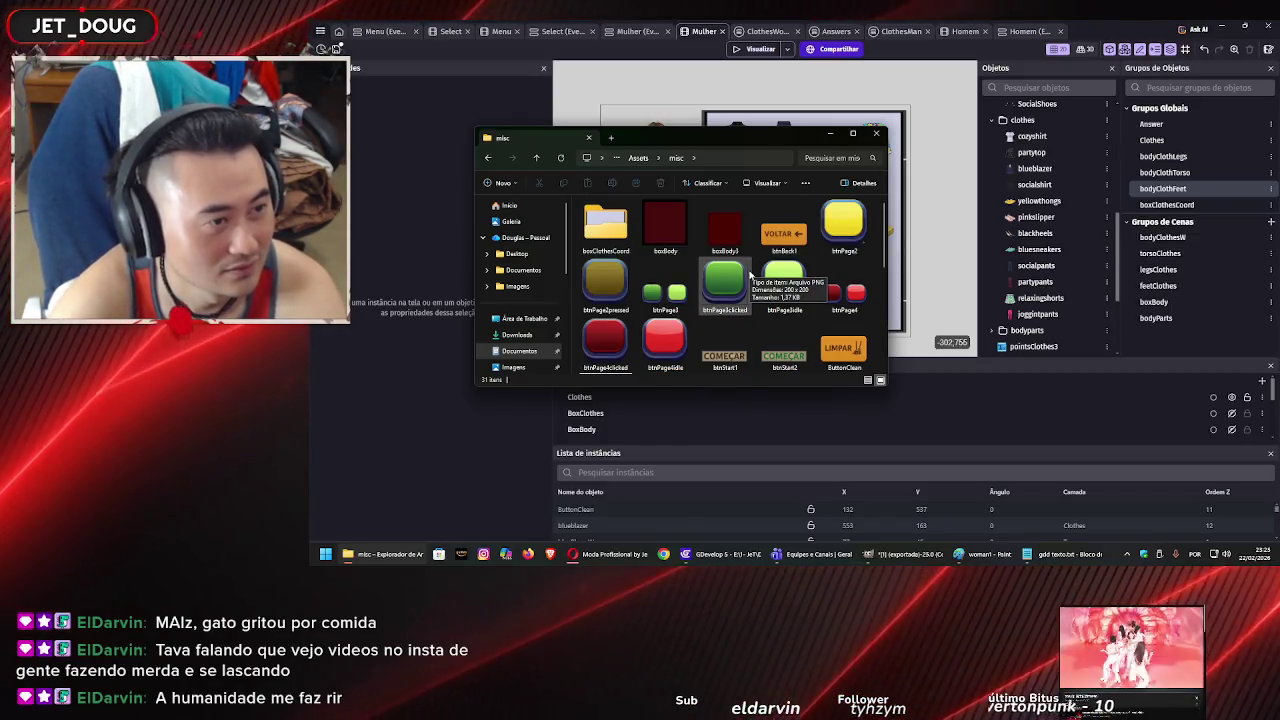
{"action": "scroll", "coordinate": [750, 280], "scroll_direction": "down", "scroll_amount": 2}
{"action": "scroll", "coordinate": [750, 280], "scroll_direction": "up", "scroll_amount": 2}
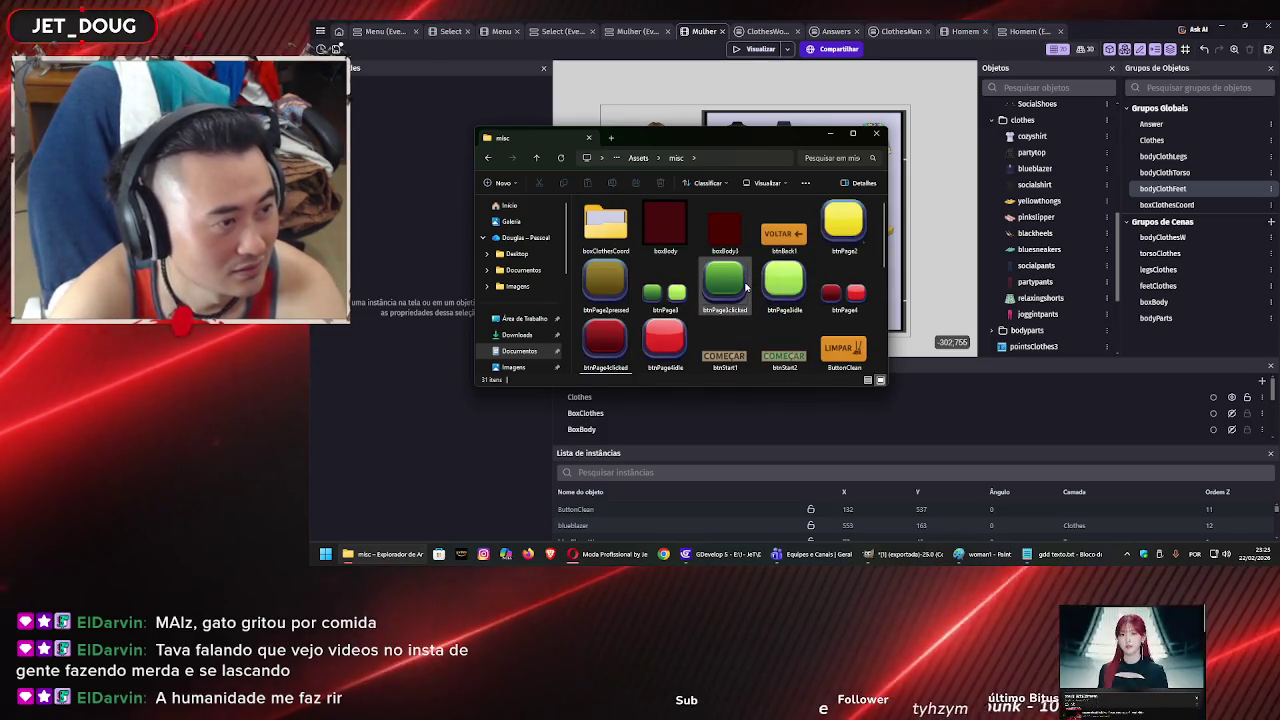
{"action": "scroll", "coordinate": [745, 284], "scroll_direction": "down", "scroll_amount": 5}
{"action": "scroll", "coordinate": [735, 287], "scroll_direction": "up", "scroll_amount": 5}
{"action": "scroll", "coordinate": [640, 300], "scroll_direction": "down", "scroll_amount": 2}
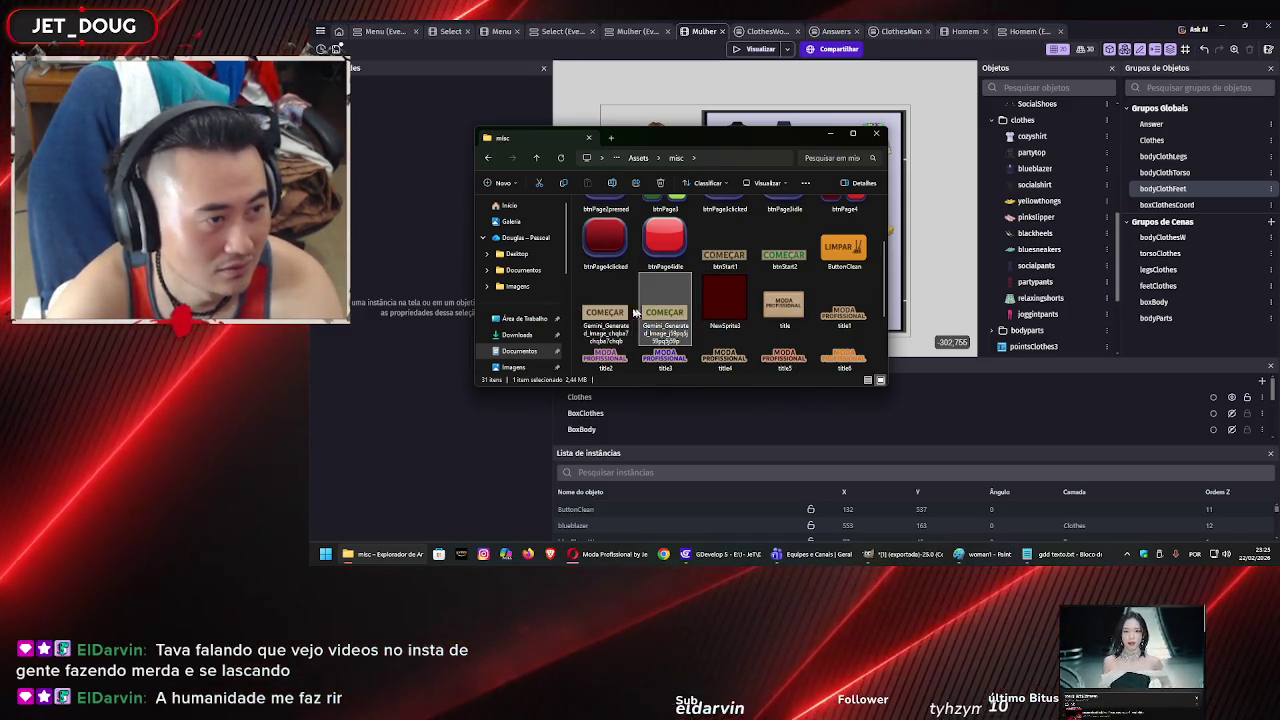
{"action": "key", "text": "Delete"}
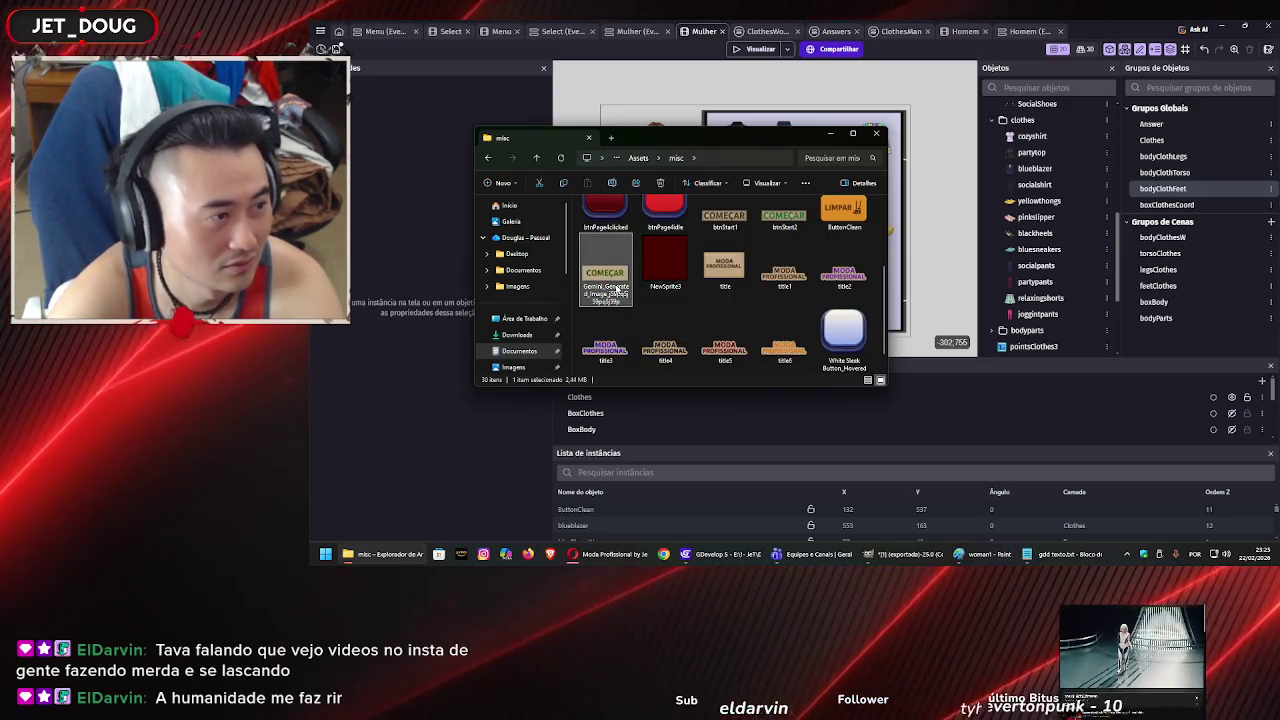
Check the boxClothesCoord and background folders, then delete the reserva folder inside Personagem.
{"action": "scroll", "coordinate": [625, 292], "scroll_direction": "up", "scroll_amount": 2}
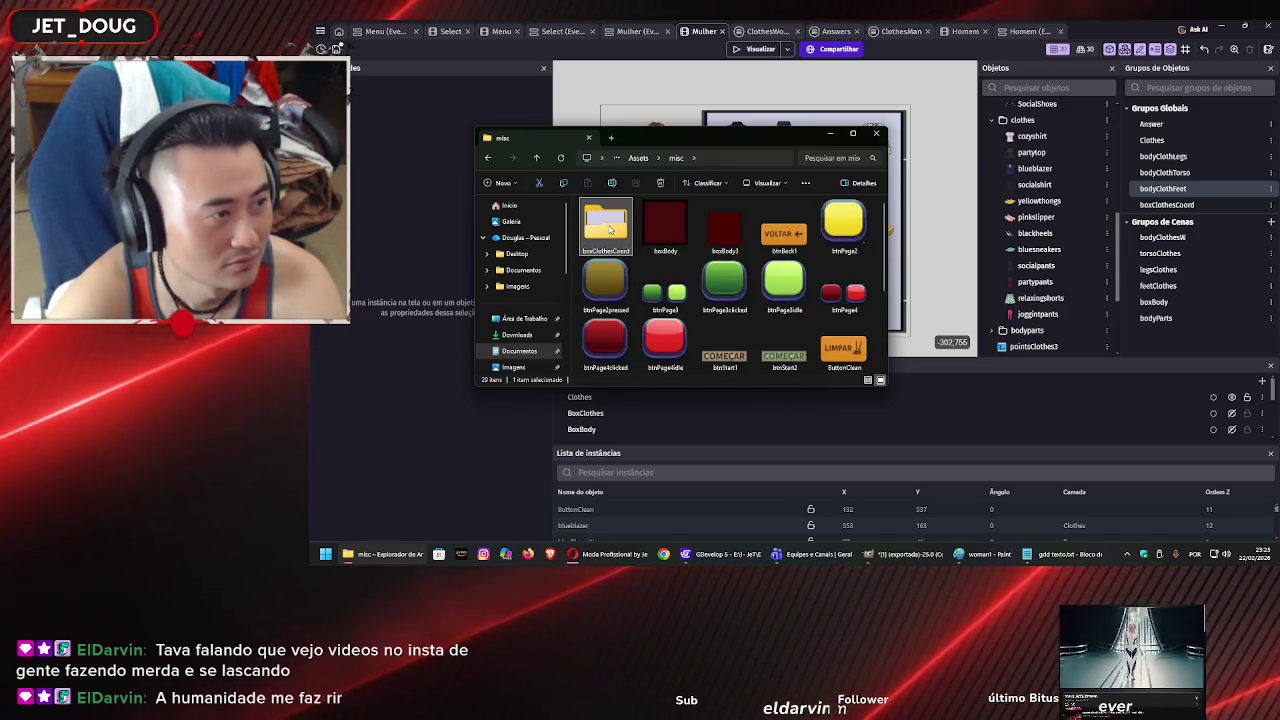
{"action": "double_click", "coordinate": [610, 228]}
{"action": "key", "text": "alt+Left"}
{"action": "key", "text": "alt+Left"}
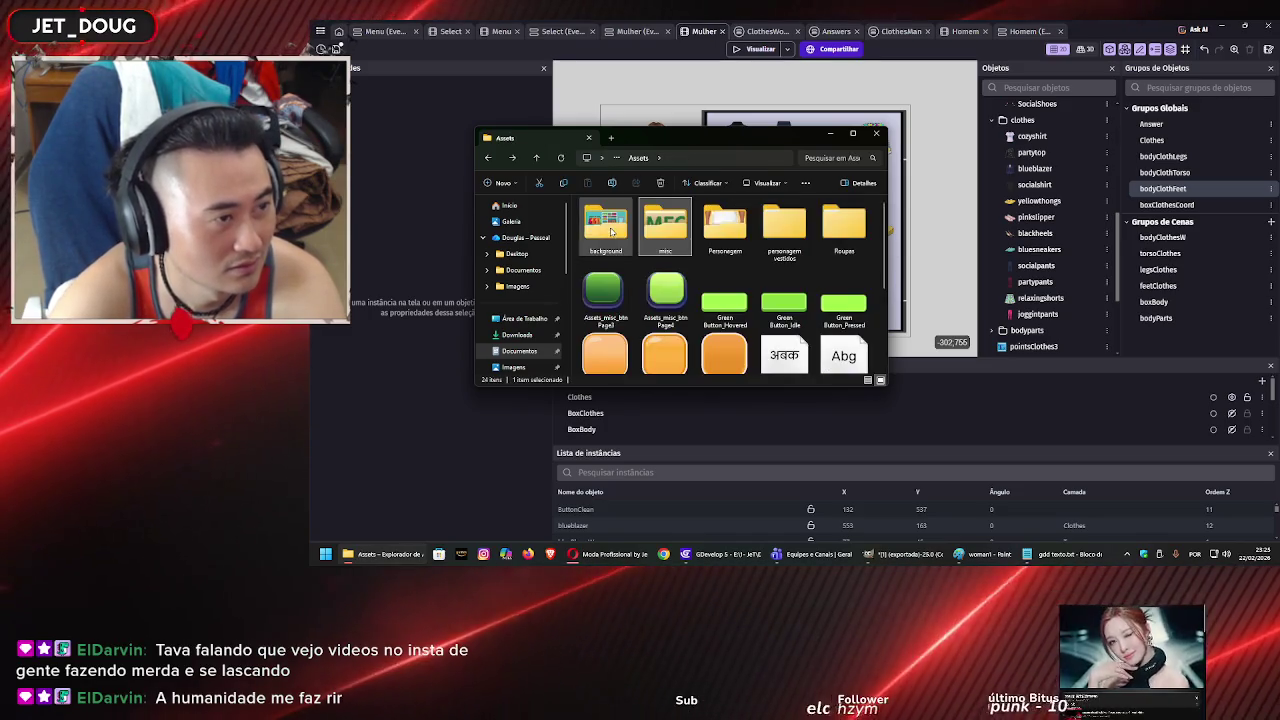
{"action": "double_click", "coordinate": [607, 228]}
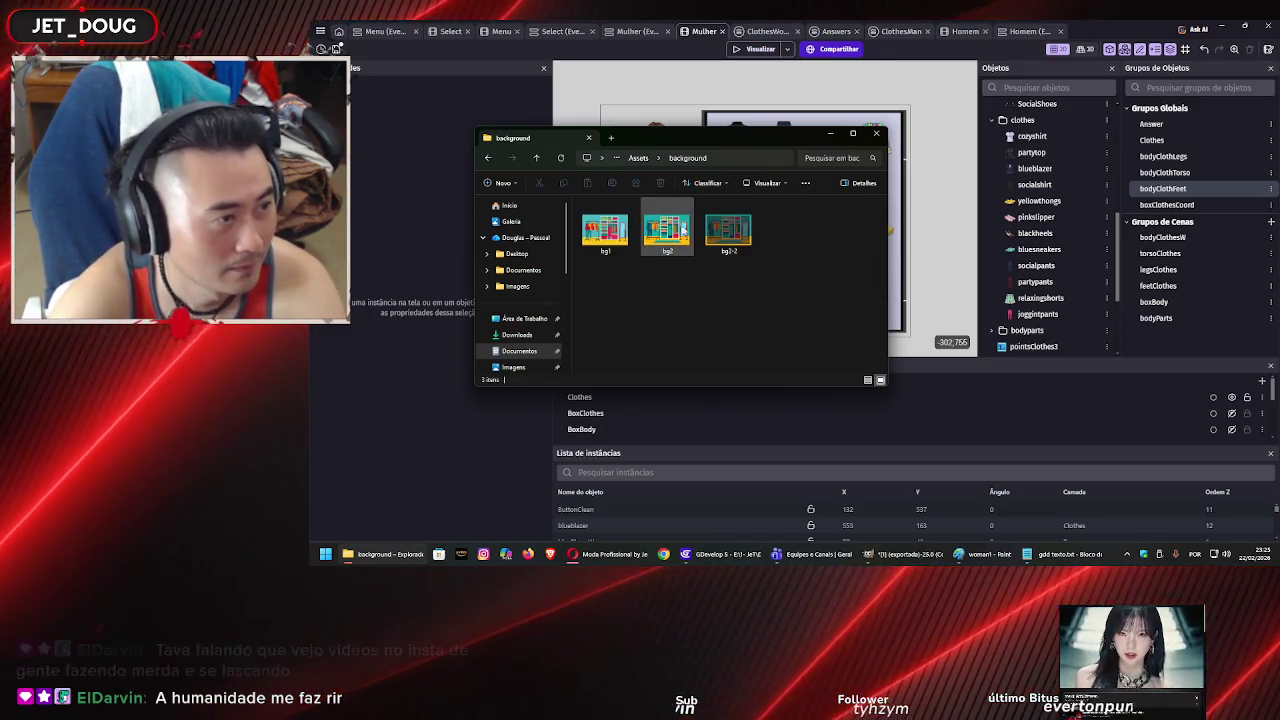
{"action": "key", "text": "alt+Left"}
{"action": "double_click", "coordinate": [725, 228]}
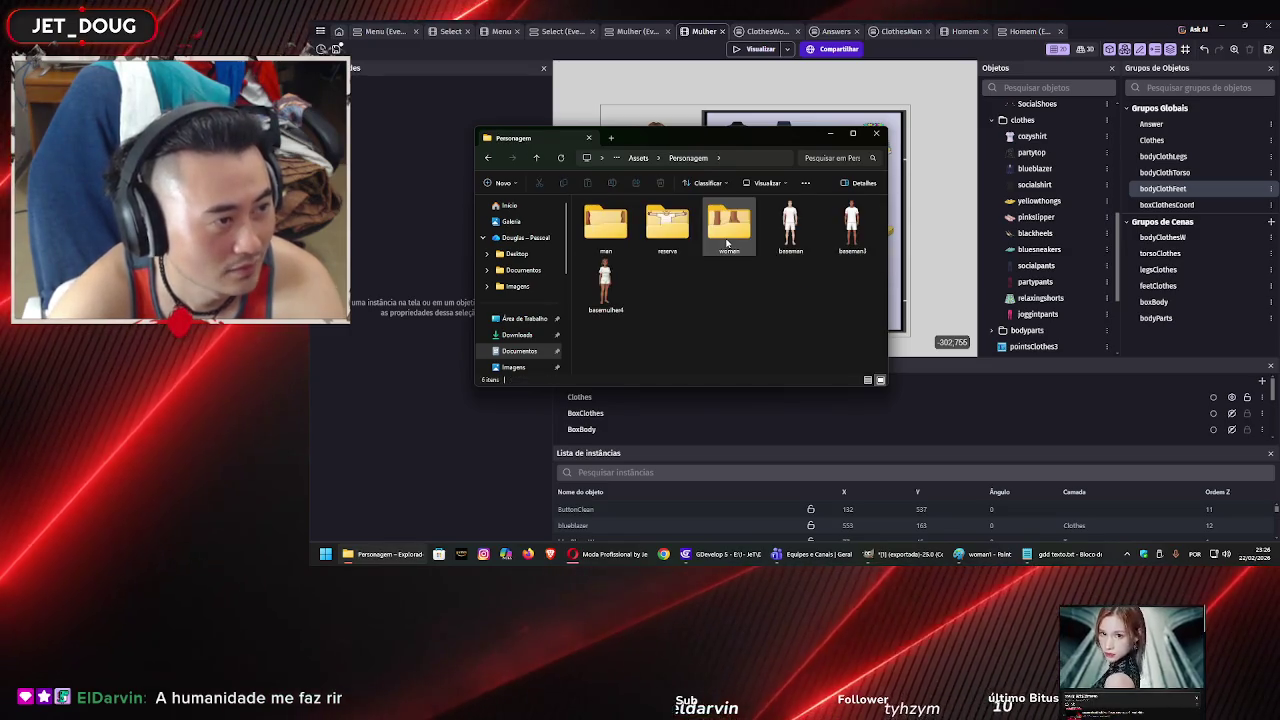
{"action": "double_click", "coordinate": [667, 225]}
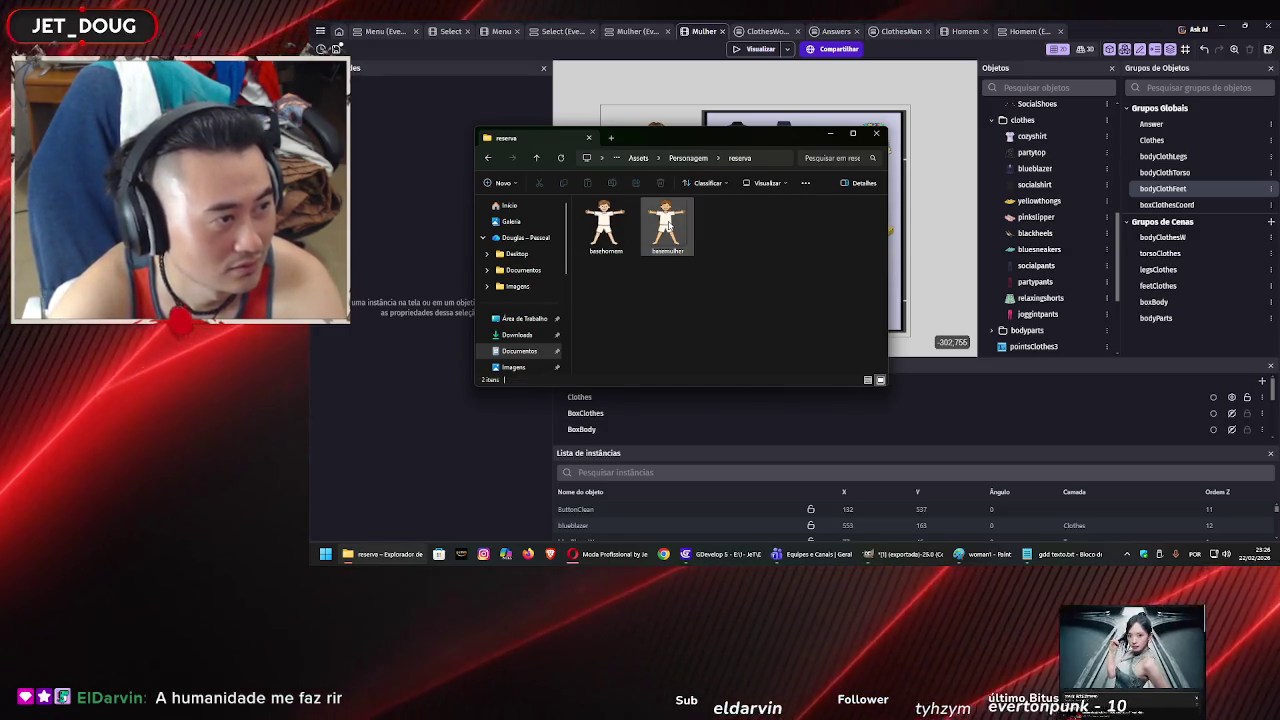
{"action": "key", "text": "alt+Left"}
{"action": "key", "text": "Delete"}
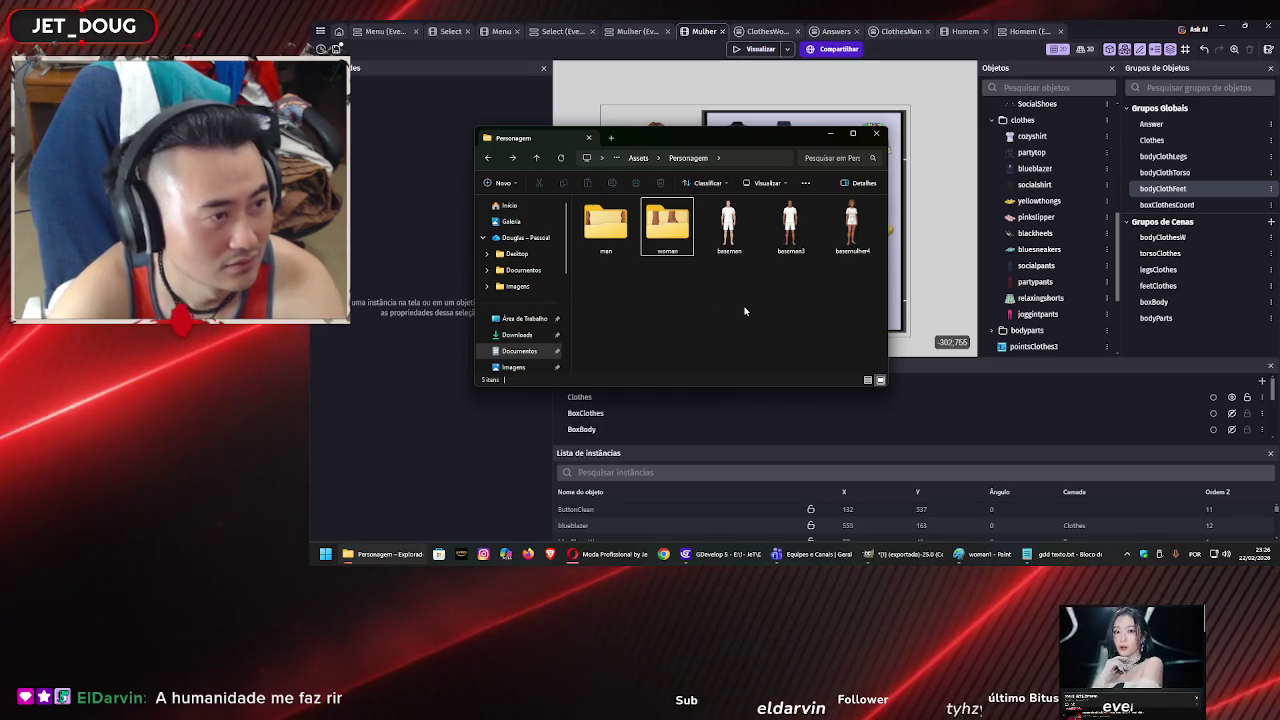
{"action": "key", "text": "alt+Left"}
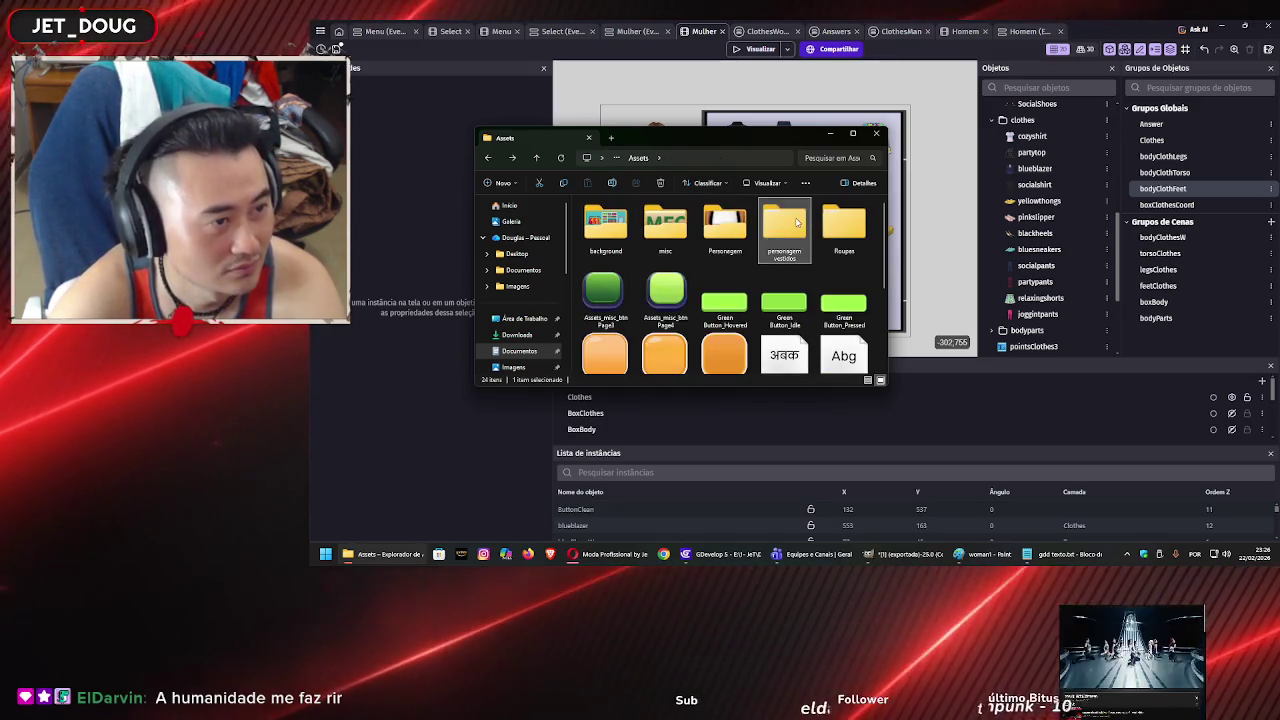
Look through the personagem vestidos and Roupas folders, then return to the GDevelop scene editor.
{"action": "double_click", "coordinate": [786, 218]}
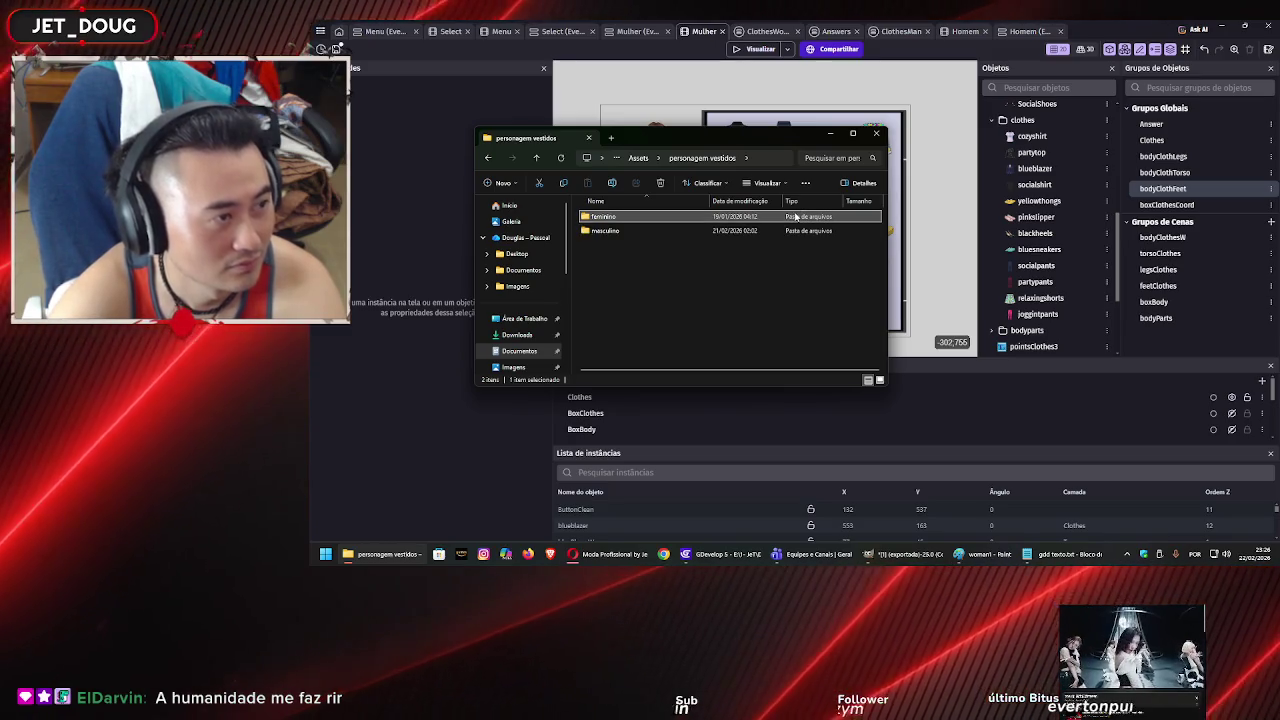
{"action": "key", "text": "alt+Left"}
{"action": "left_click", "coordinate": [843, 225]}
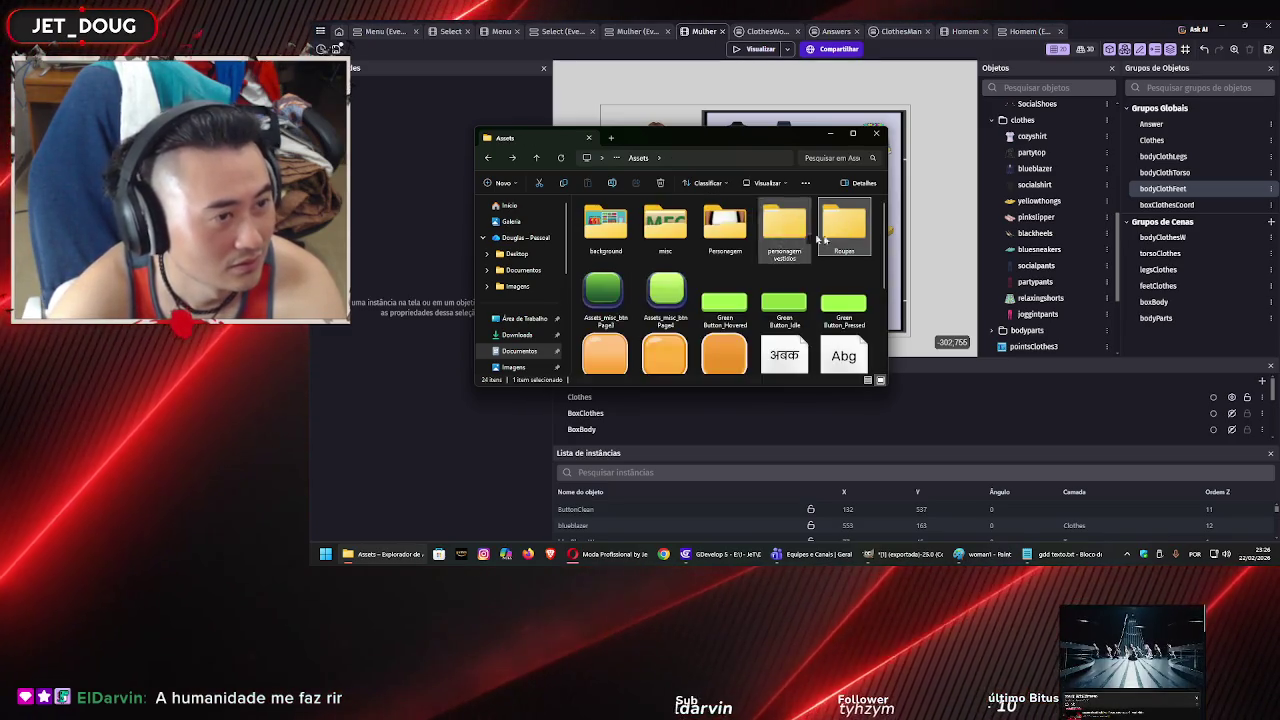
{"action": "double_click", "coordinate": [845, 228]}
{"action": "left_click", "coordinate": [659, 231]}
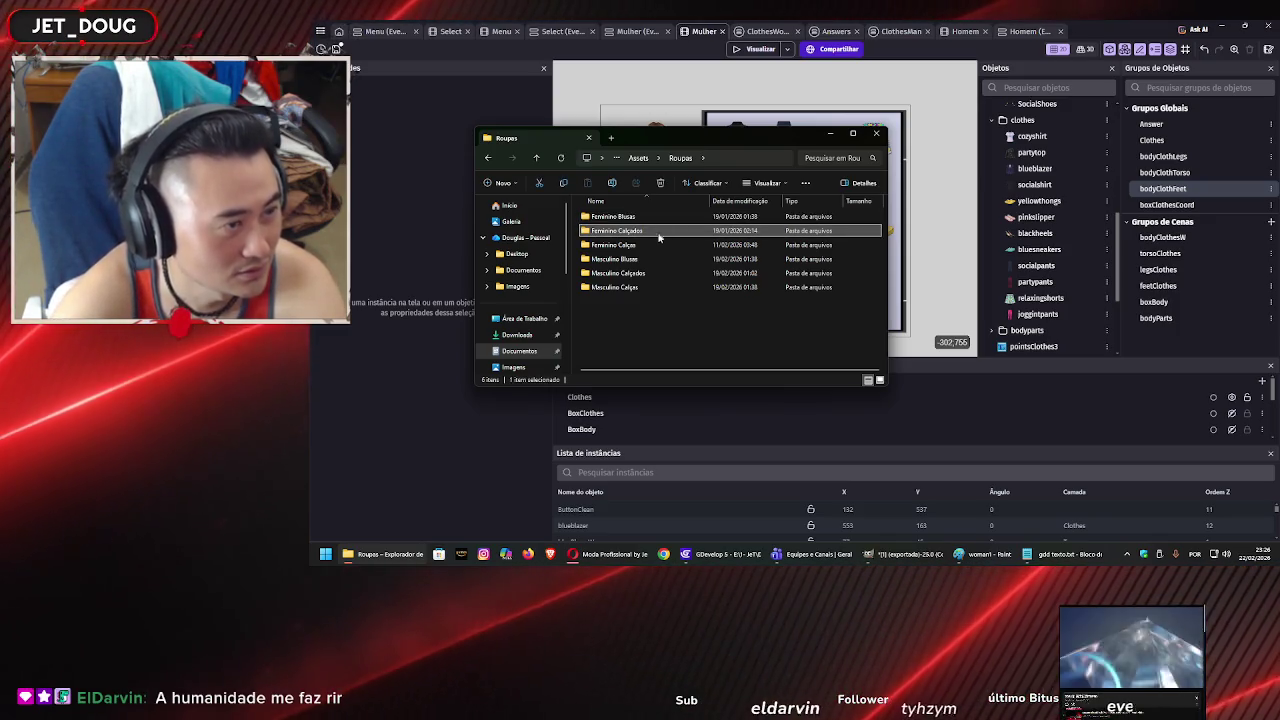
{"action": "left_click", "coordinate": [990, 240]}
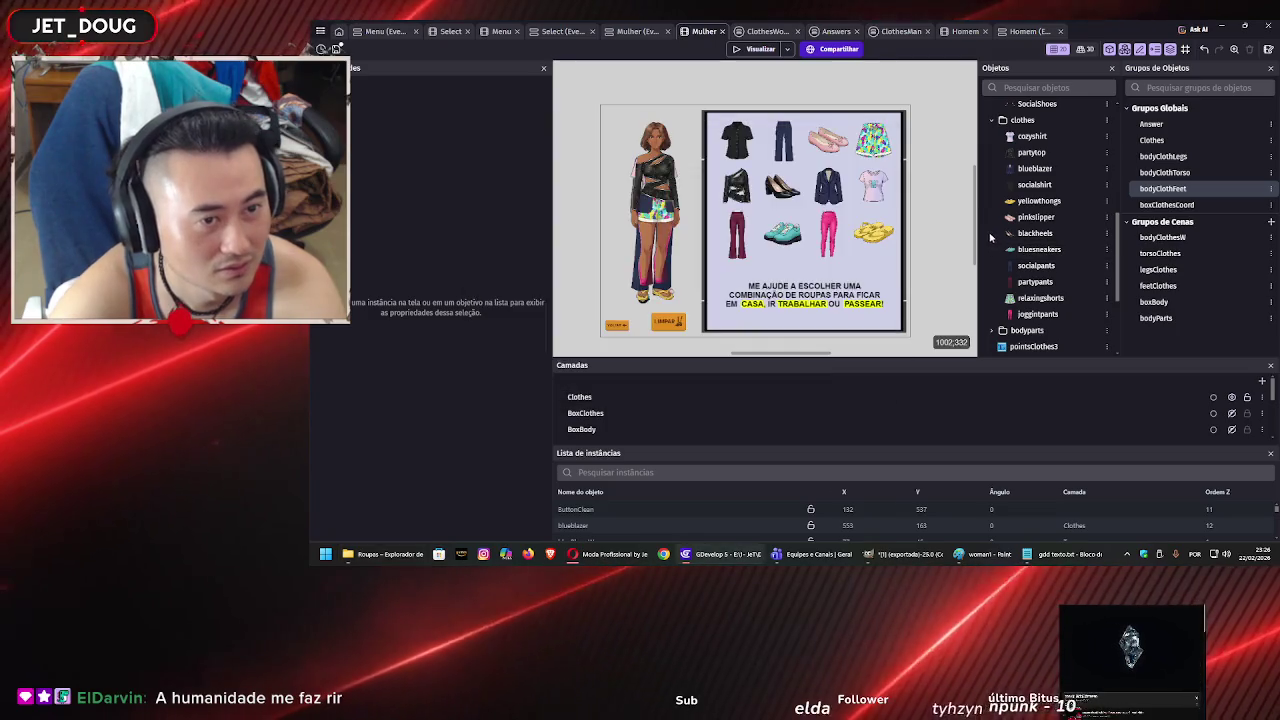
Expand the button objects group and delete btnPage1, confirming the removal.
{"action": "scroll", "coordinate": [1043, 260], "scroll_direction": "down", "scroll_amount": 3}
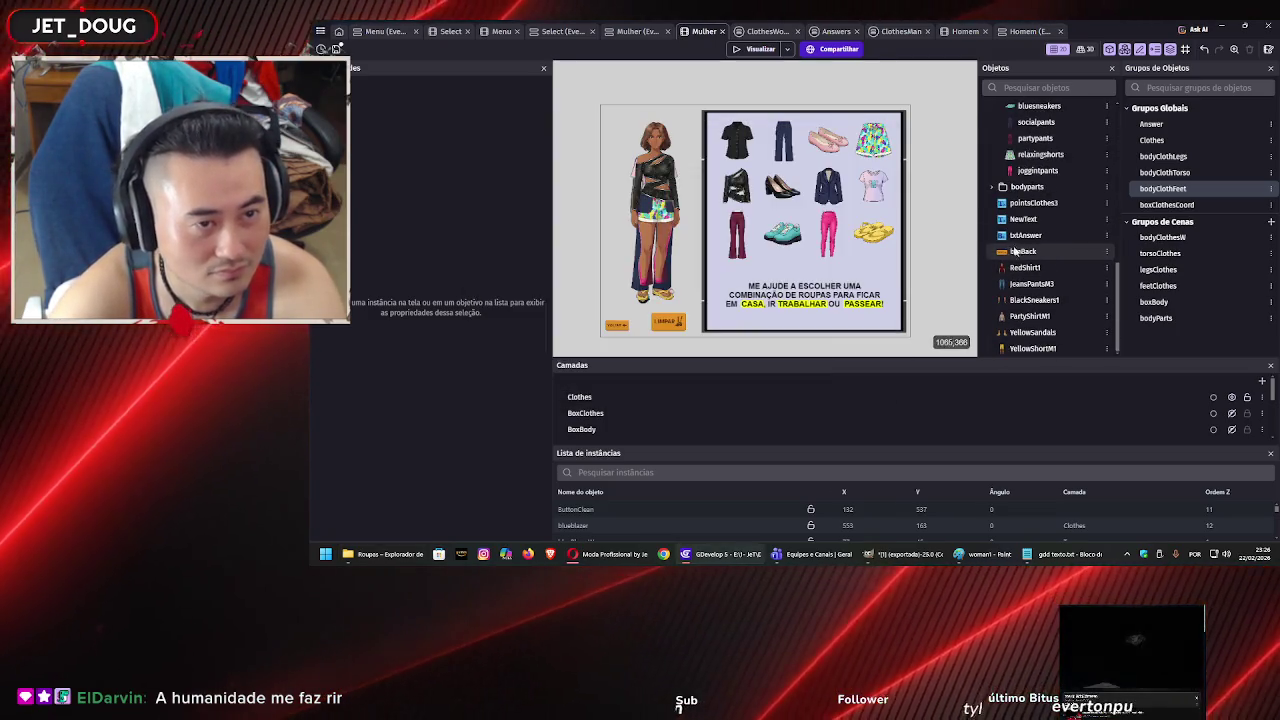
{"action": "scroll", "coordinate": [1020, 262], "scroll_direction": "up", "scroll_amount": 3}
{"action": "scroll", "coordinate": [1017, 262], "scroll_direction": "up", "scroll_amount": 3}
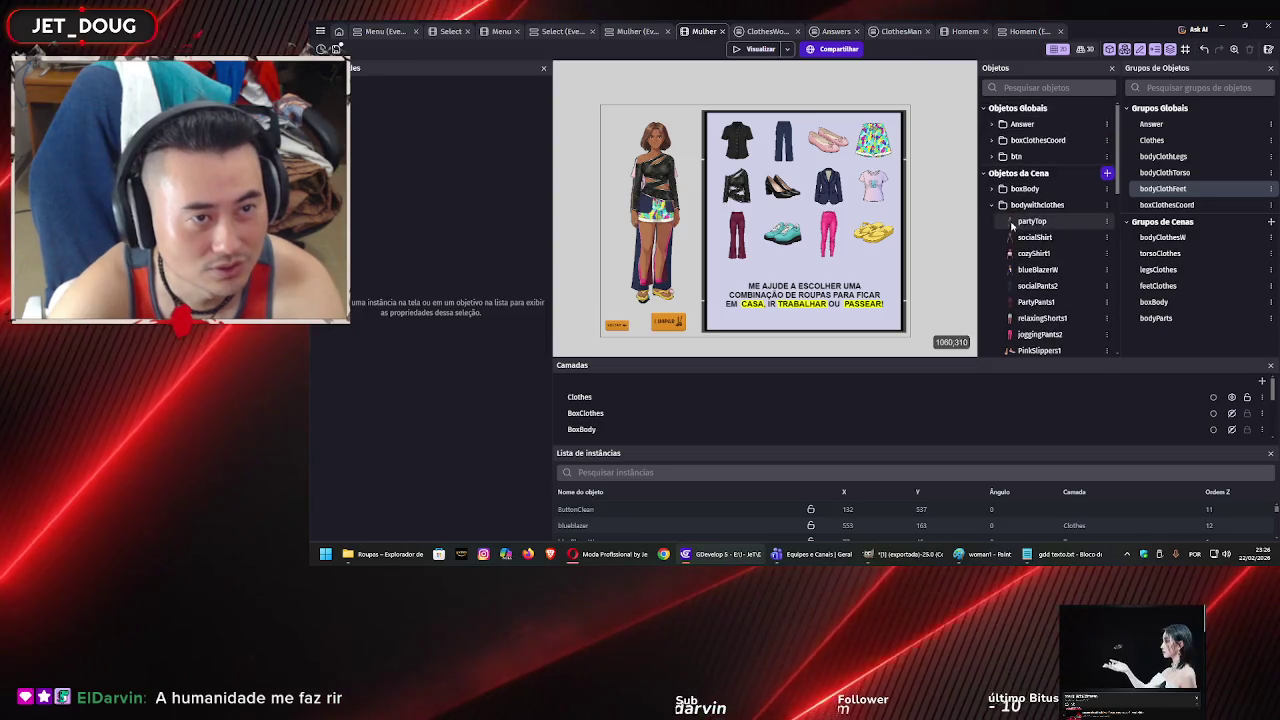
{"action": "left_click", "coordinate": [992, 156]}
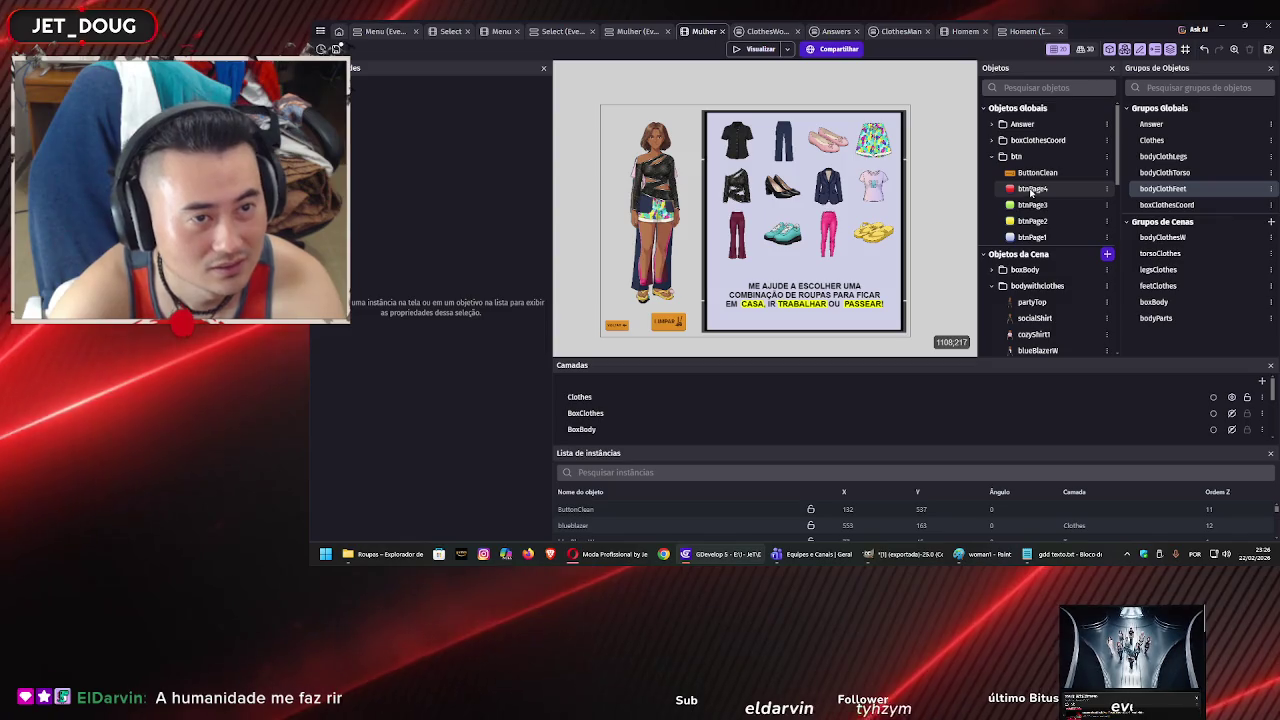
{"action": "left_click", "coordinate": [1031, 238]}
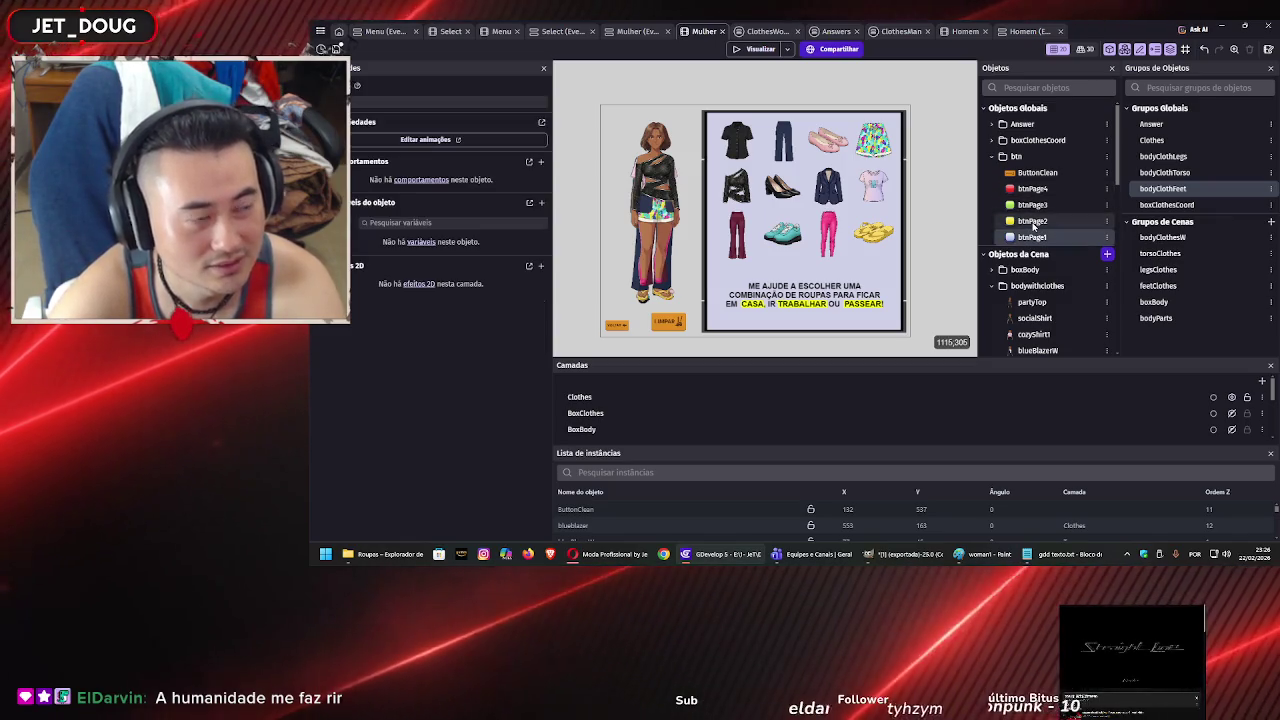
{"action": "key", "text": "Delete"}
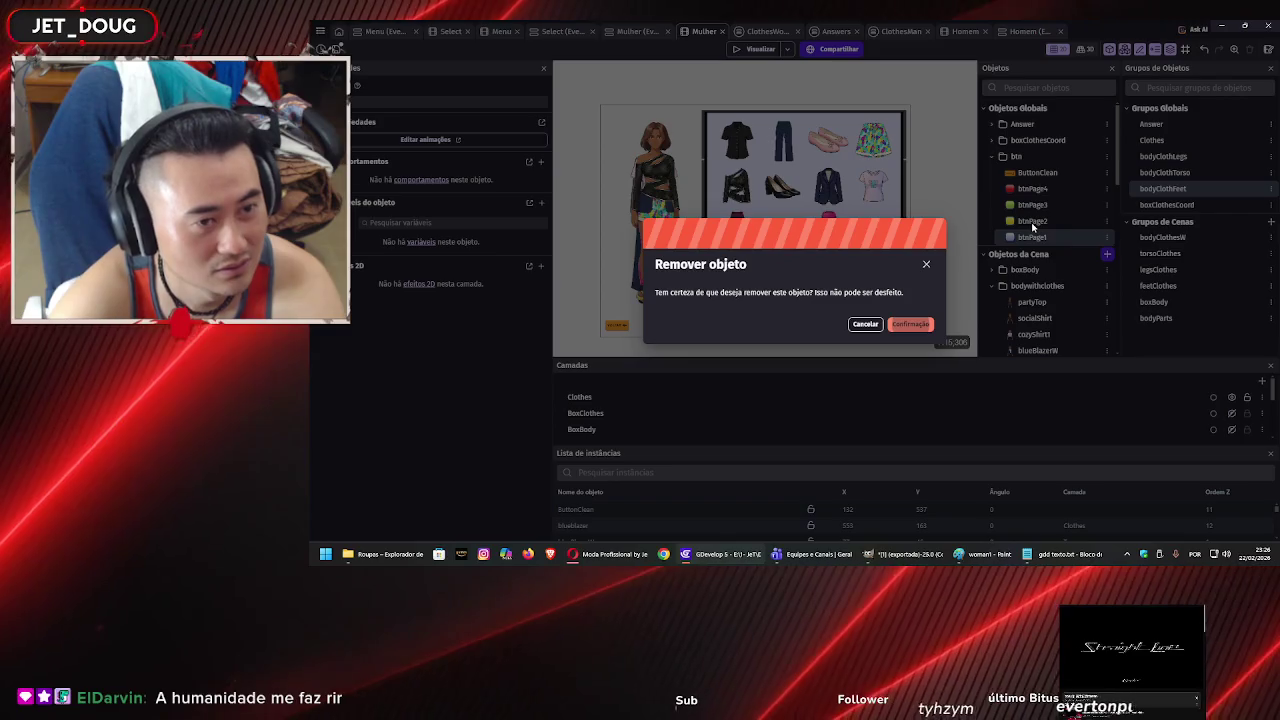
{"action": "key", "text": "Return"}
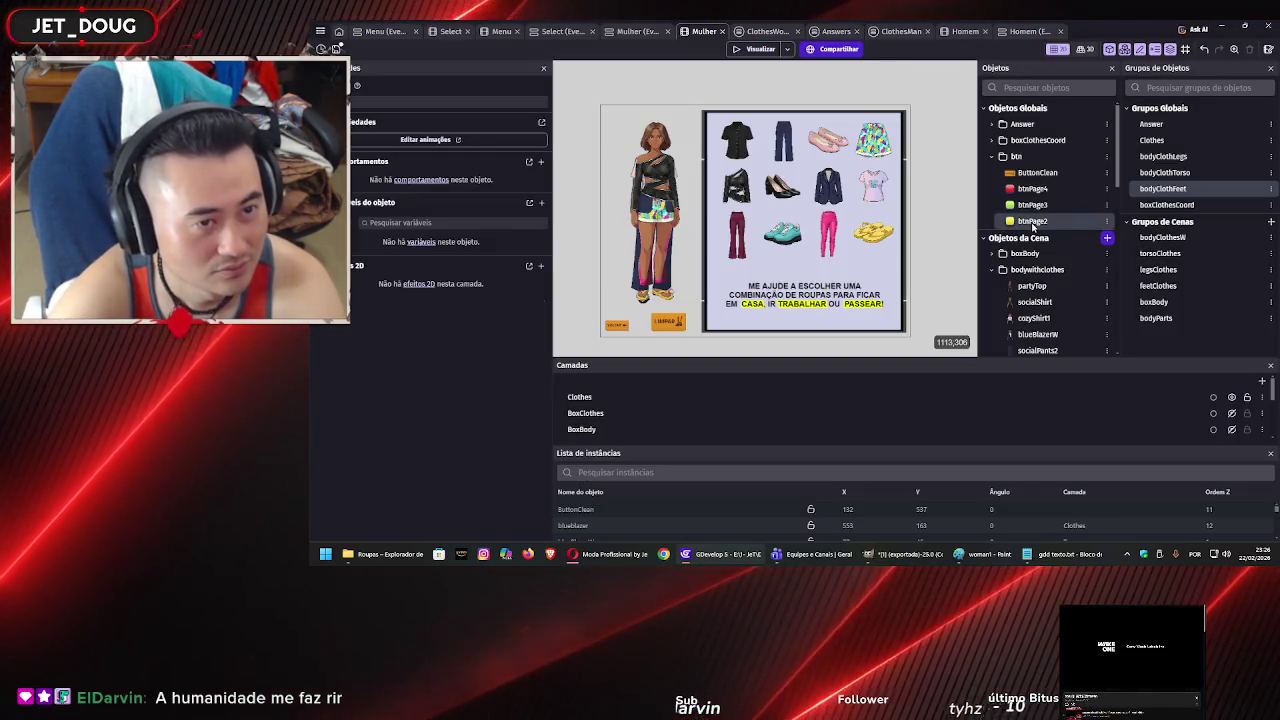
Delete btnPage2, btnPage3 and btnPage4 in turn, confirming each removal.
{"action": "key", "text": "Delete"}
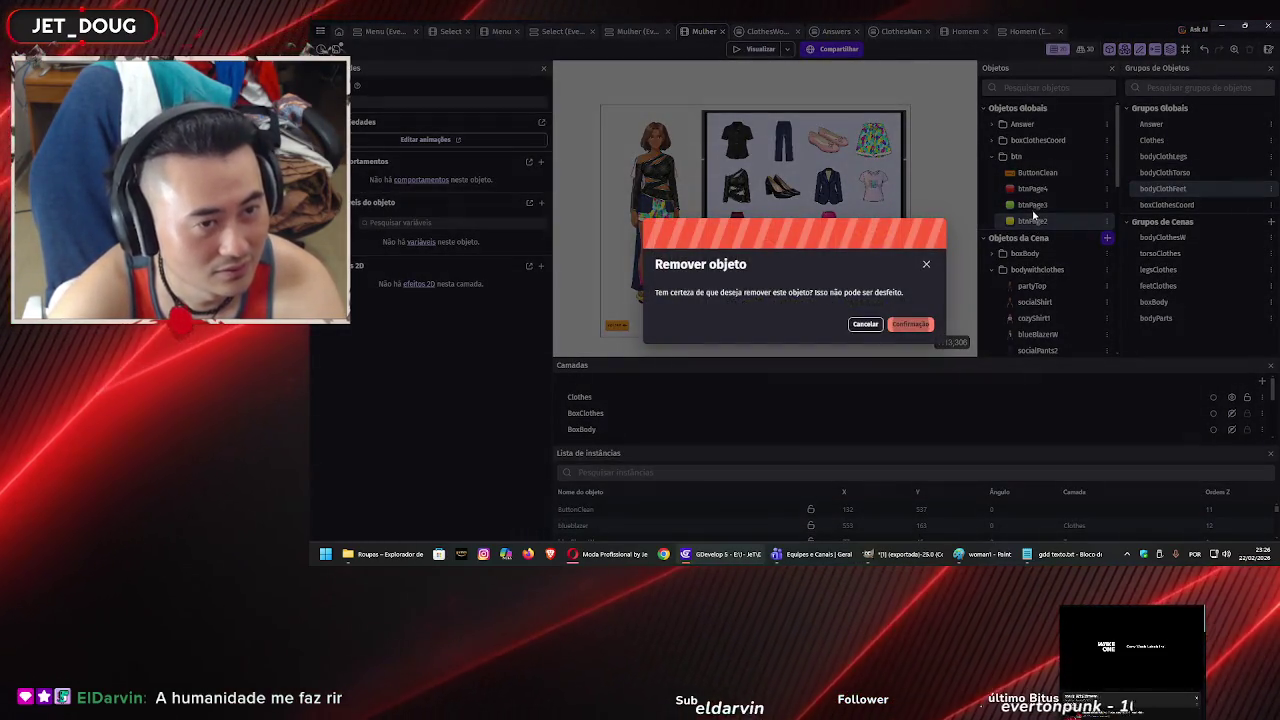
{"action": "key", "text": "Return"}
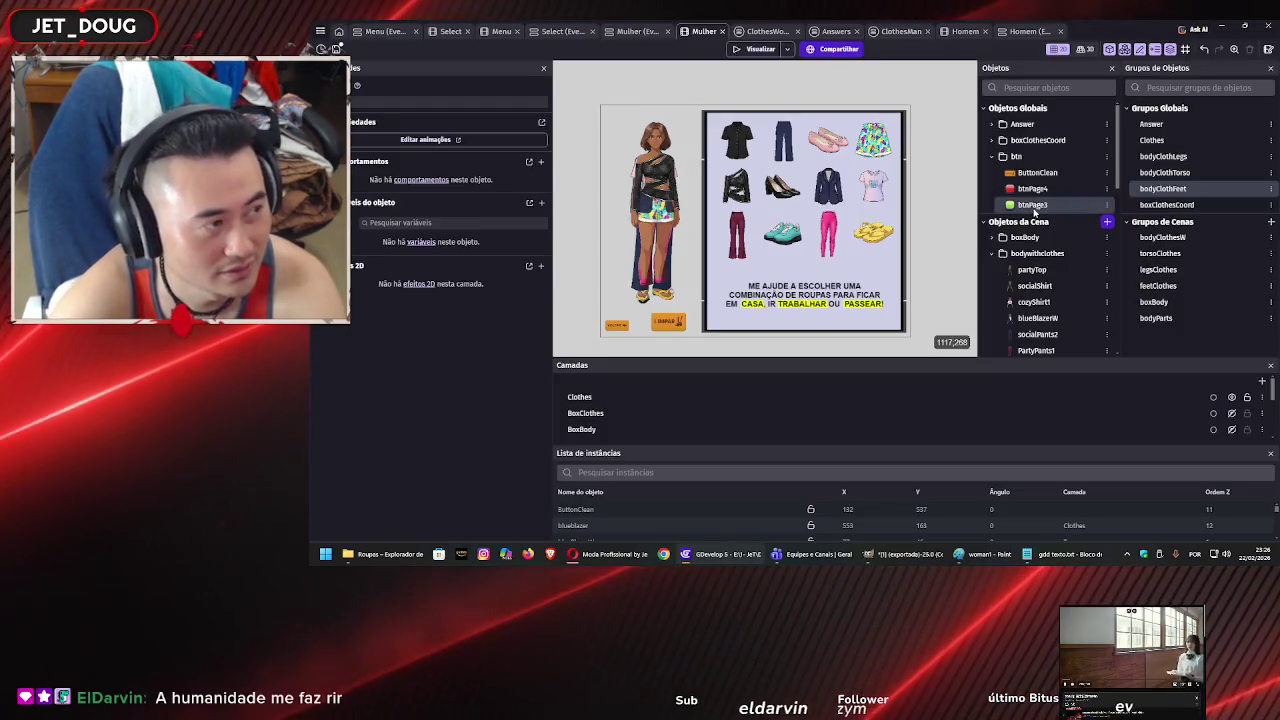
{"action": "key", "text": "Delete"}
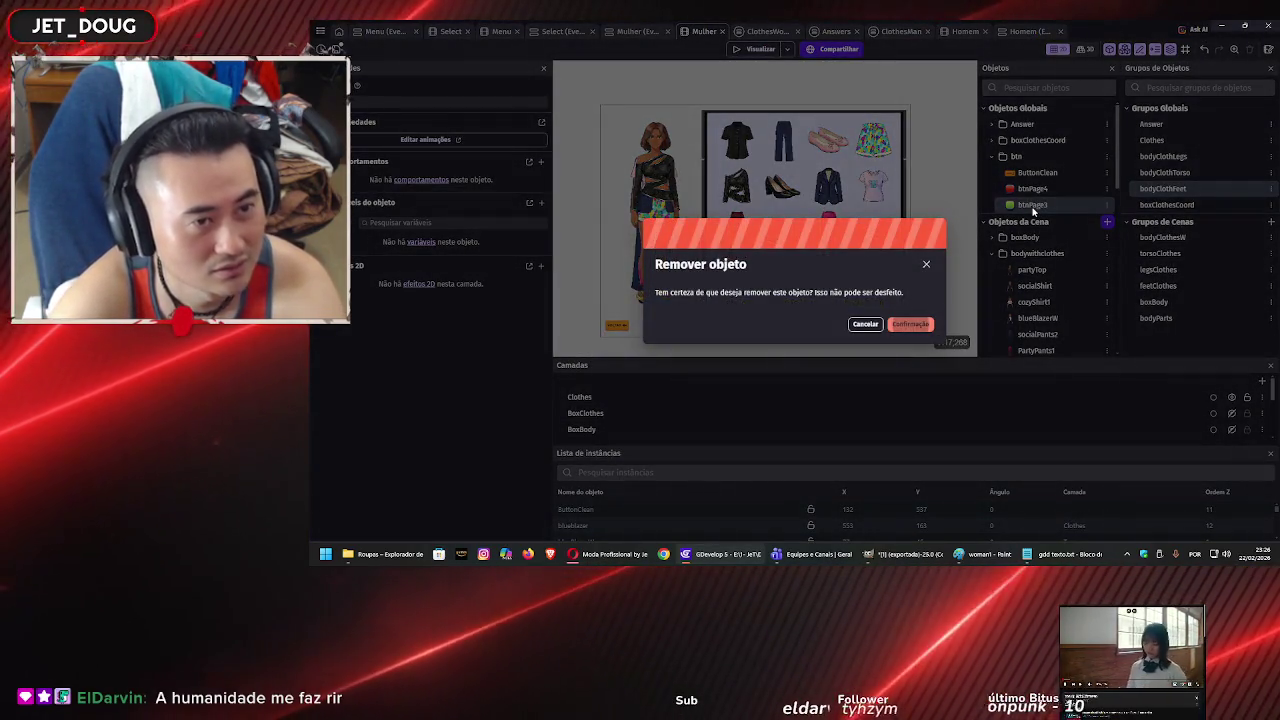
{"action": "key", "text": "Return"}
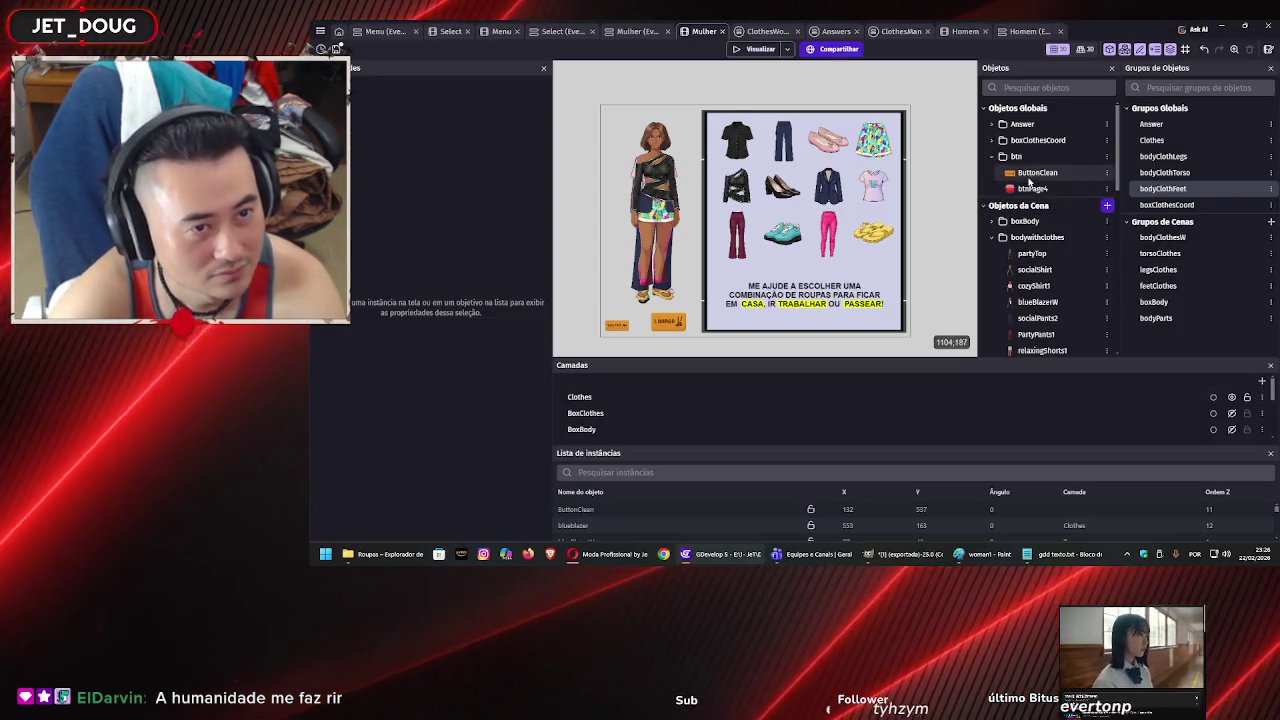
{"action": "left_click", "coordinate": [1030, 189]}
{"action": "key", "text": "Delete"}
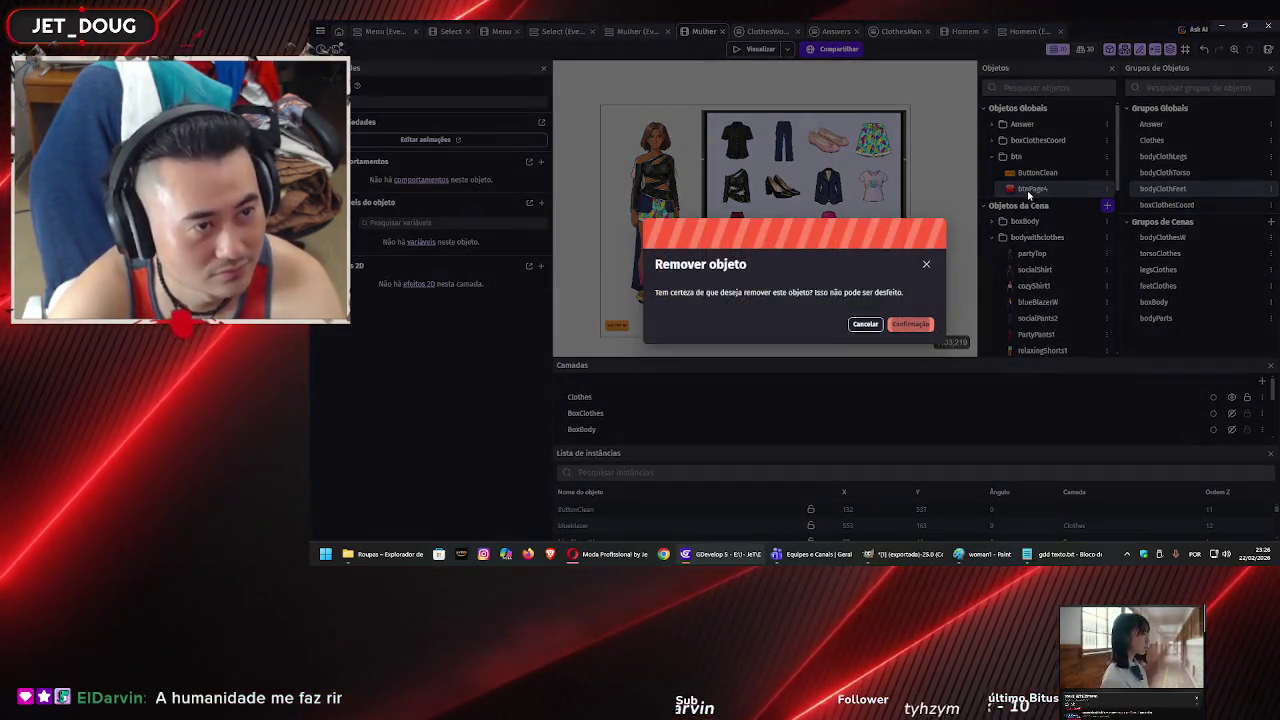
{"action": "key", "text": "Return"}
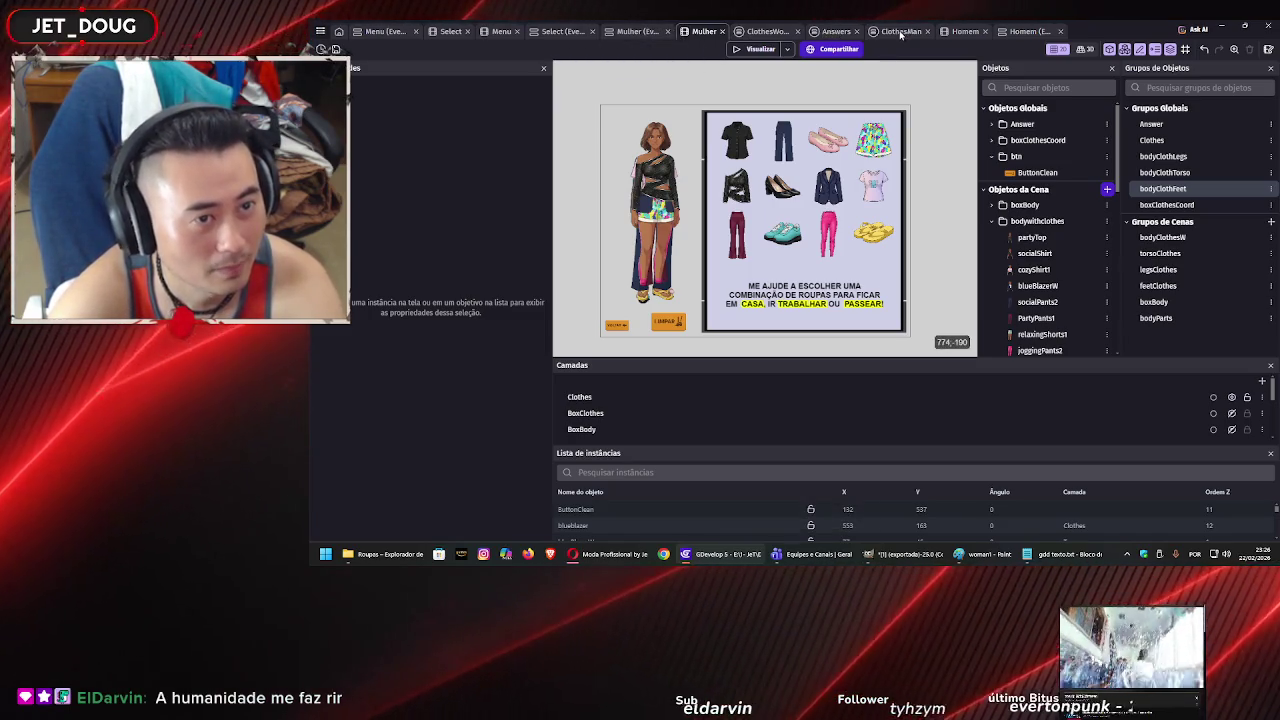
{"action": "left_click", "coordinate": [992, 207]}
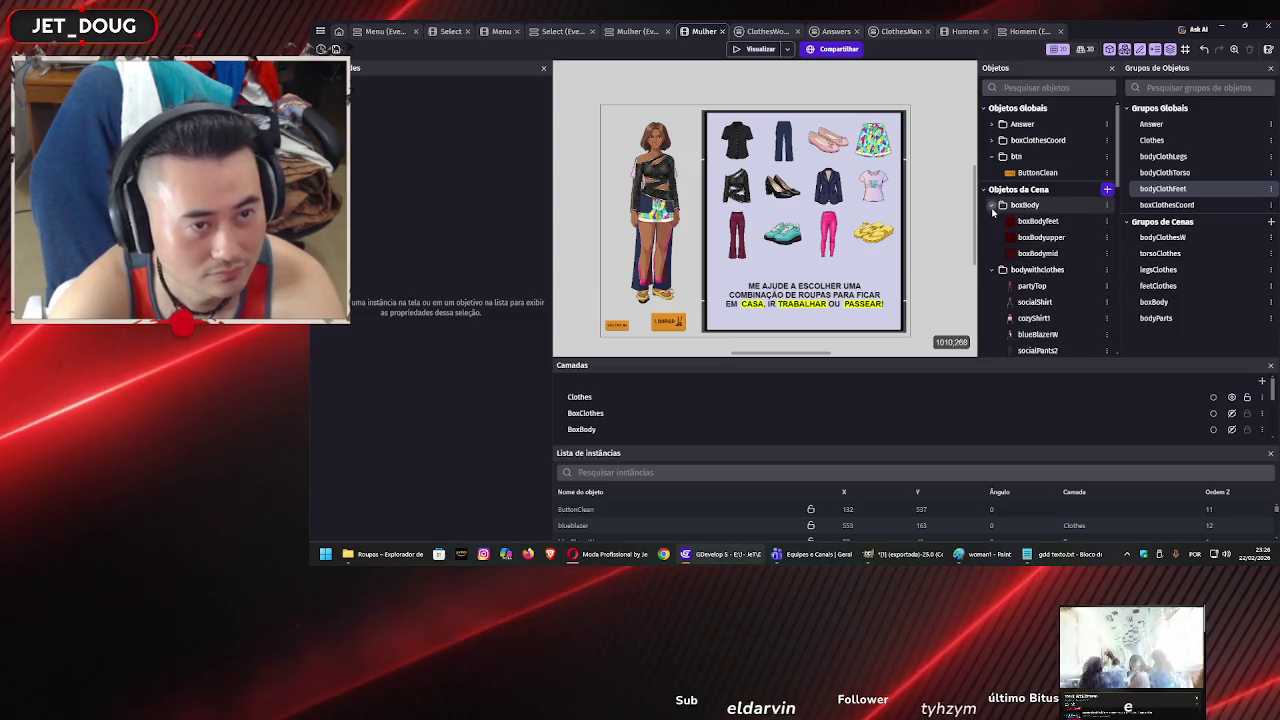
{"action": "left_click", "coordinate": [994, 222]}
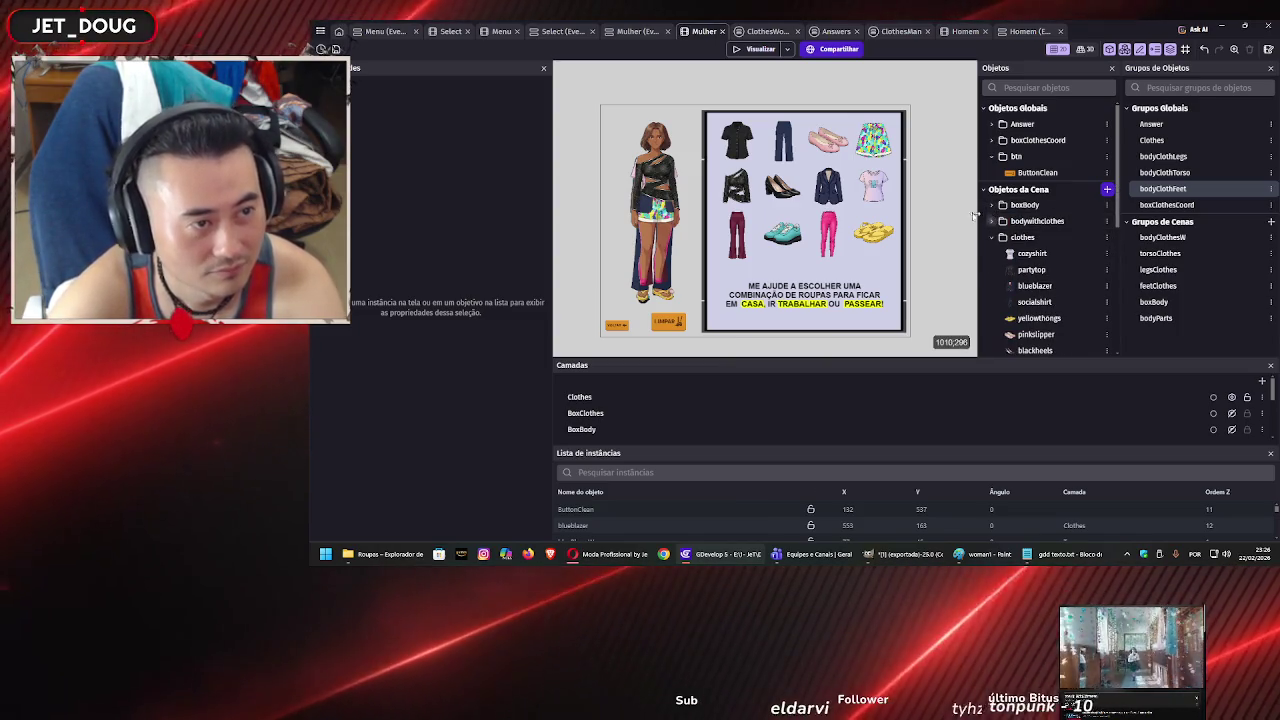
{"action": "left_click", "coordinate": [490, 31]}
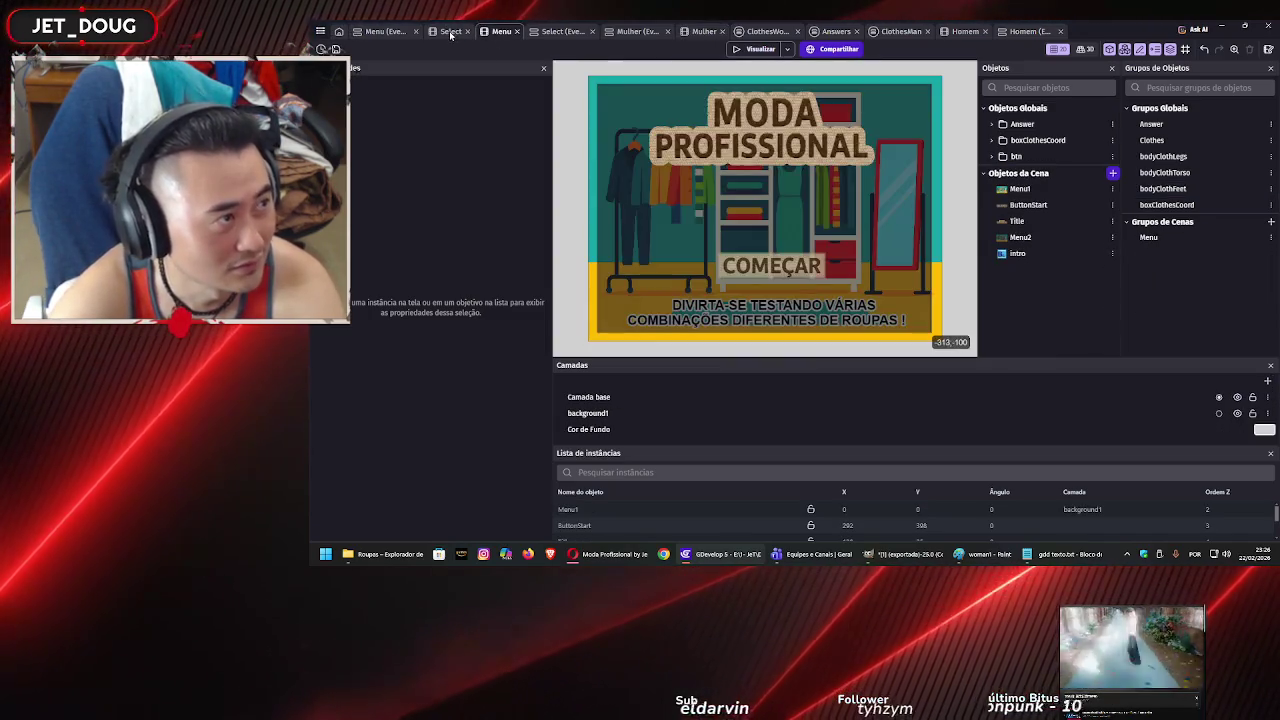
{"action": "left_click", "coordinate": [381, 33]}
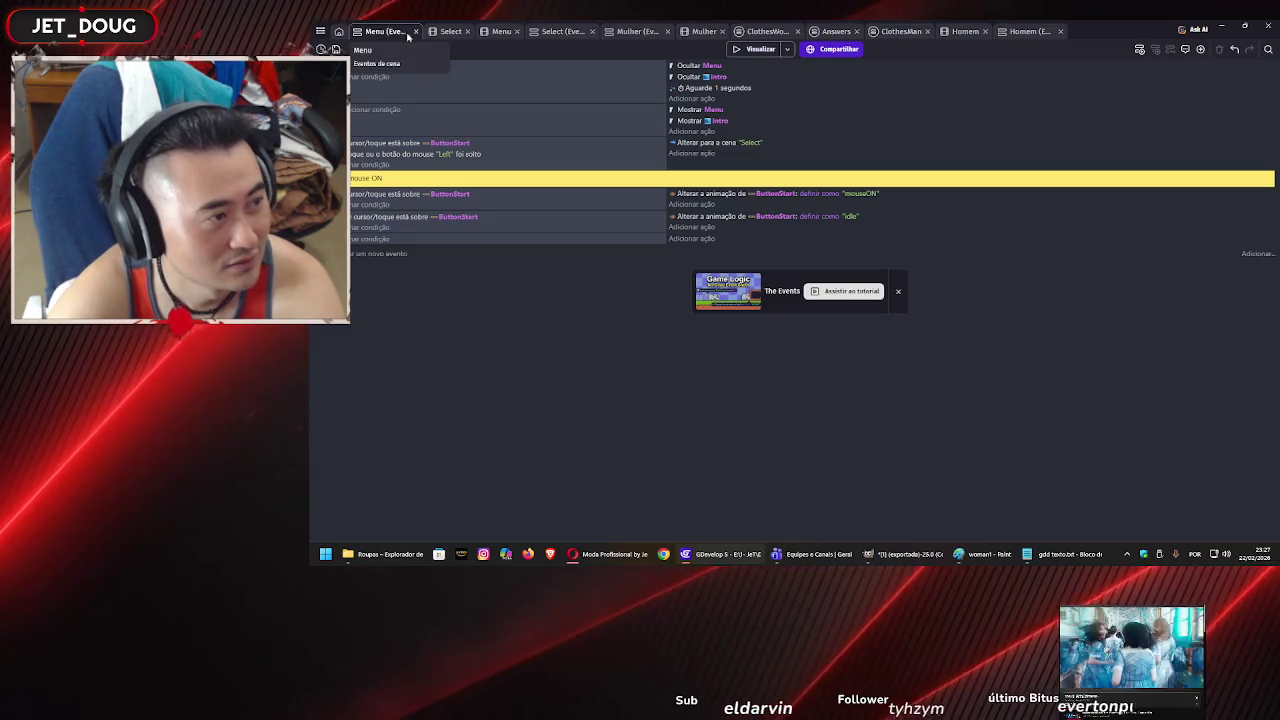
{"action": "left_click", "coordinate": [502, 31]}
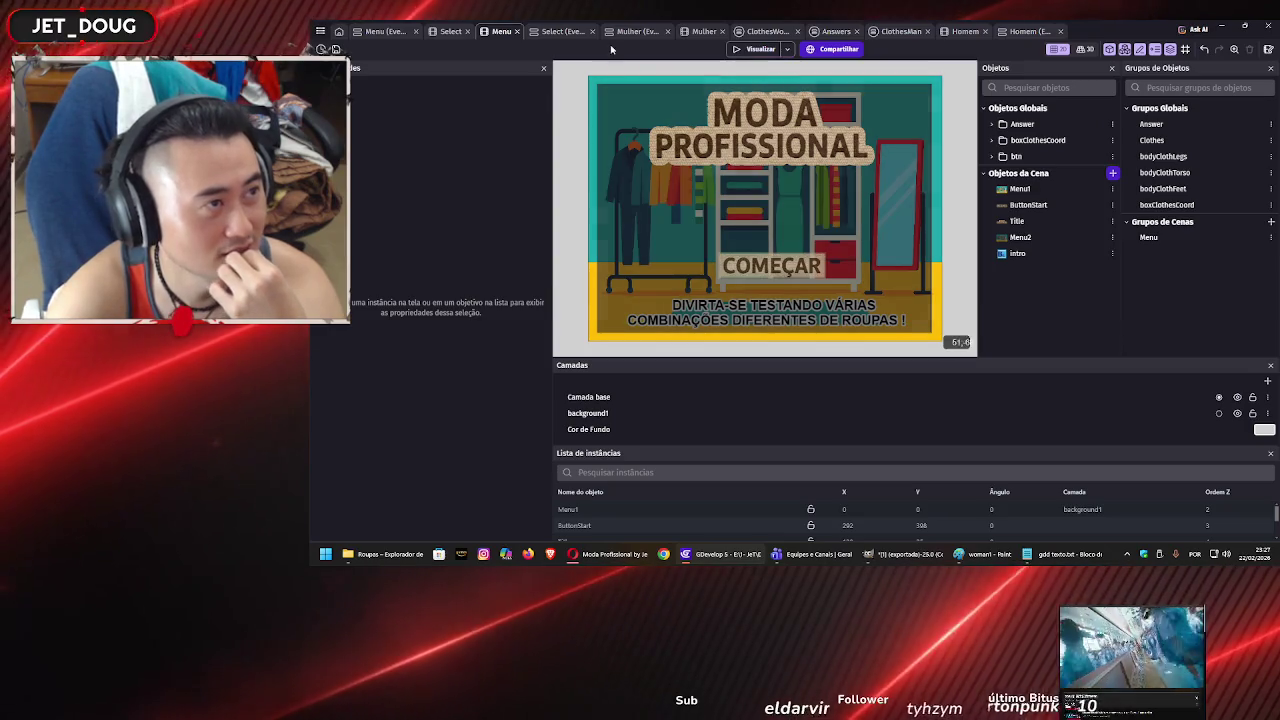
{"action": "left_click", "coordinate": [555, 33]}
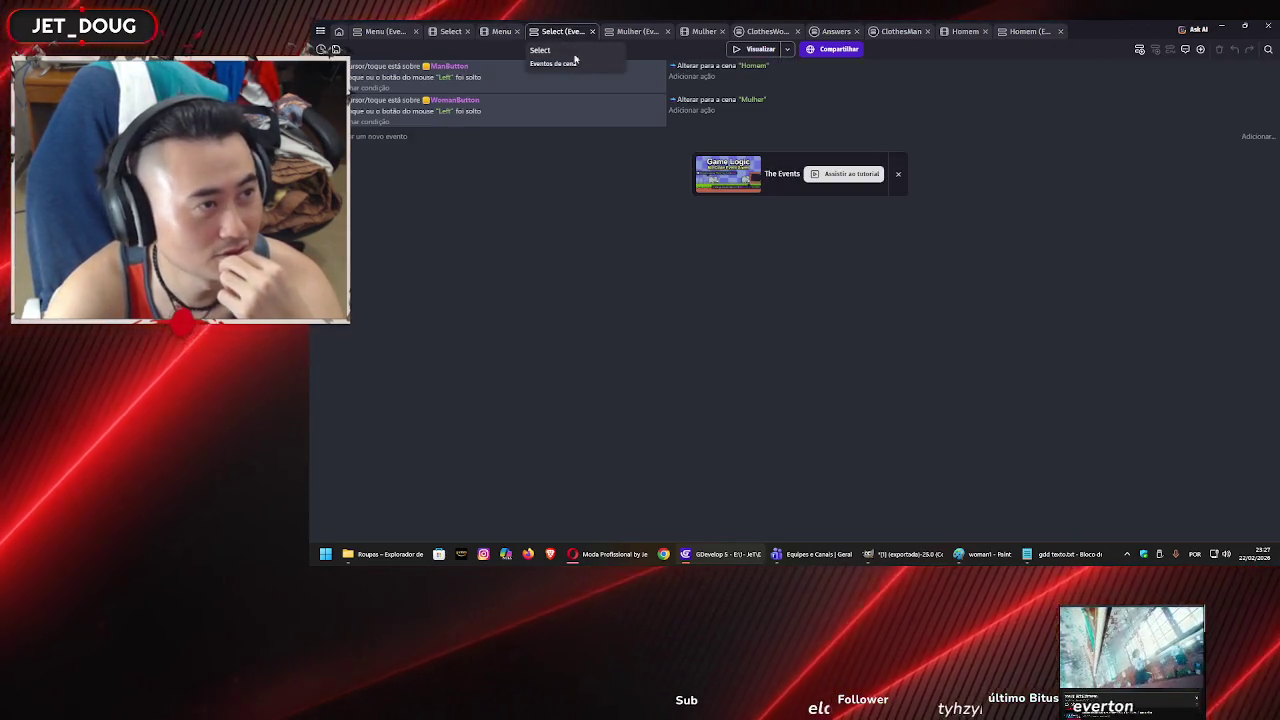
{"action": "left_click", "coordinate": [637, 32]}
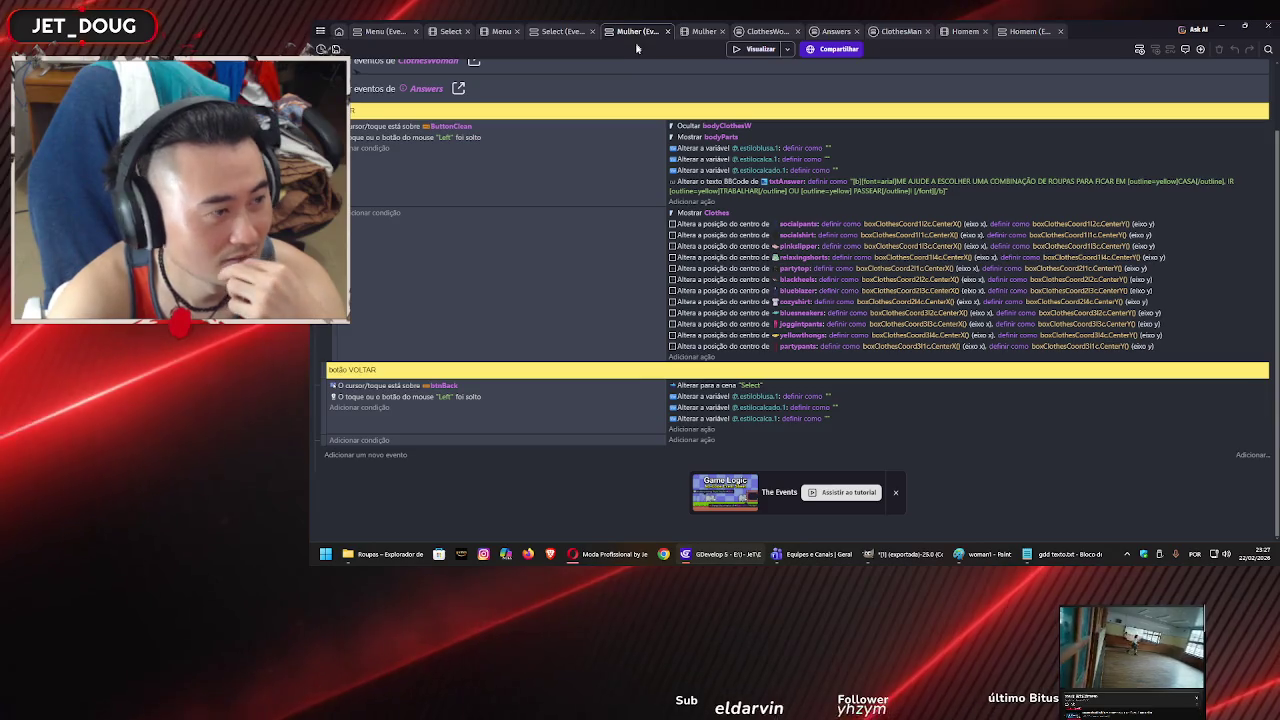
{"action": "scroll", "coordinate": [580, 200], "scroll_direction": "up", "scroll_amount": 1}
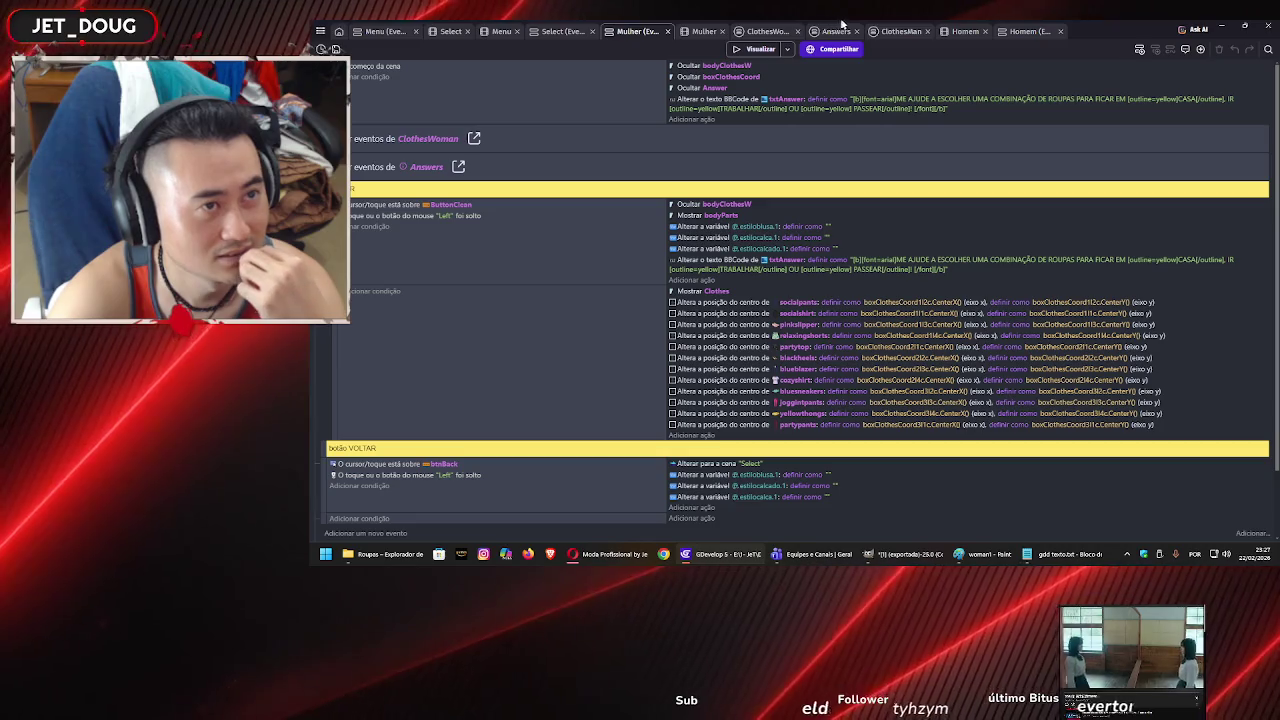
{"action": "left_click", "coordinate": [704, 31]}
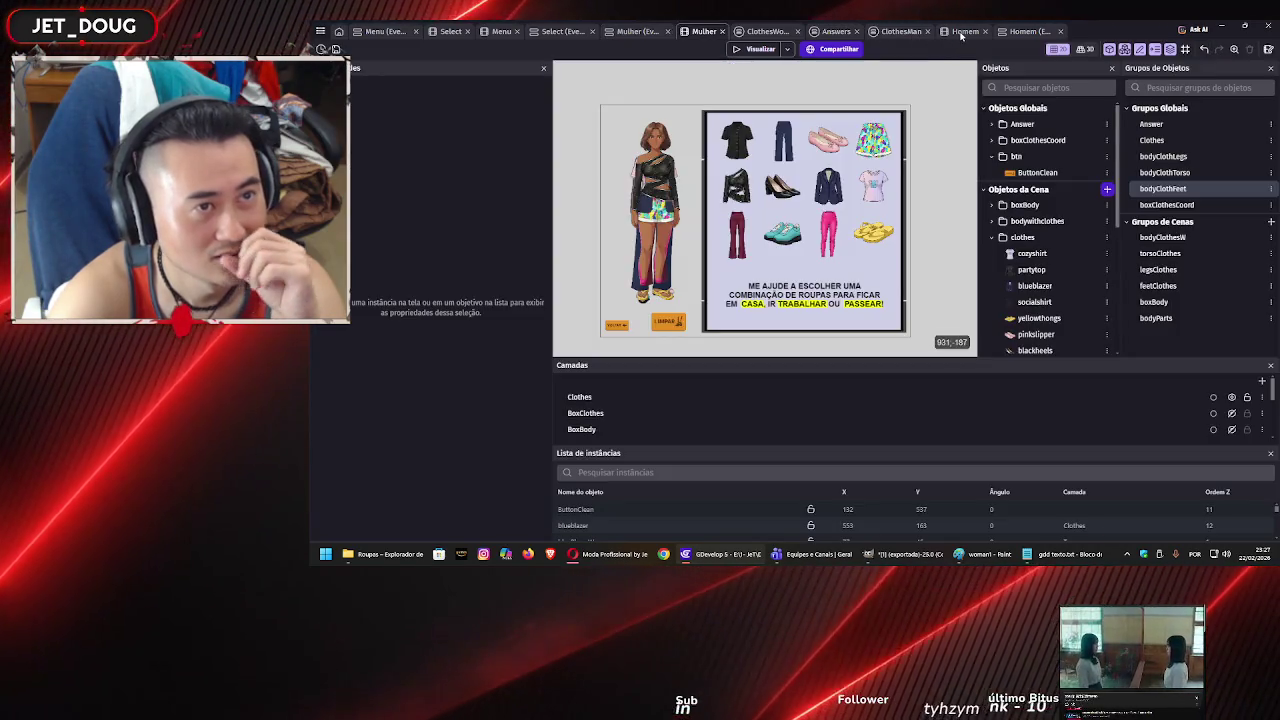
{"action": "left_click", "coordinate": [962, 31]}
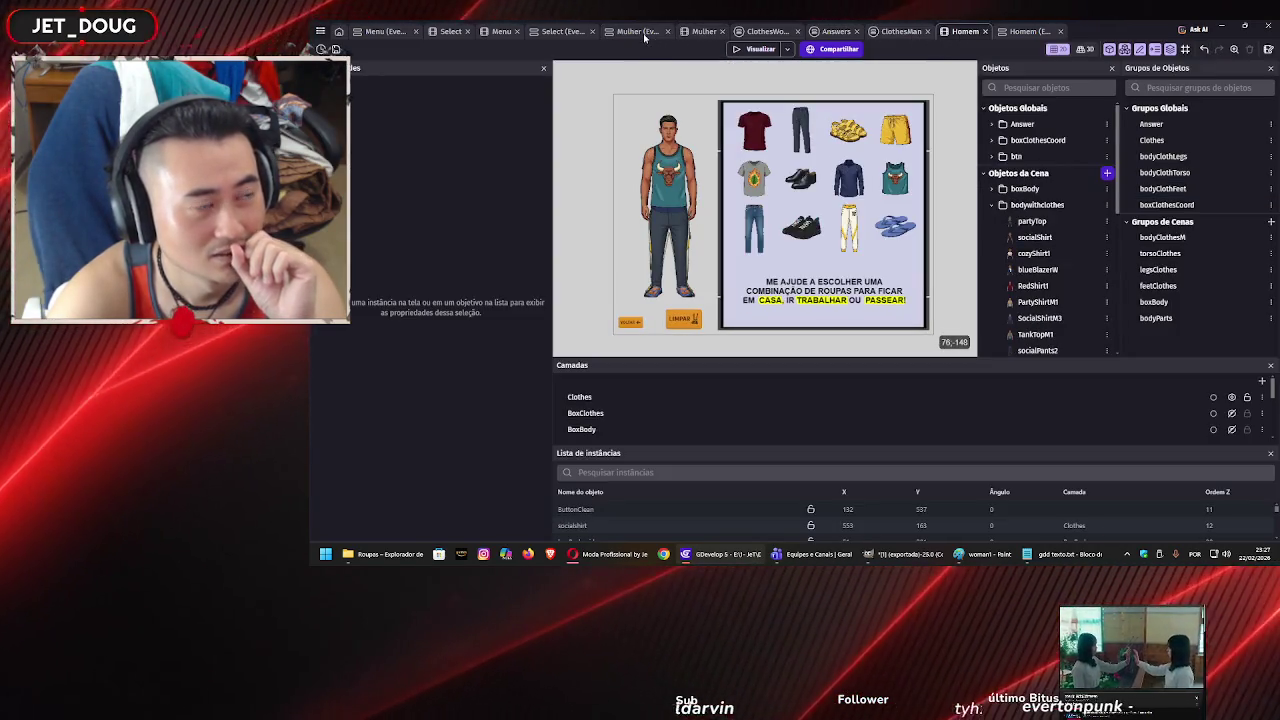
{"action": "left_click", "coordinate": [645, 35]}
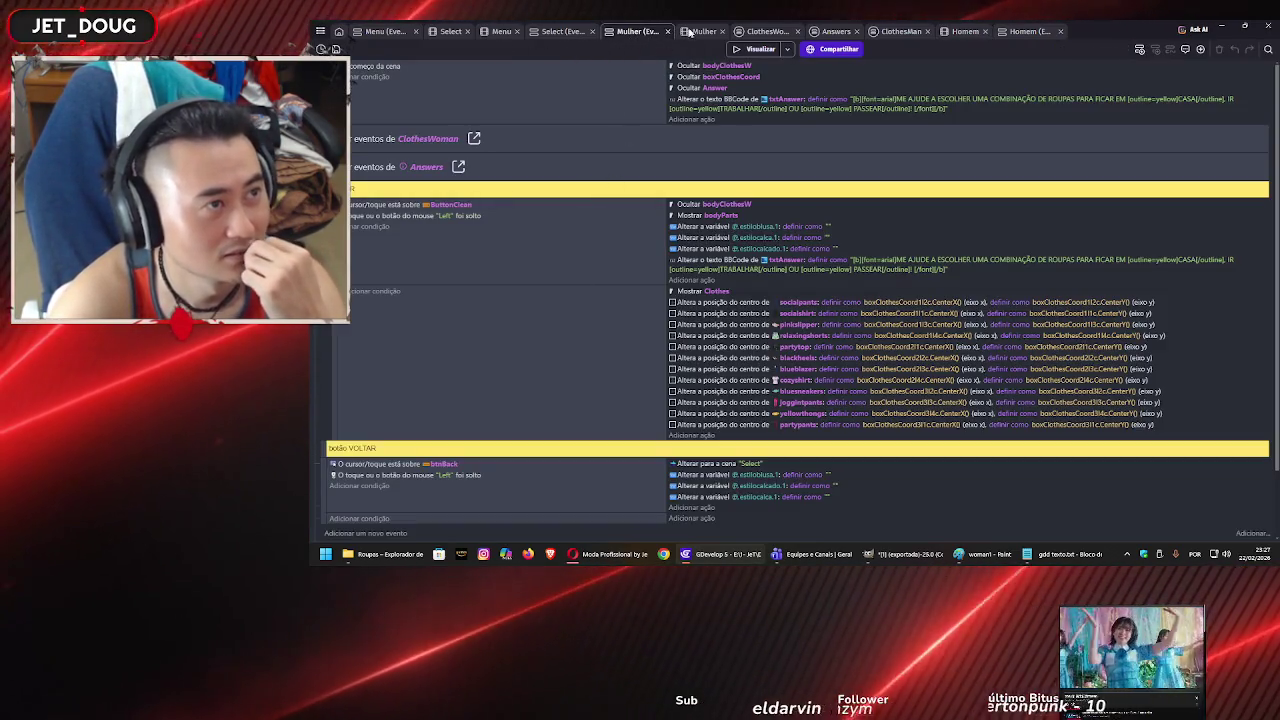
{"action": "left_click", "coordinate": [697, 33]}
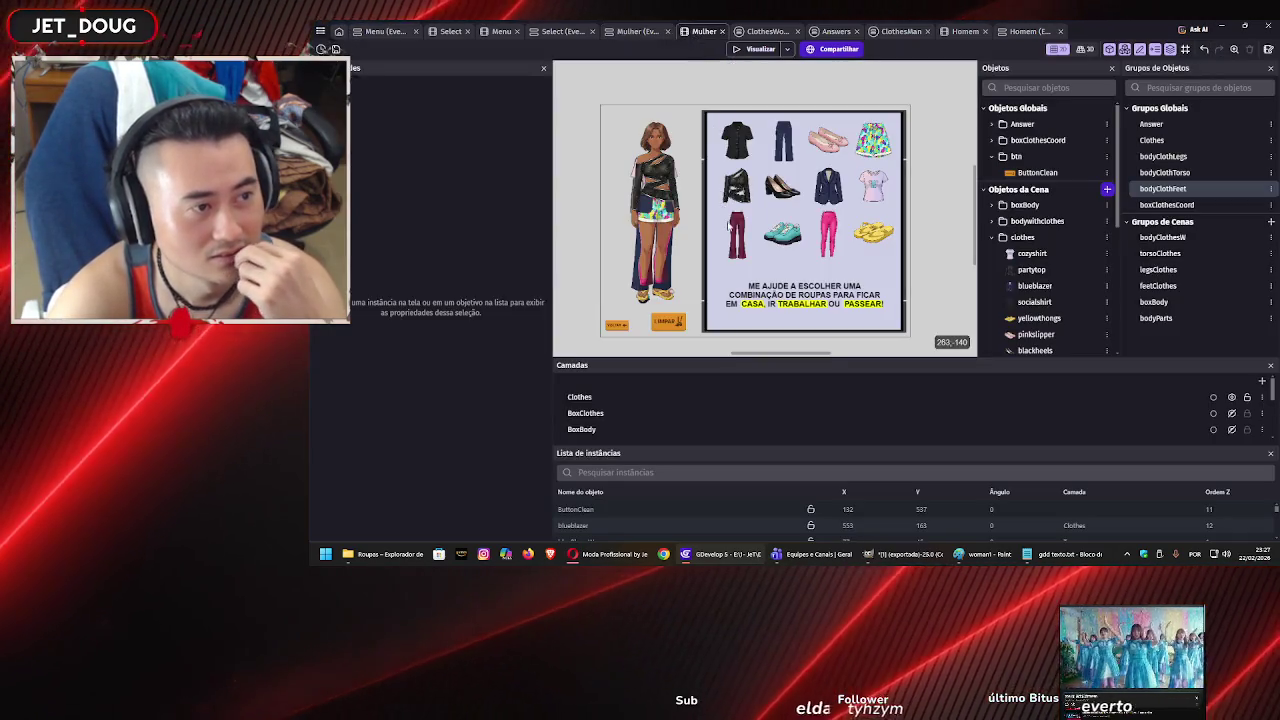
Scroll through the ClothesWoman external events, then review the Mulher event sheet's ButtonClean reset events.
{"action": "left_click", "coordinate": [762, 31]}
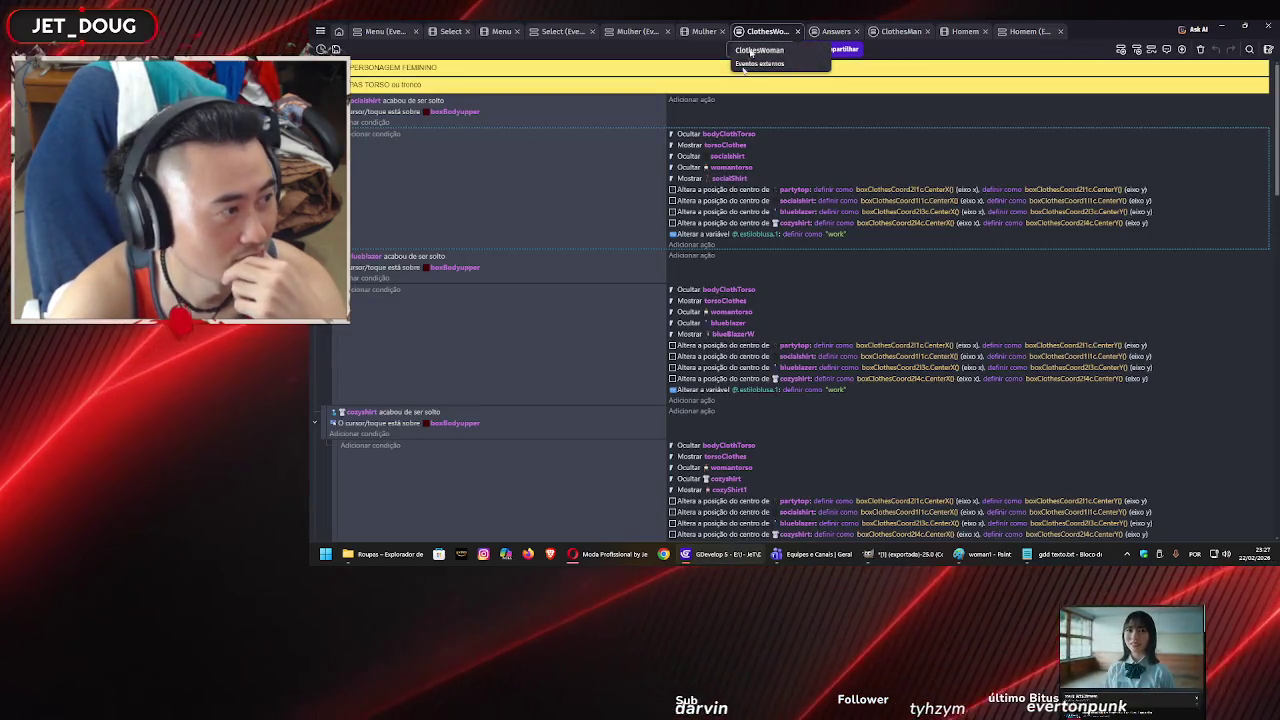
{"action": "scroll", "coordinate": [555, 326], "scroll_direction": "down", "scroll_amount": 10}
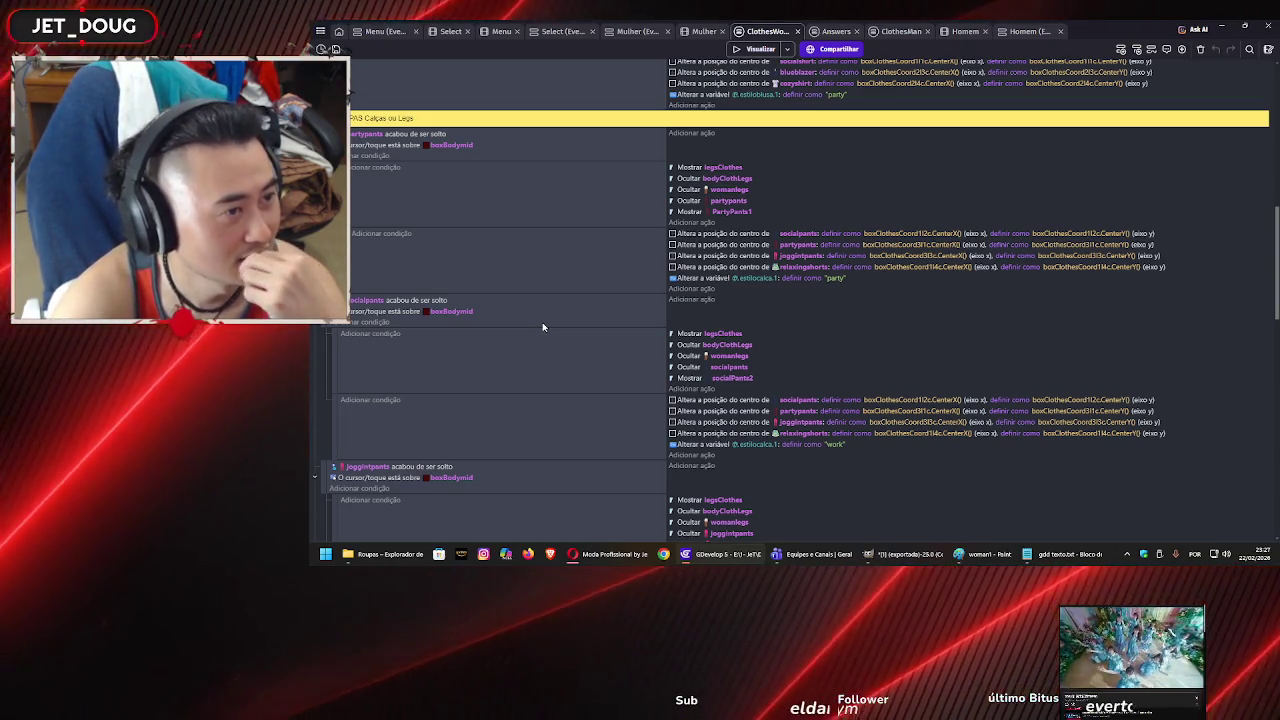
{"action": "scroll", "coordinate": [536, 325], "scroll_direction": "down", "scroll_amount": 15}
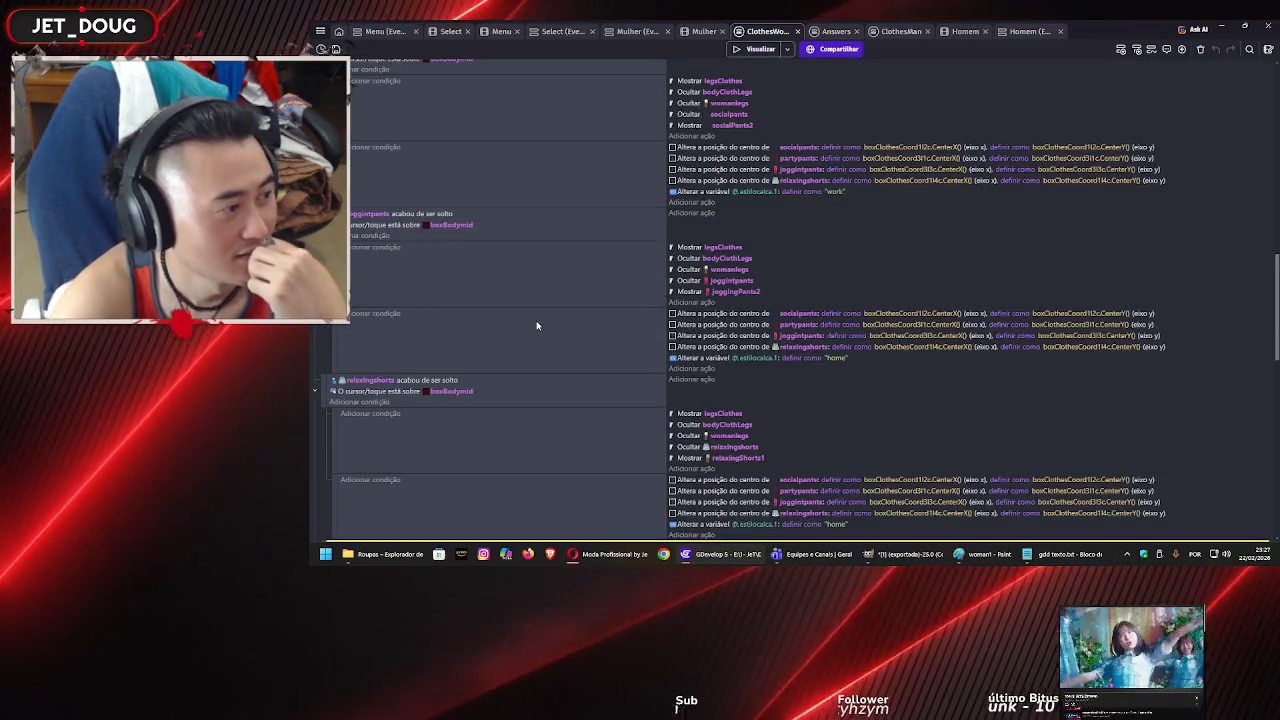
{"action": "scroll", "coordinate": [537, 312], "scroll_direction": "down", "scroll_amount": 1}
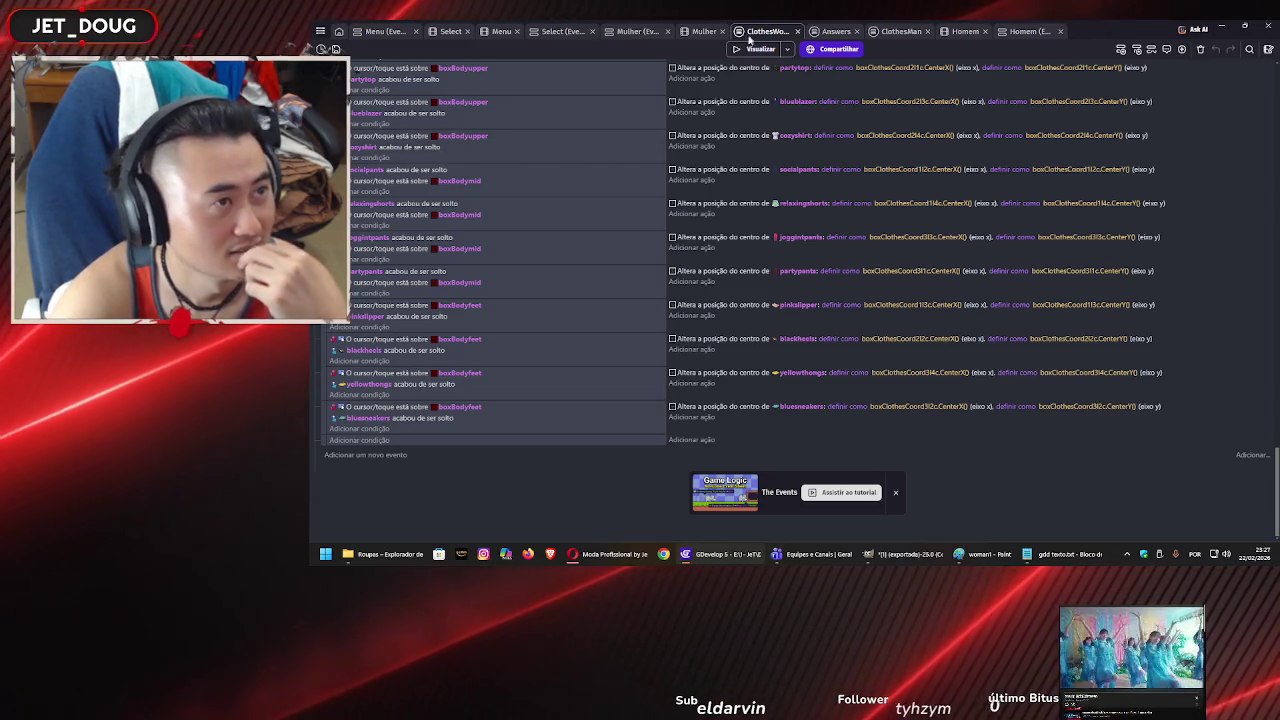
{"action": "left_click", "coordinate": [639, 31]}
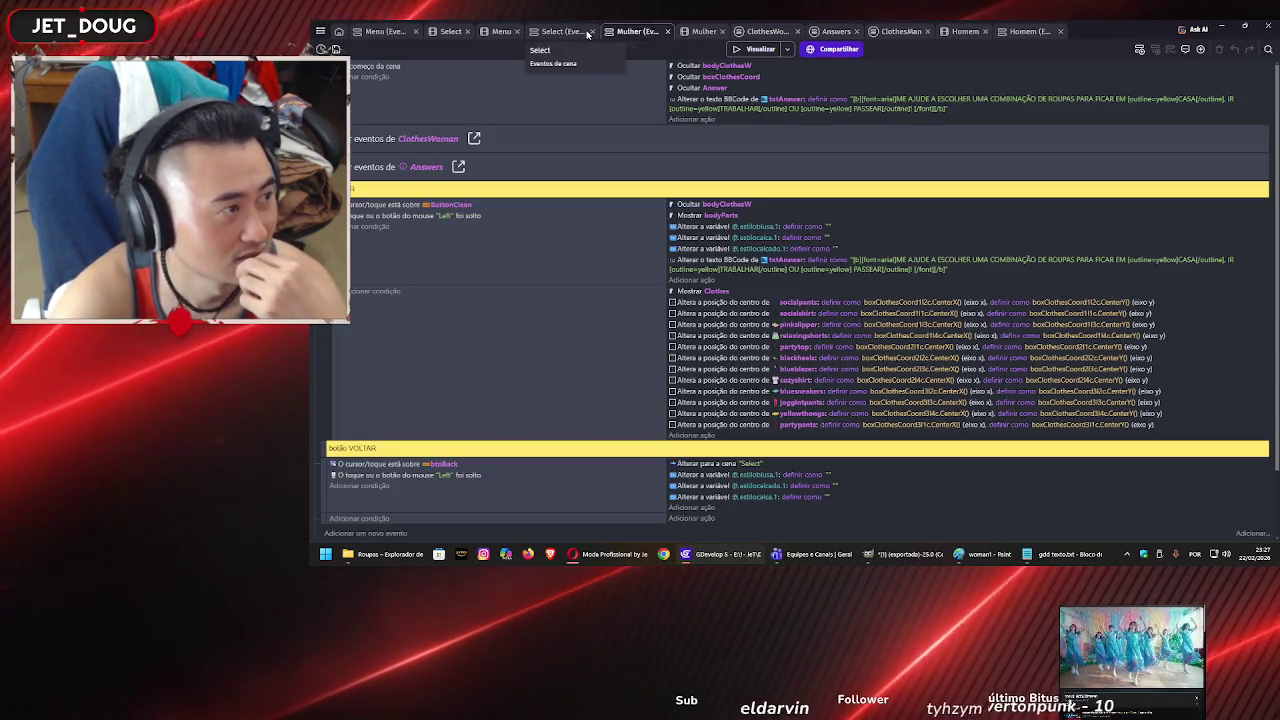
{"action": "scroll", "coordinate": [570, 225], "scroll_direction": "down", "scroll_amount": 2}
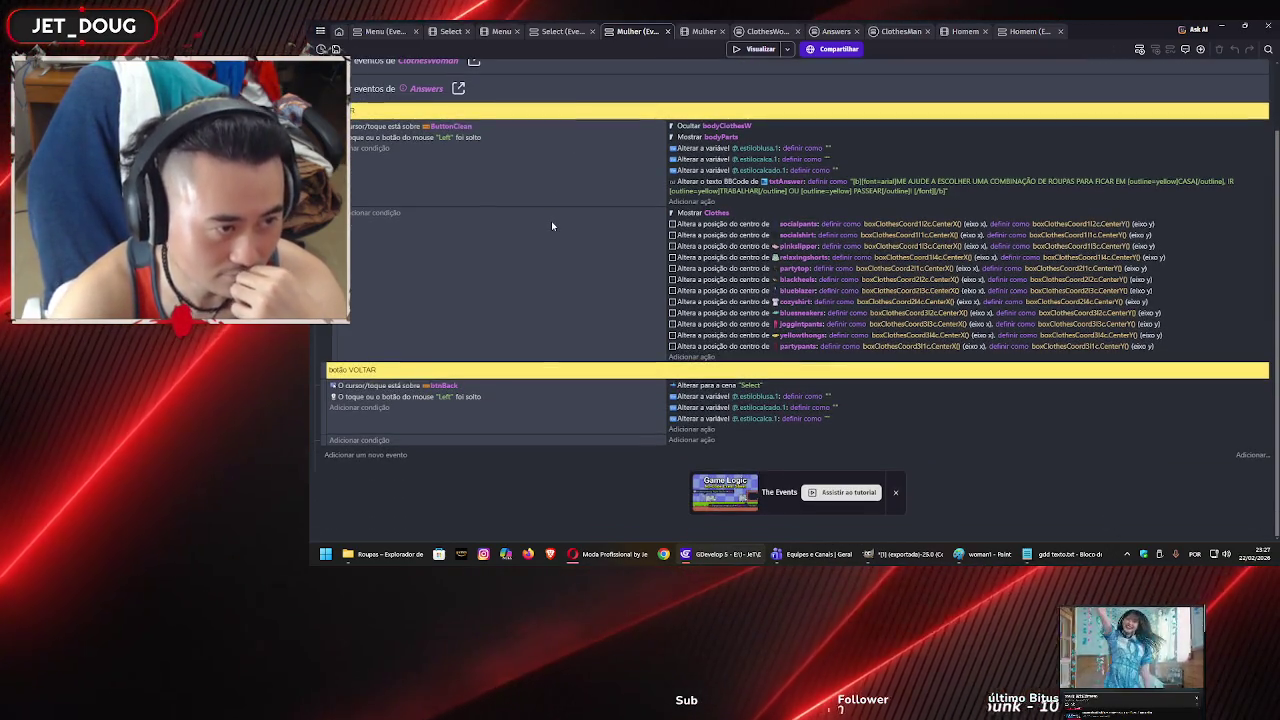
{"action": "scroll", "coordinate": [550, 226], "scroll_direction": "up", "scroll_amount": 2}
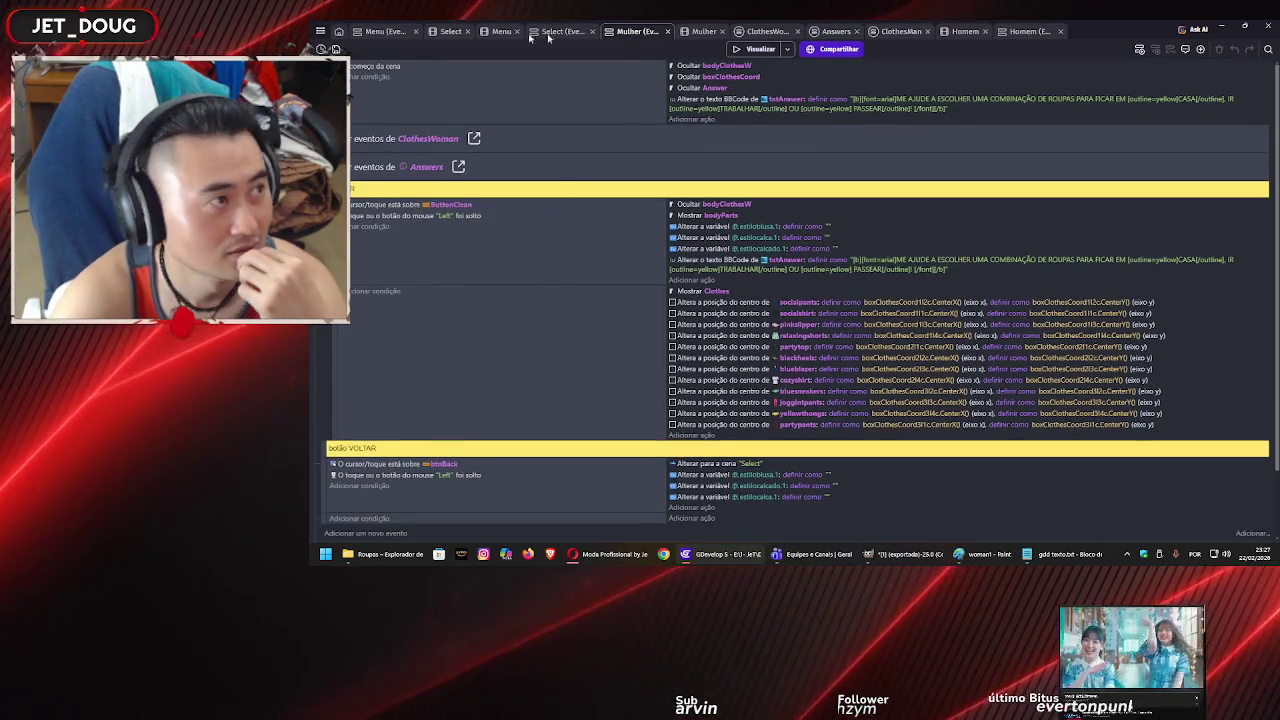
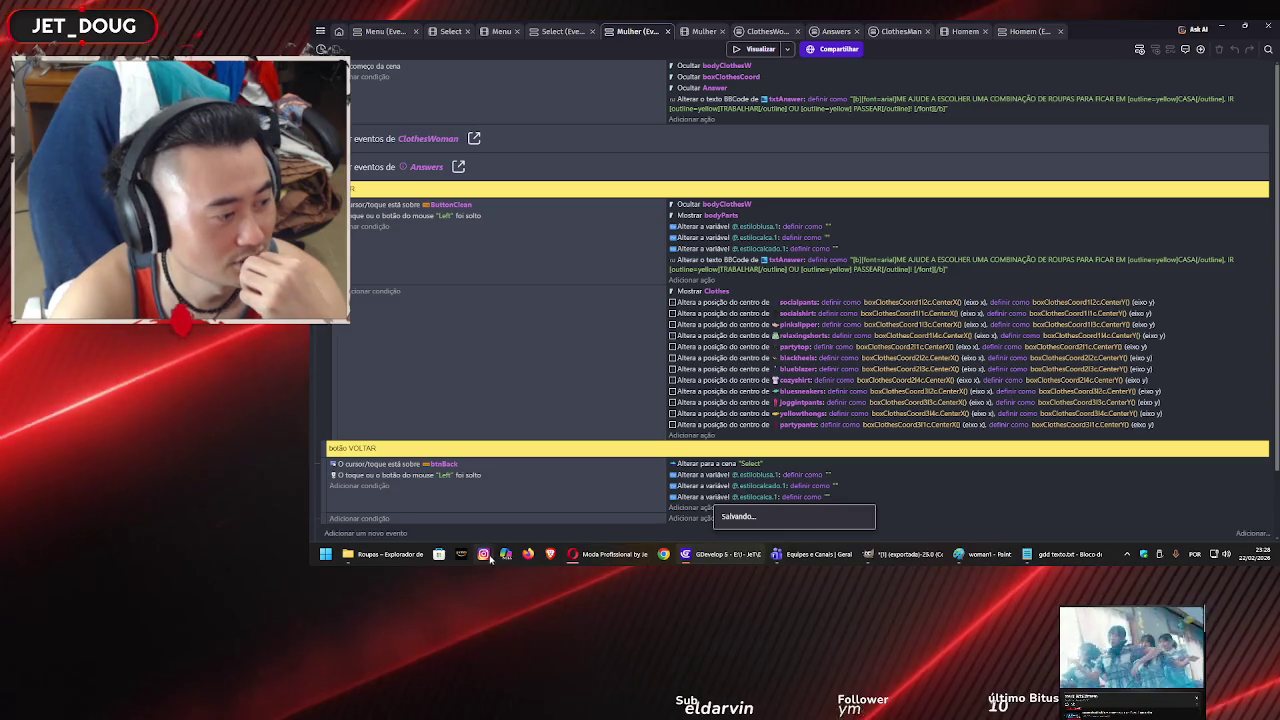
Delete the jeanspro2 trousers image from the Feminino Calças folder.
{"action": "left_click", "coordinate": [385, 554]}
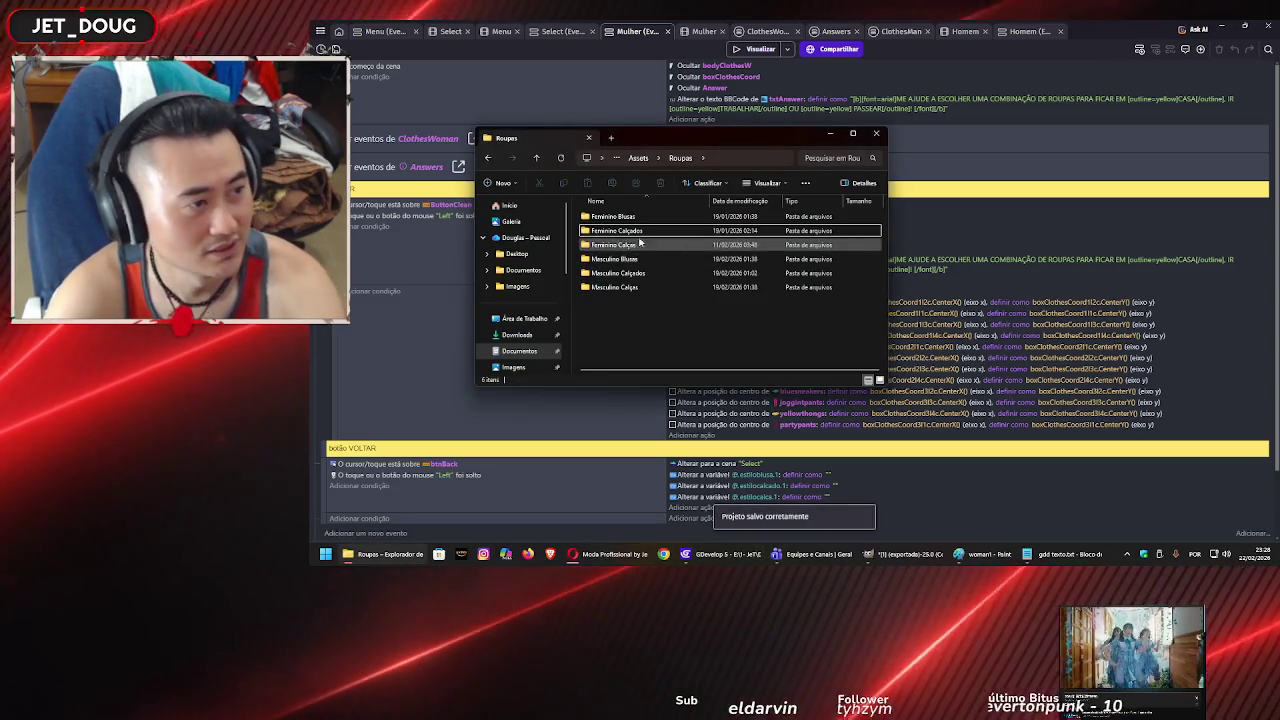
{"action": "double_click", "coordinate": [641, 244]}
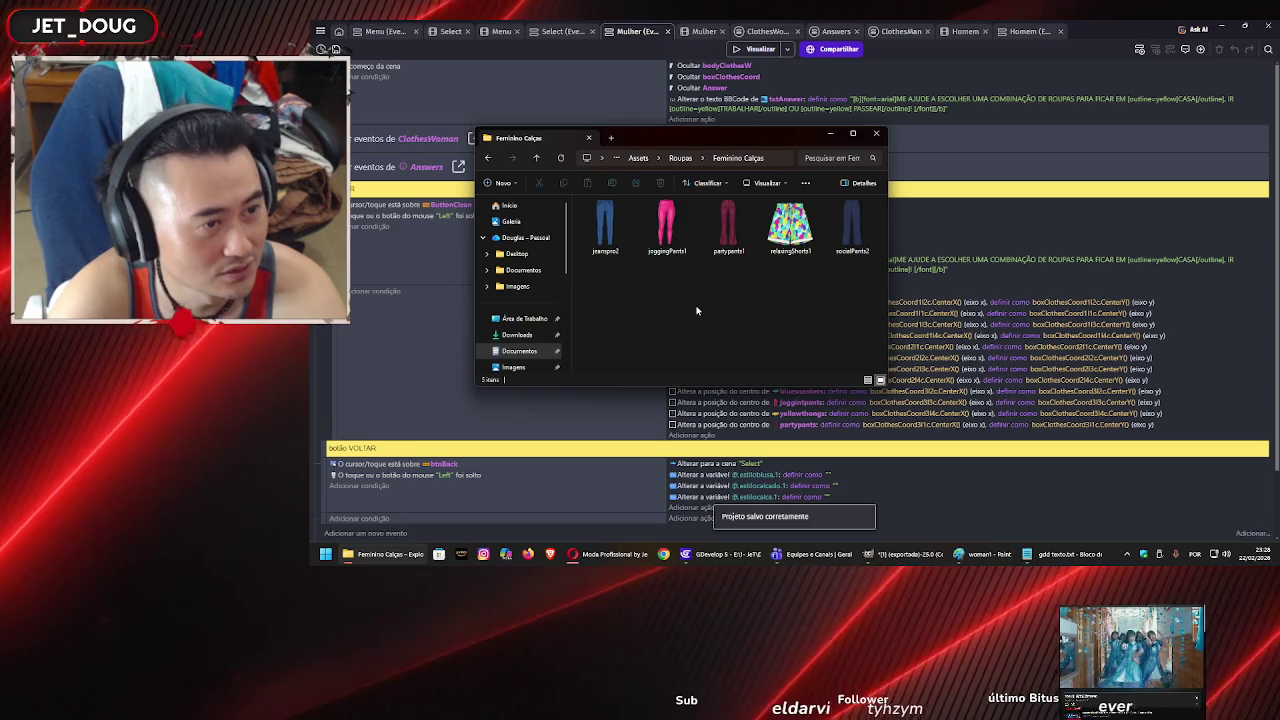
{"action": "left_click", "coordinate": [605, 226]}
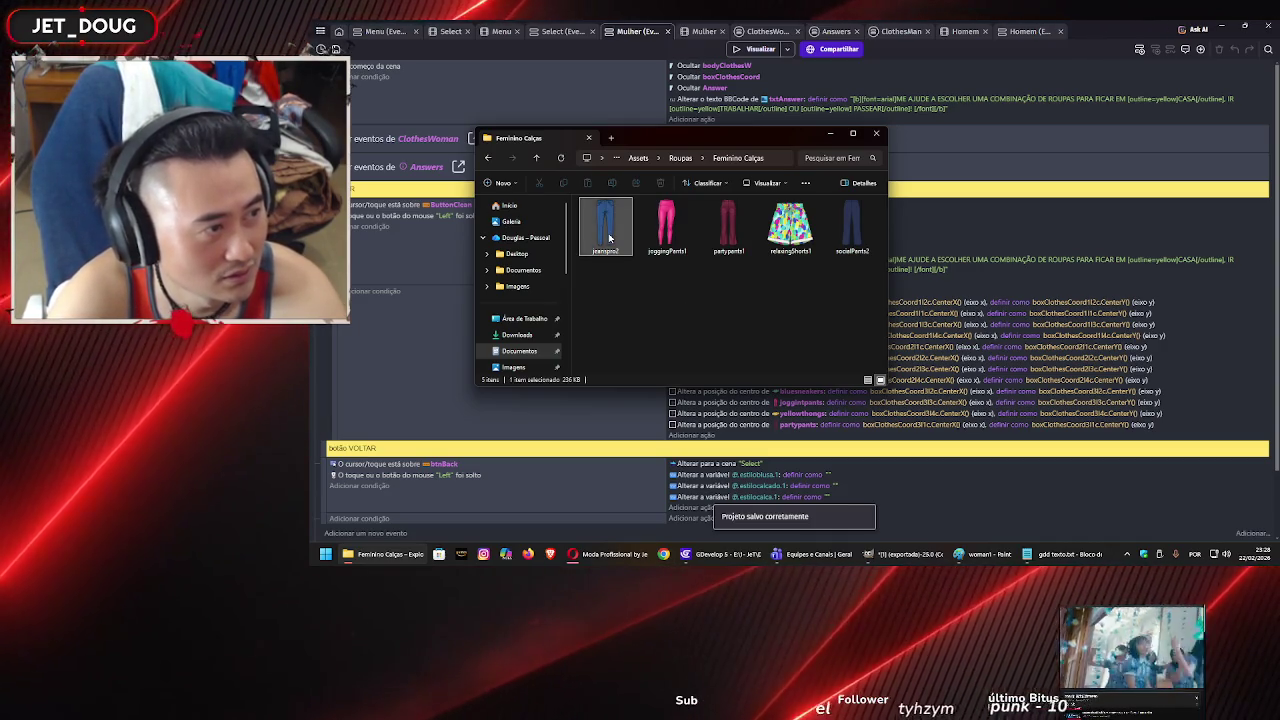
{"action": "key", "text": "Delete"}
Look through the women's and men's Calçados, Blusas and Calças folders in Roupas.
{"action": "key", "text": "alt+Up"}
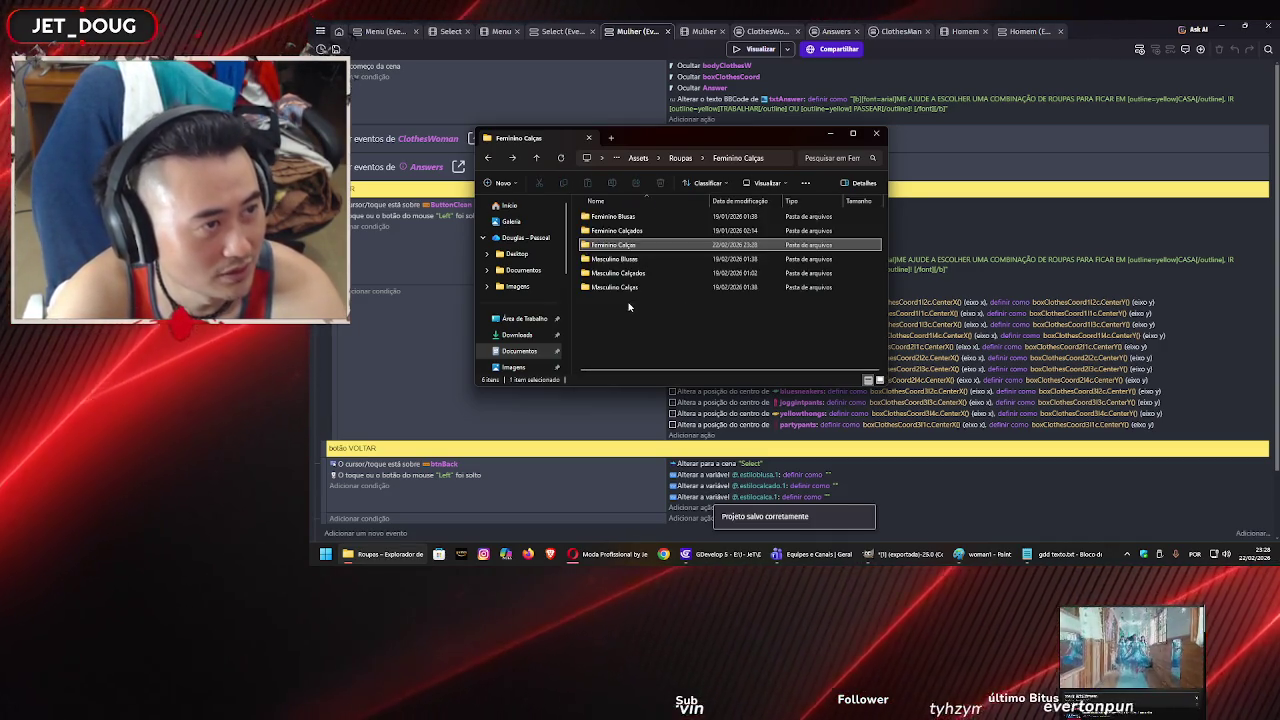
{"action": "key", "text": "Down"}
{"action": "key", "text": "Up"}
{"action": "key", "text": "Up"}
{"action": "key", "text": "Return"}
{"action": "key", "text": "alt+Up"}
{"action": "key", "text": "Up"}
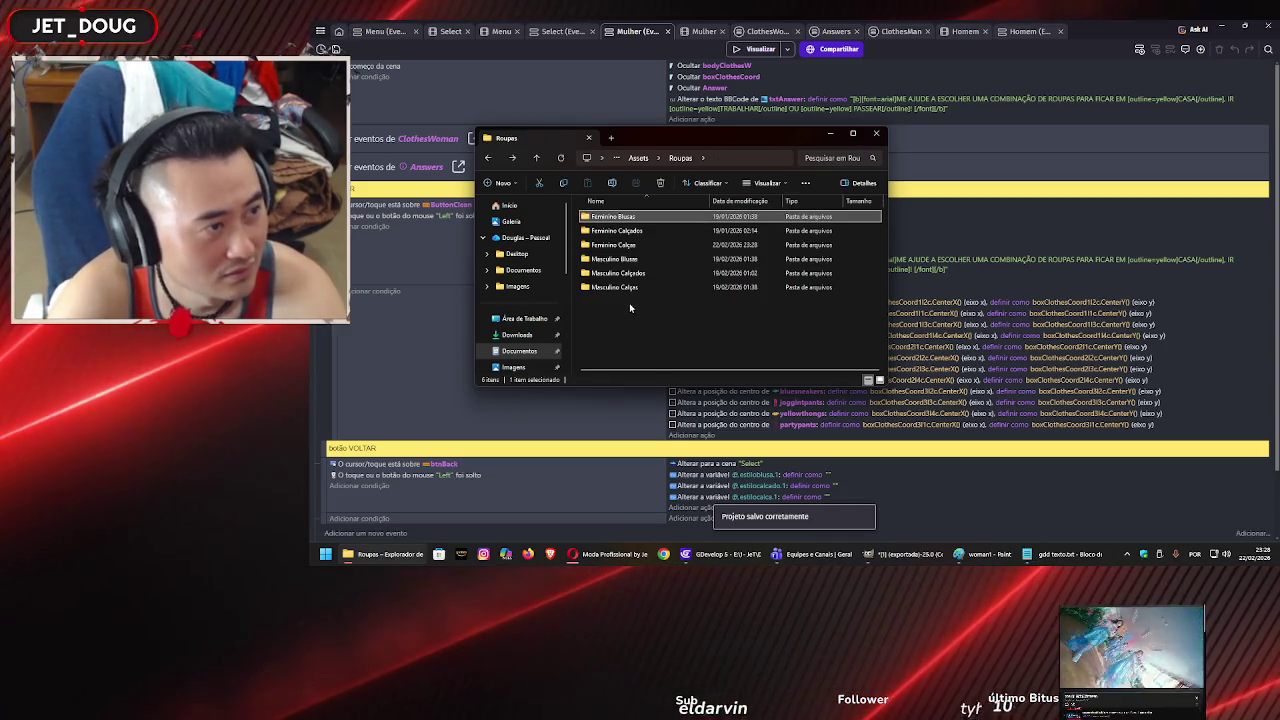
{"action": "key", "text": "Return"}
{"action": "key", "text": "alt+Up"}
{"action": "key", "text": "Down"}
{"action": "key", "text": "Down"}
{"action": "key", "text": "Down"}
{"action": "key", "text": "Return"}
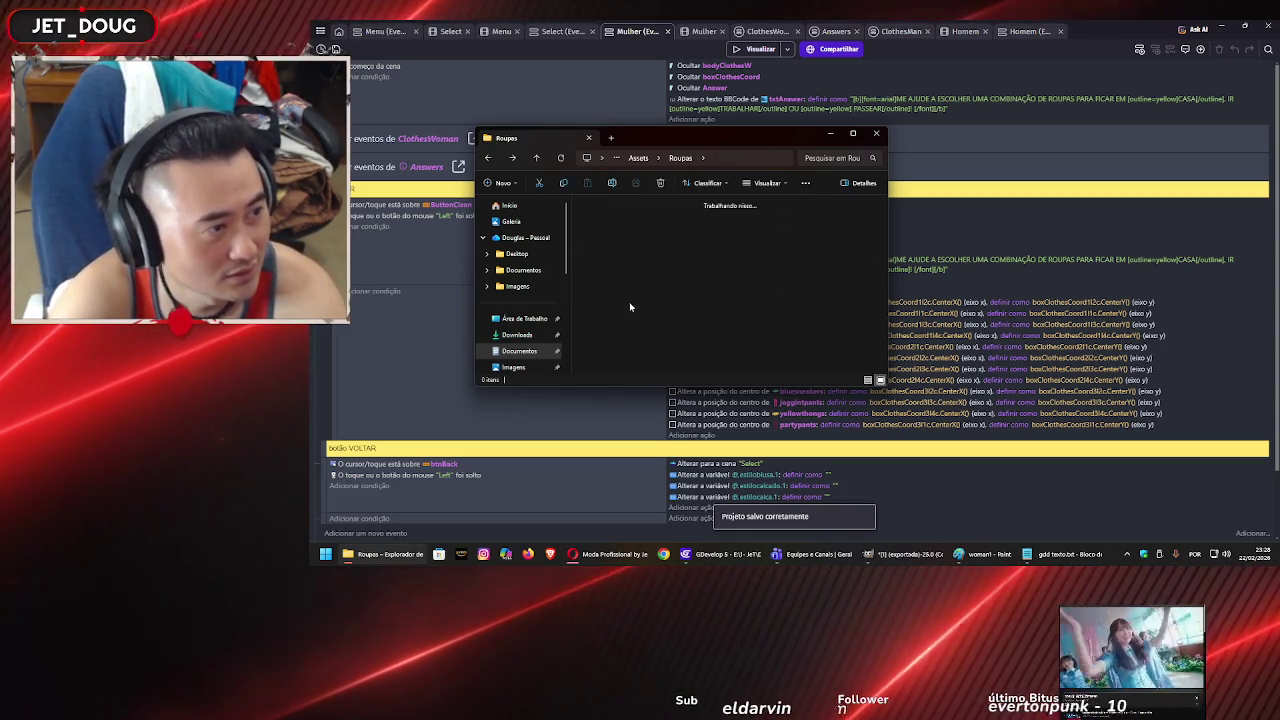
{"action": "key", "text": "alt+Up"}
{"action": "key", "text": "Down"}
{"action": "key", "text": "Return"}
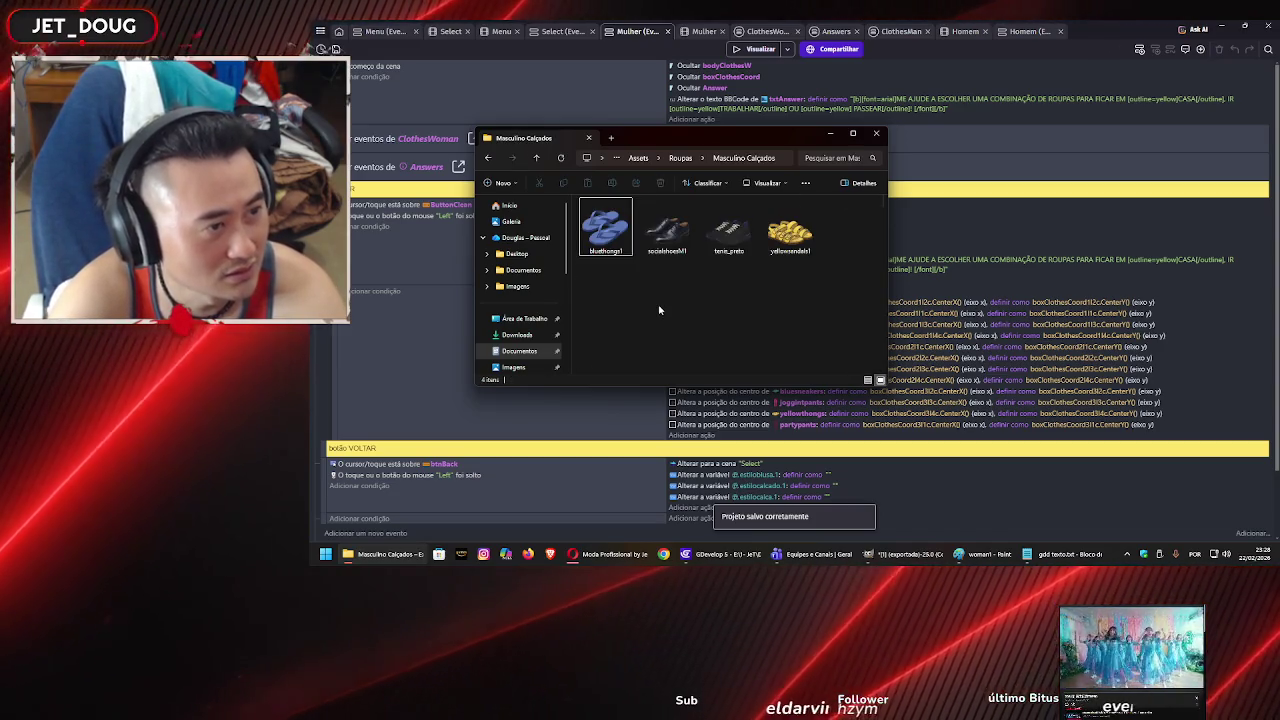
{"action": "key", "text": "alt+Up"}
{"action": "key", "text": "Down"}
{"action": "key", "text": "Return"}
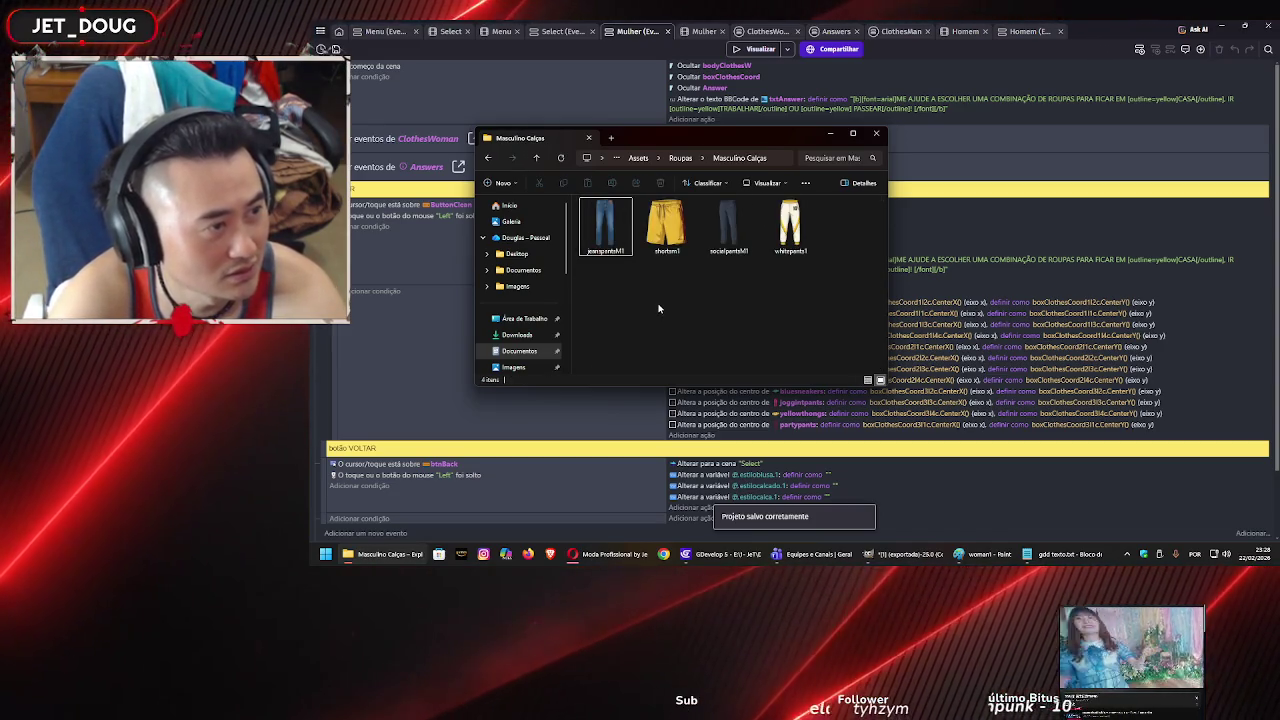
Back in Assets, select the Untitled through White Sleek Button_Pressed images.
{"action": "key", "text": "alt+Up"}
{"action": "key", "text": "alt+Up"}
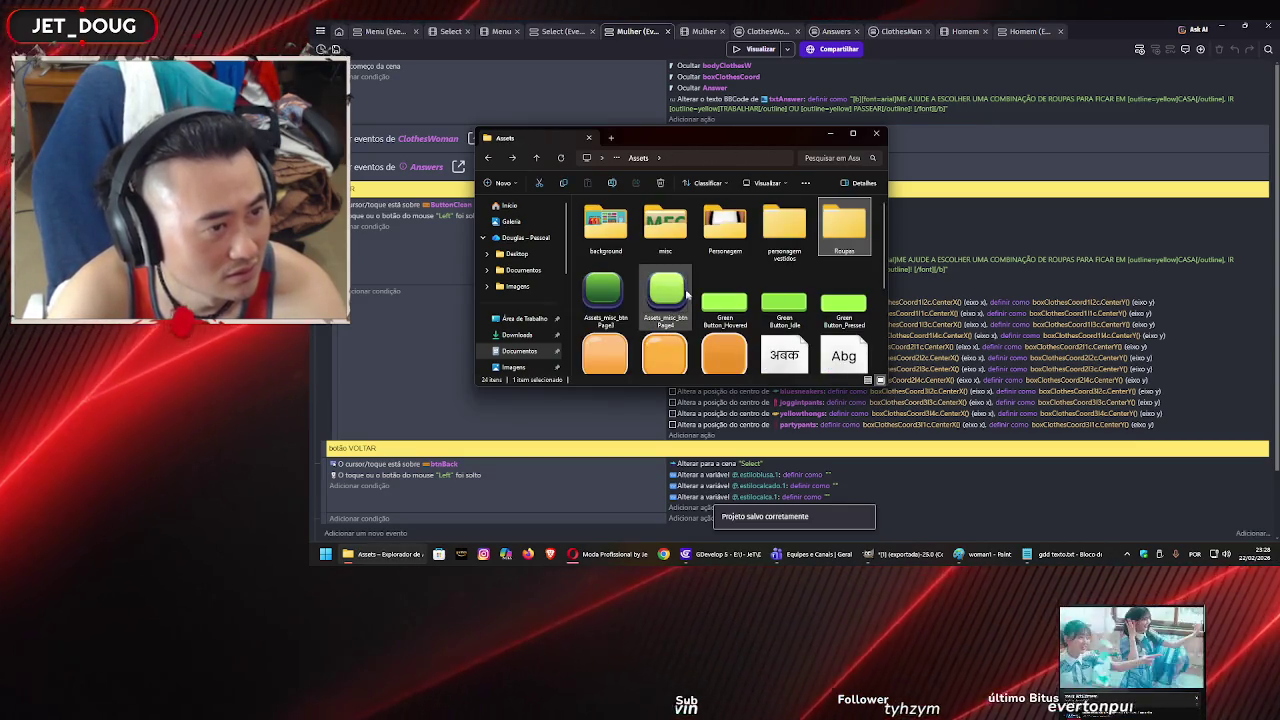
{"action": "scroll", "coordinate": [708, 292], "scroll_direction": "down", "scroll_amount": 3}
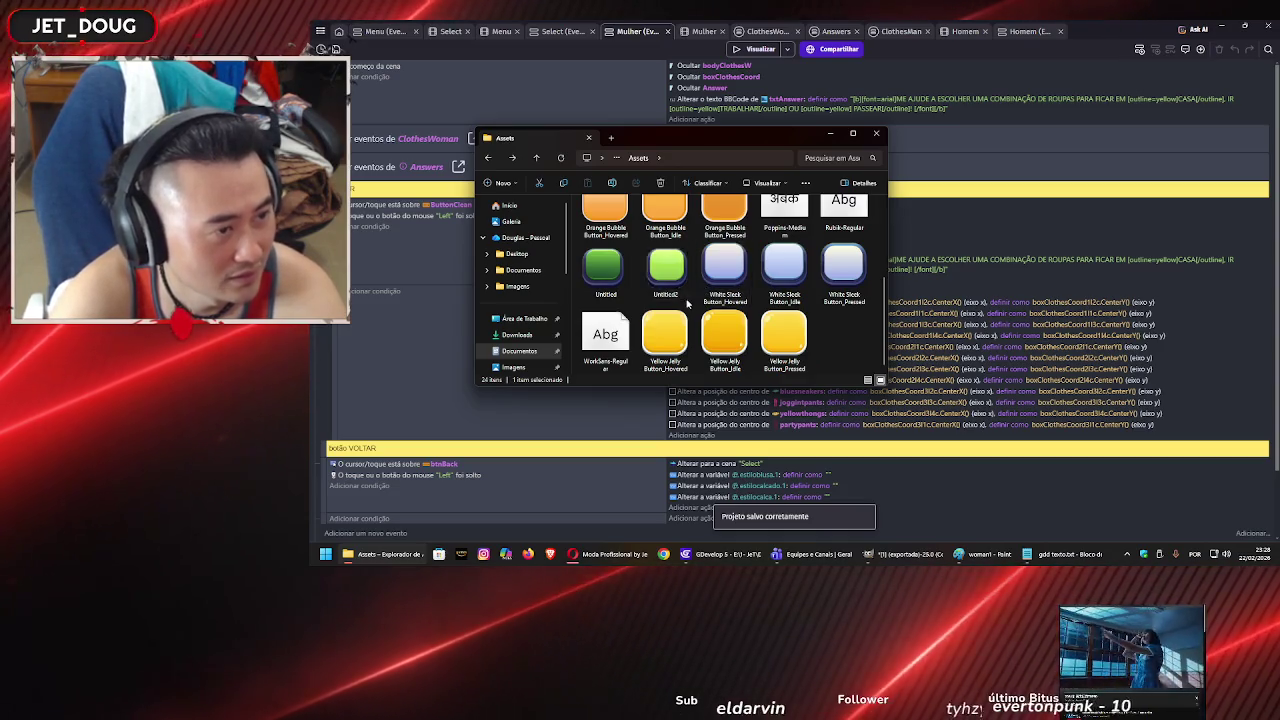
{"action": "left_click", "coordinate": [826, 250]}
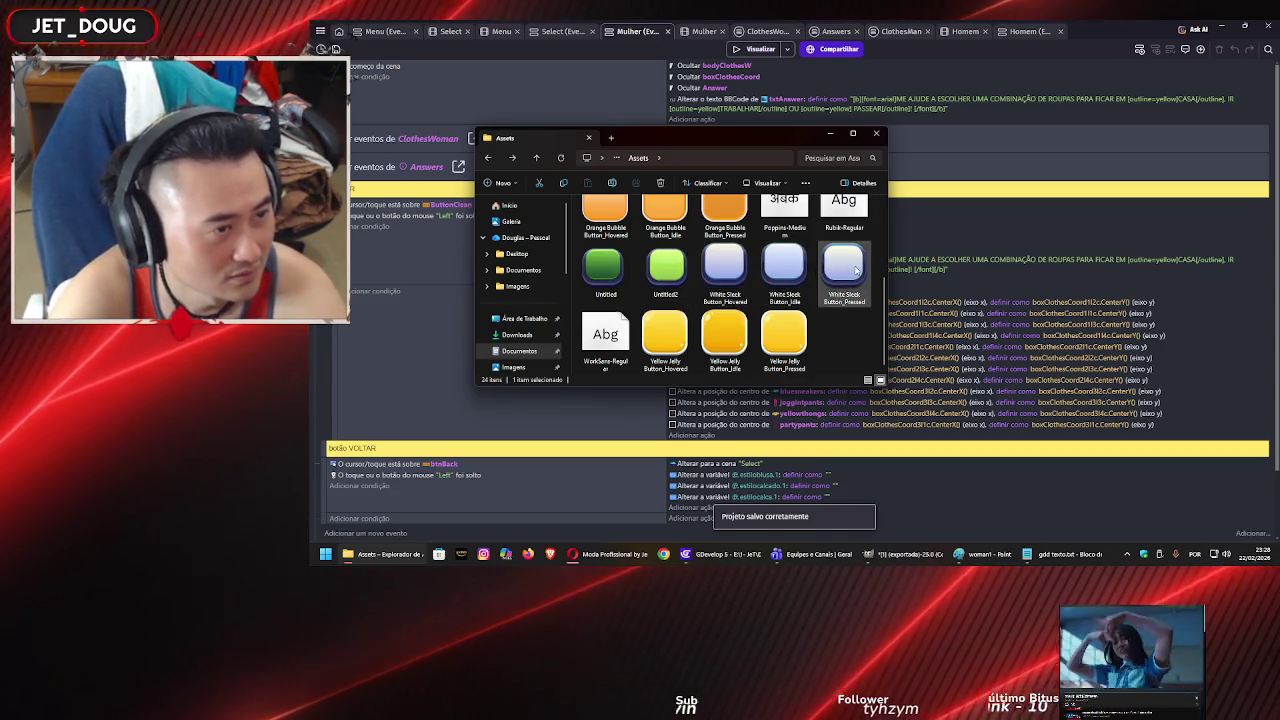
{"action": "left_click", "coordinate": [609, 272], "text": "shift"}
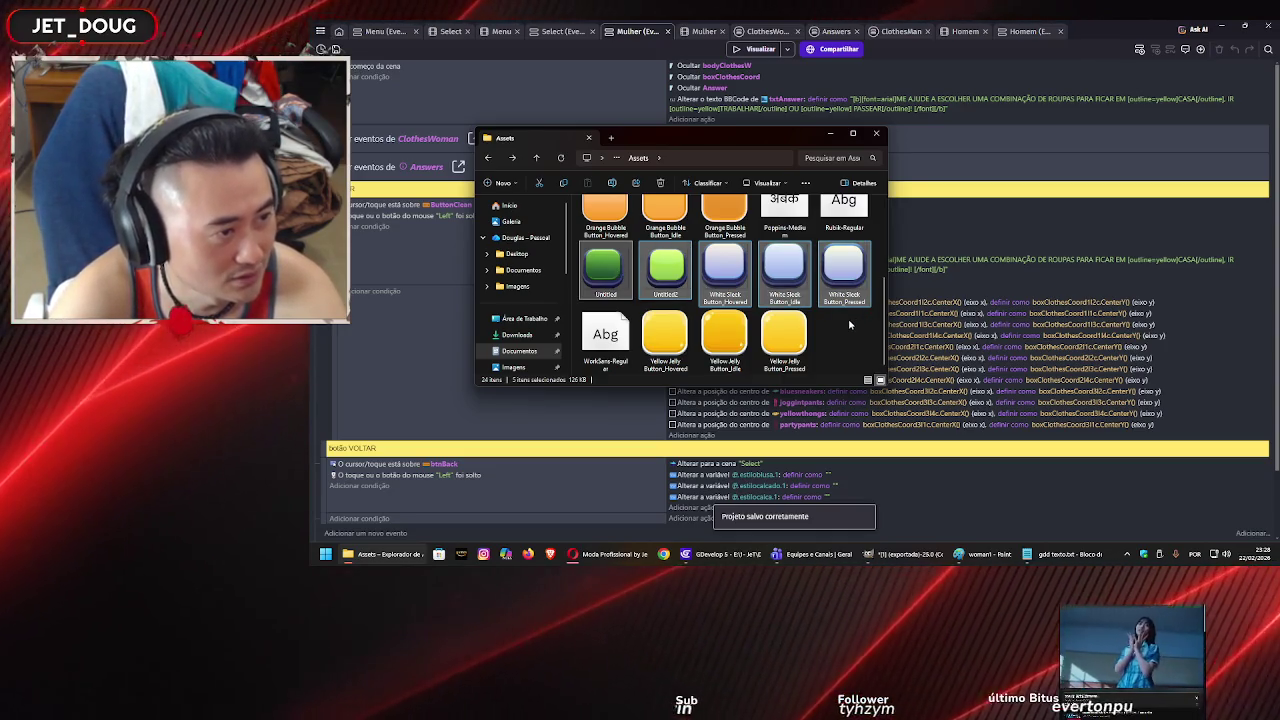
Widen the Explorer window and reopen Assets from the project folder.
{"action": "left_click", "coordinate": [618, 158]}
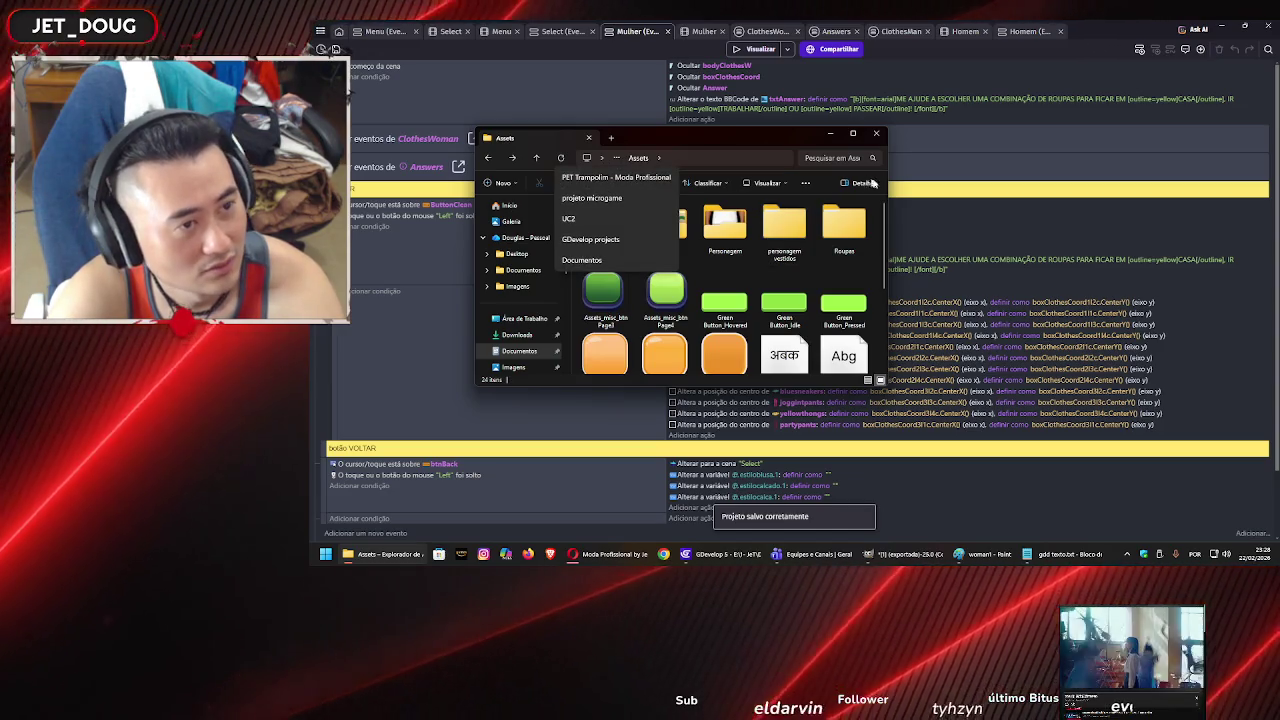
{"action": "left_click", "coordinate": [886, 186]}
{"action": "left_click_drag", "start_coordinate": [886, 186], "coordinate": [950, 186]}
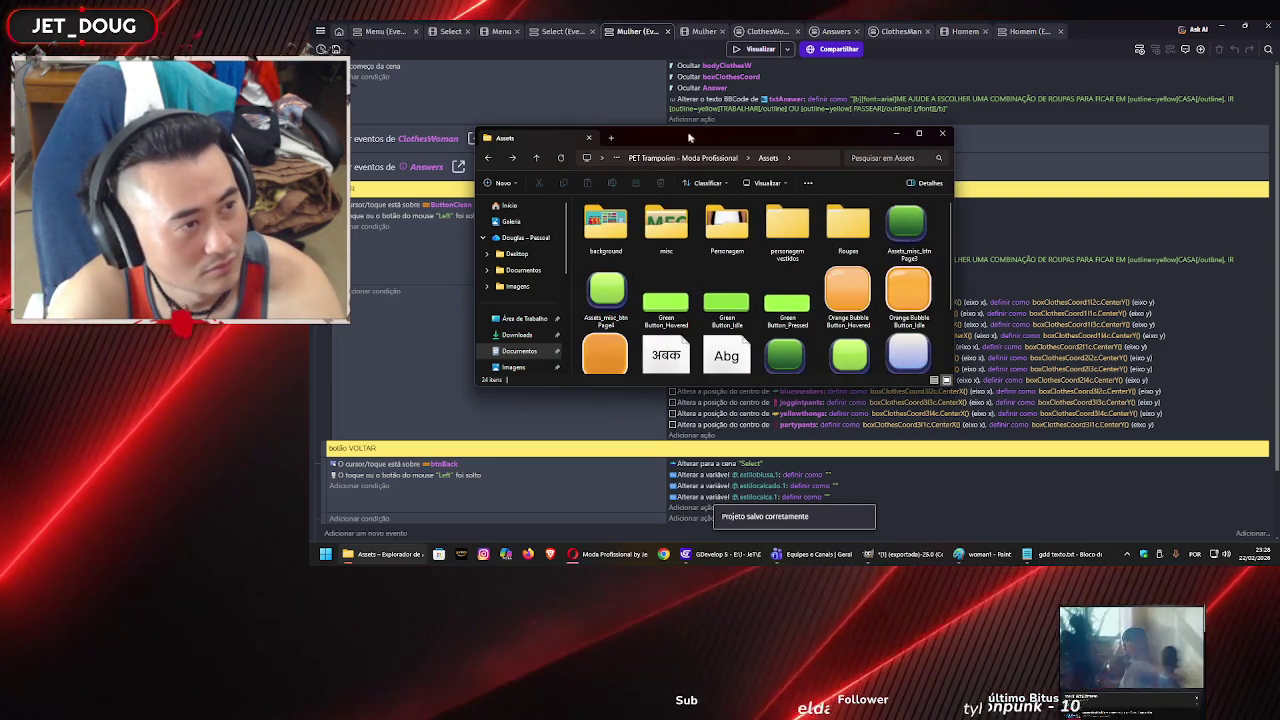
{"action": "left_click", "coordinate": [687, 159]}
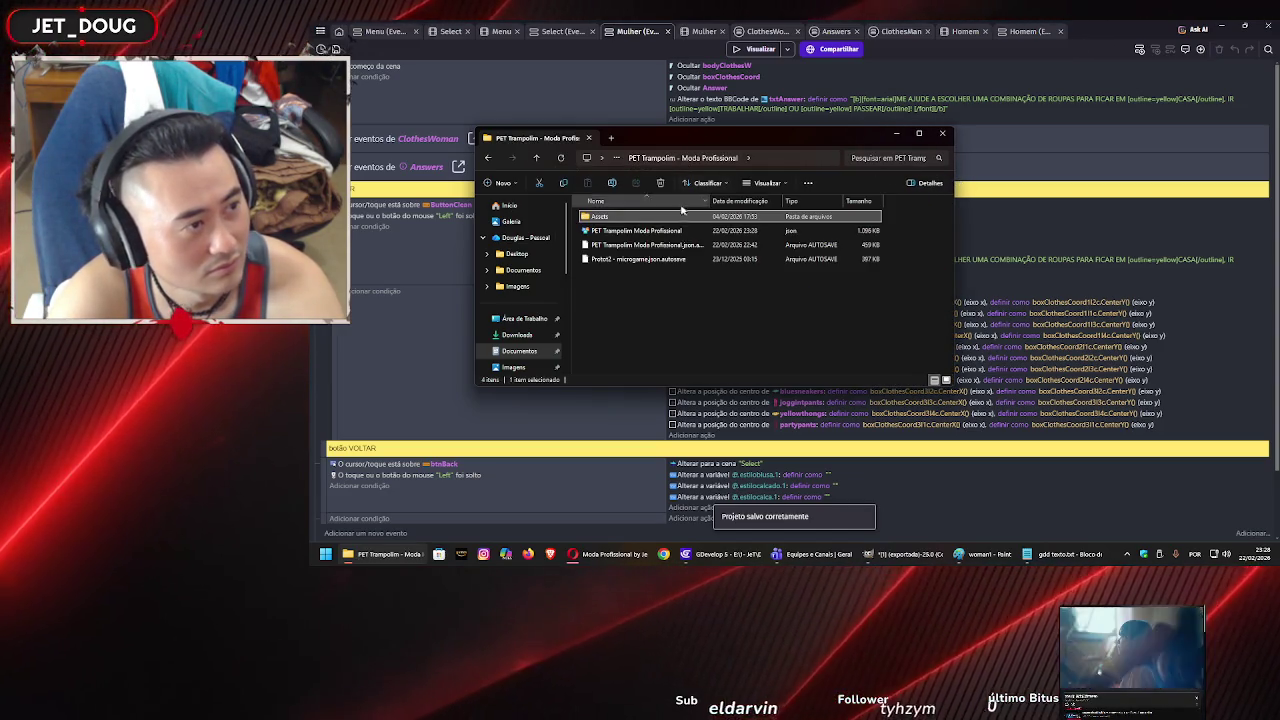
{"action": "double_click", "coordinate": [650, 285]}
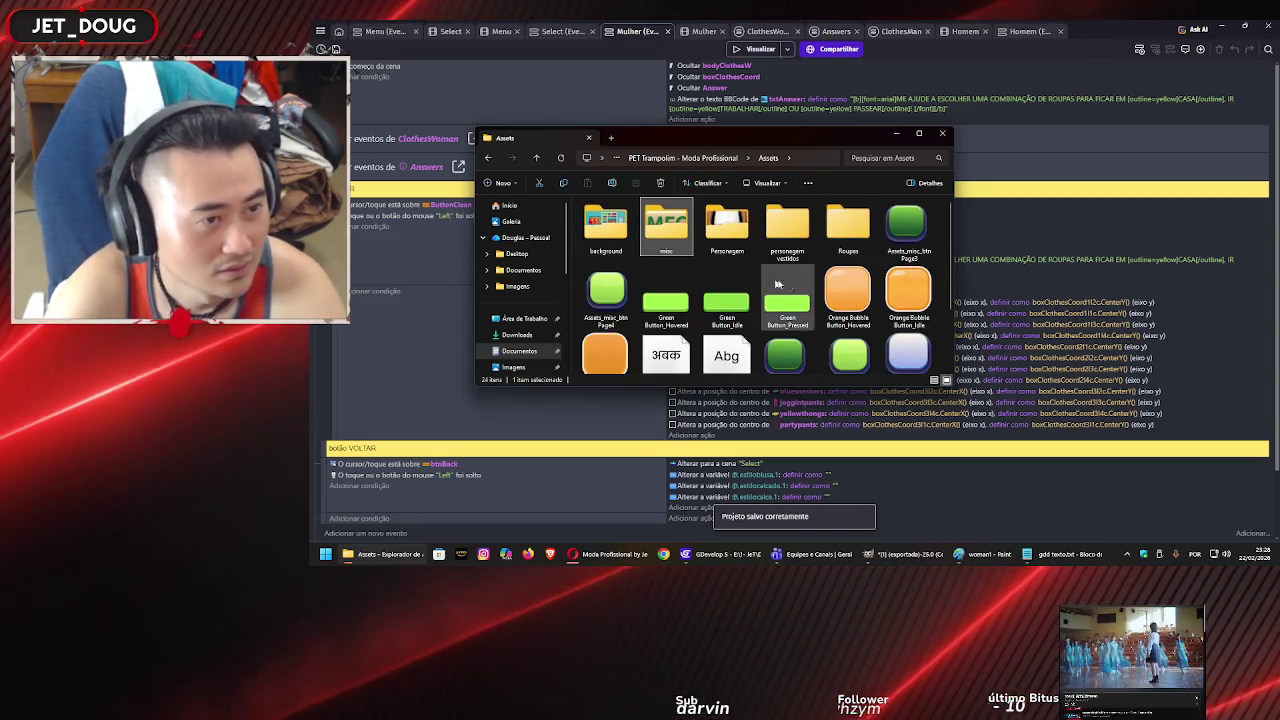
Delete Assets_misc_btn Page2, the Green Button images and Untitled through White Sleek images.
{"action": "left_click", "coordinate": [905, 228]}
{"action": "key", "text": "Delete"}
{"action": "key", "text": "Delete"}
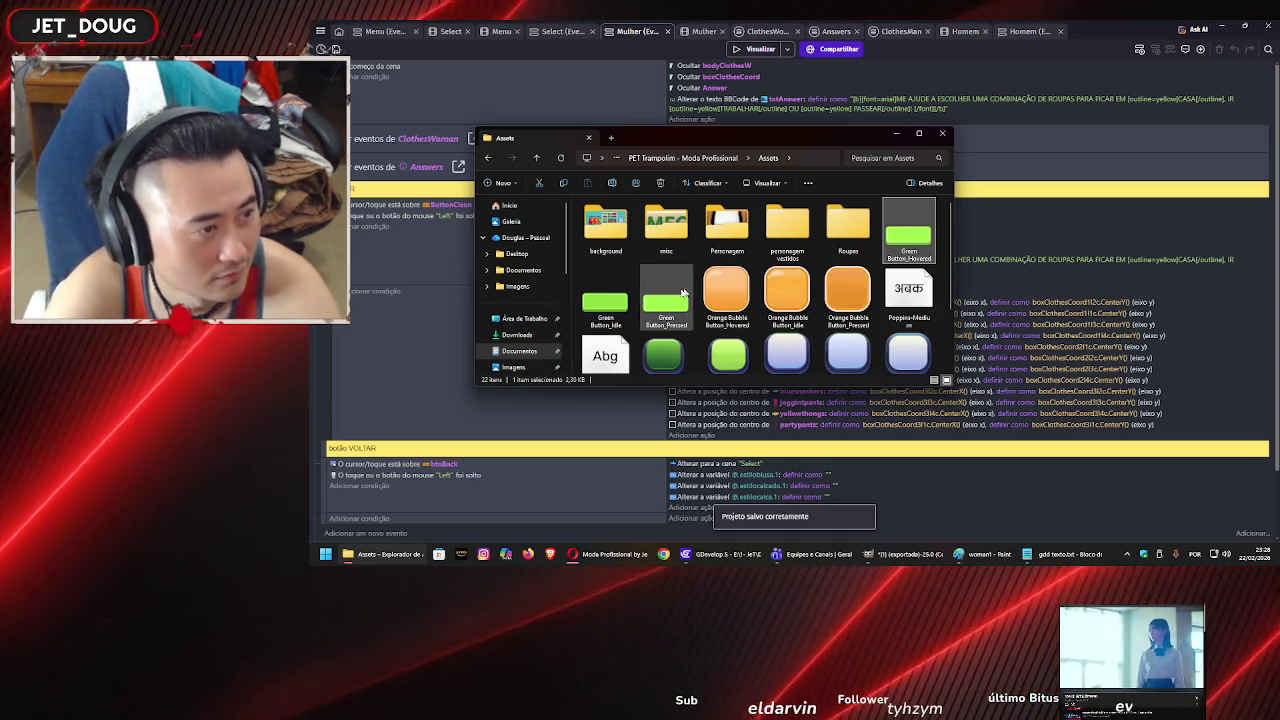
{"action": "left_click", "coordinate": [660, 296], "text": "shift"}
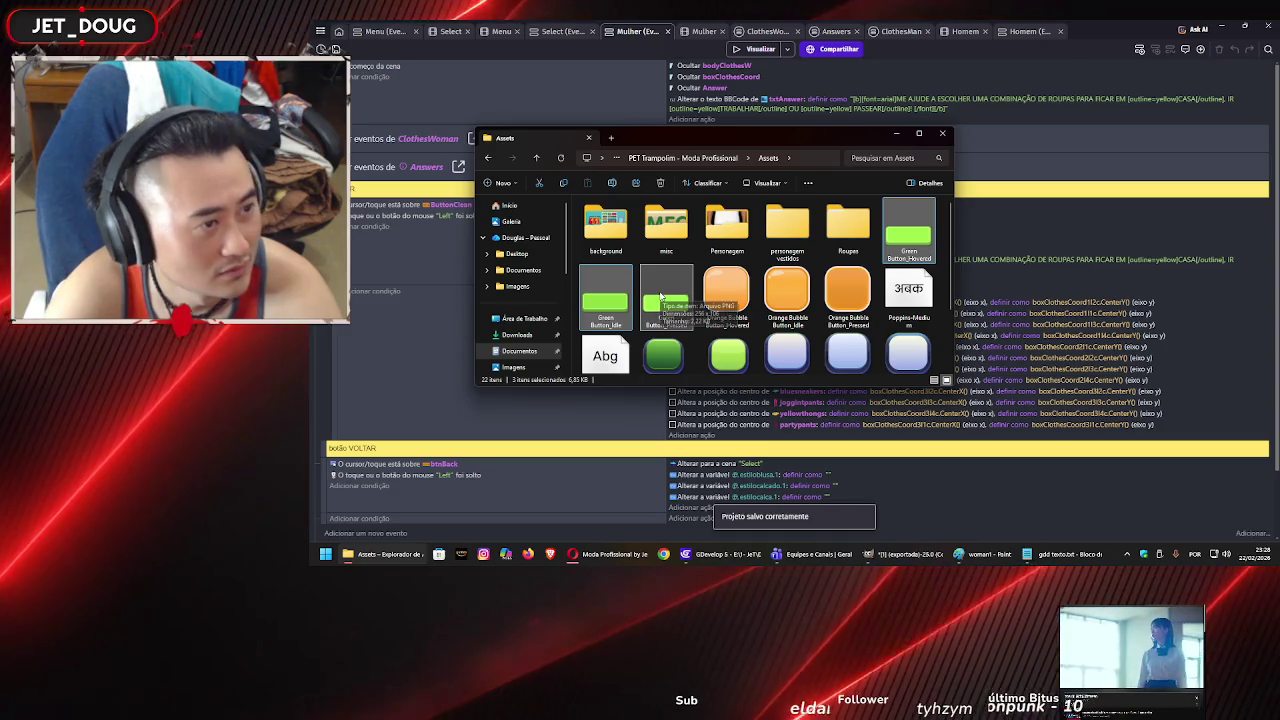
{"action": "key", "text": "Delete"}
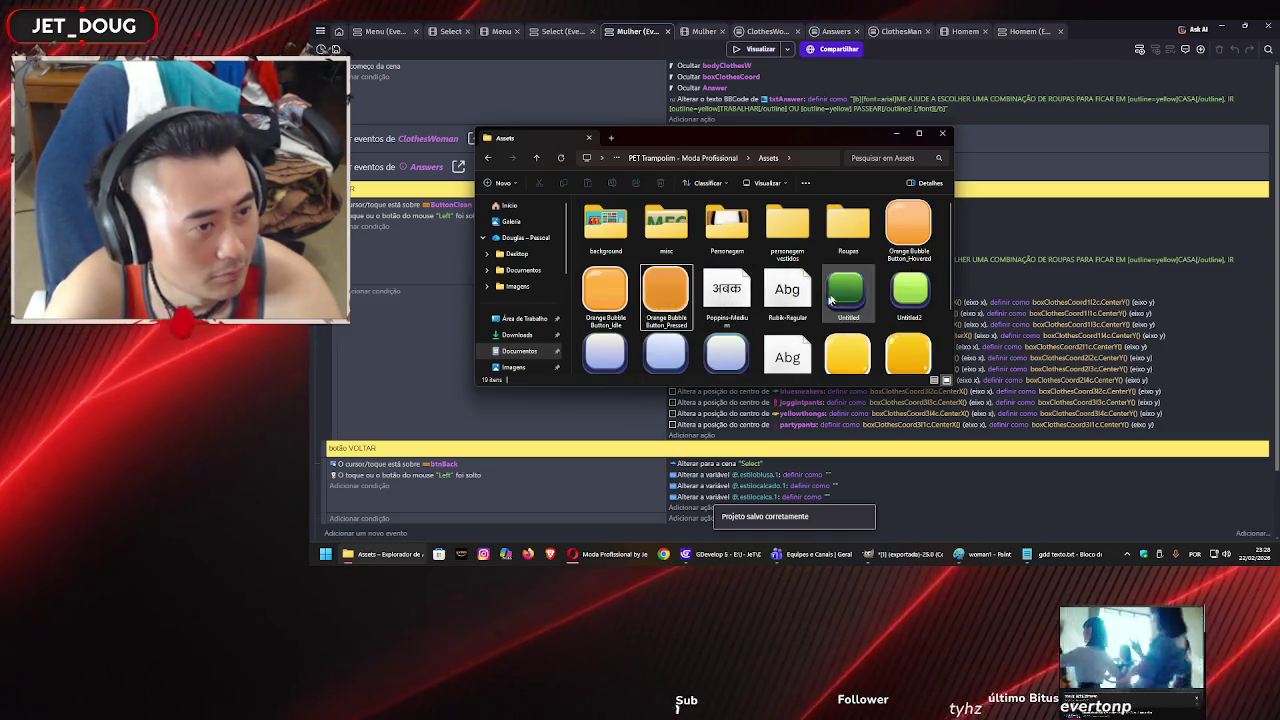
{"action": "scroll", "coordinate": [860, 290], "scroll_direction": "down", "scroll_amount": 2}
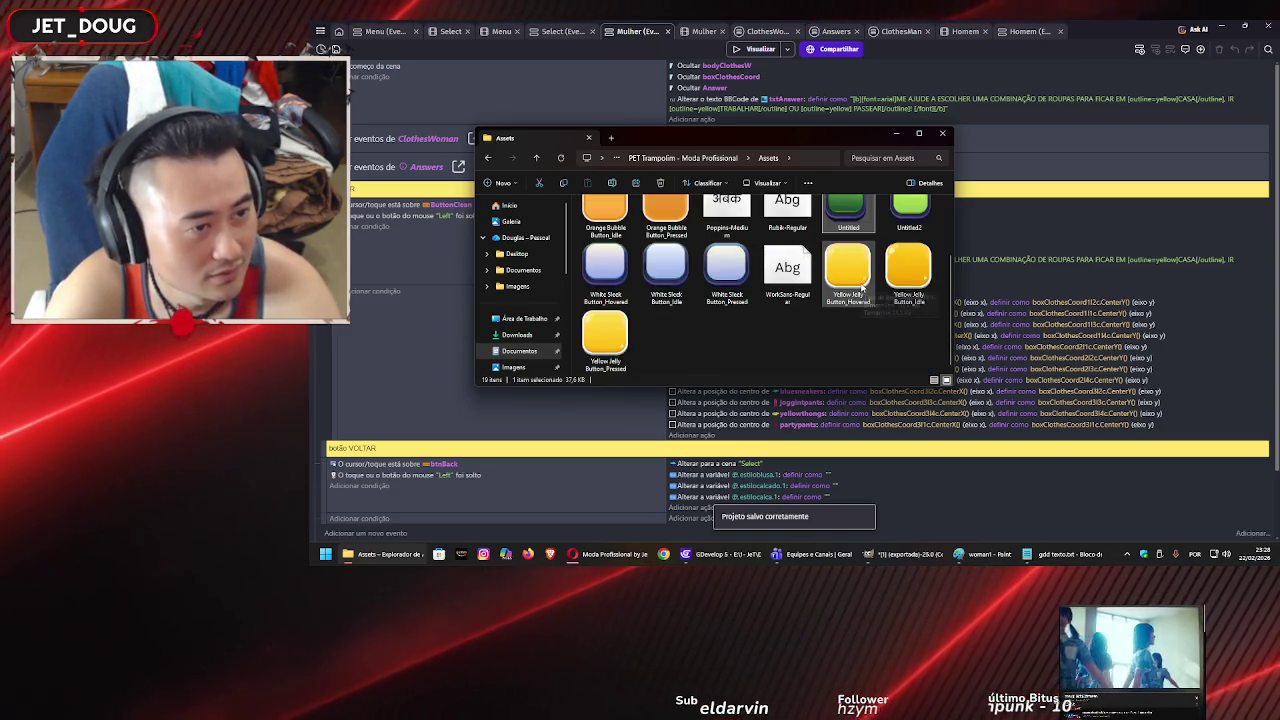
{"action": "left_click", "coordinate": [720, 260], "text": "shift"}
{"action": "key", "text": "Delete"}
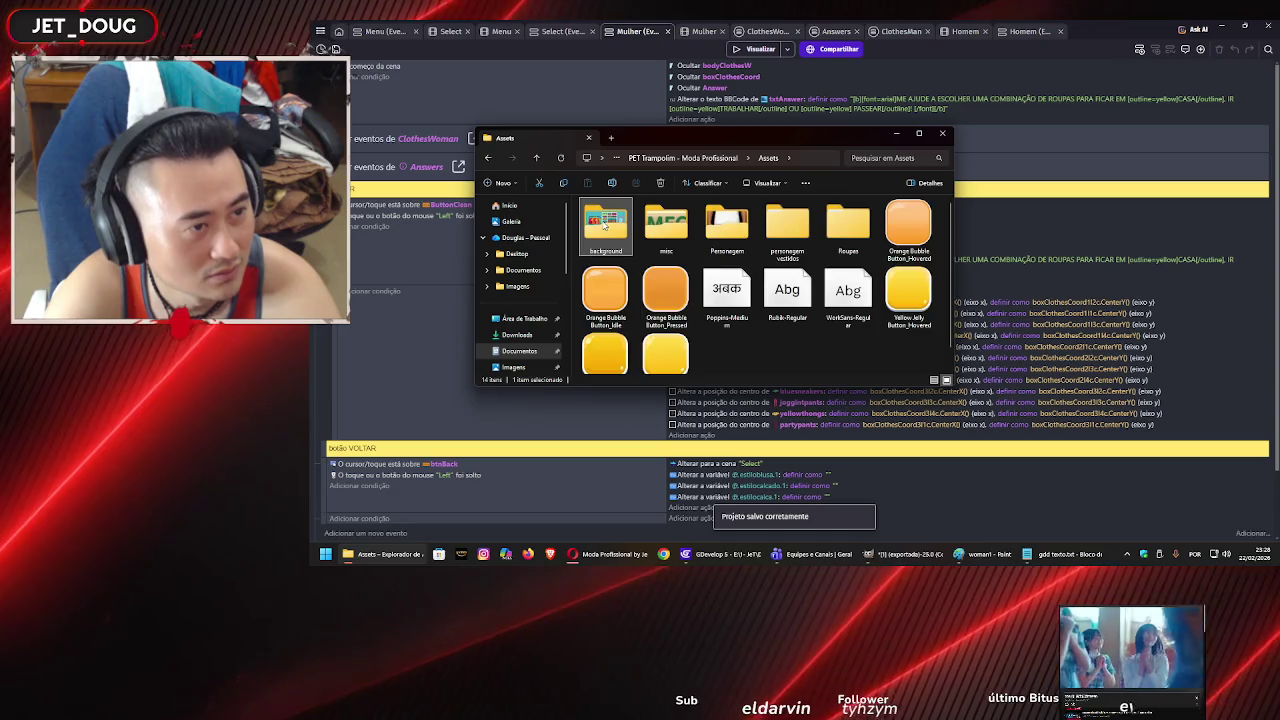
Check the background and Roupas folders, then open personagem vestidos.
{"action": "double_click", "coordinate": [605, 225]}
{"action": "key", "text": "alt+Left"}
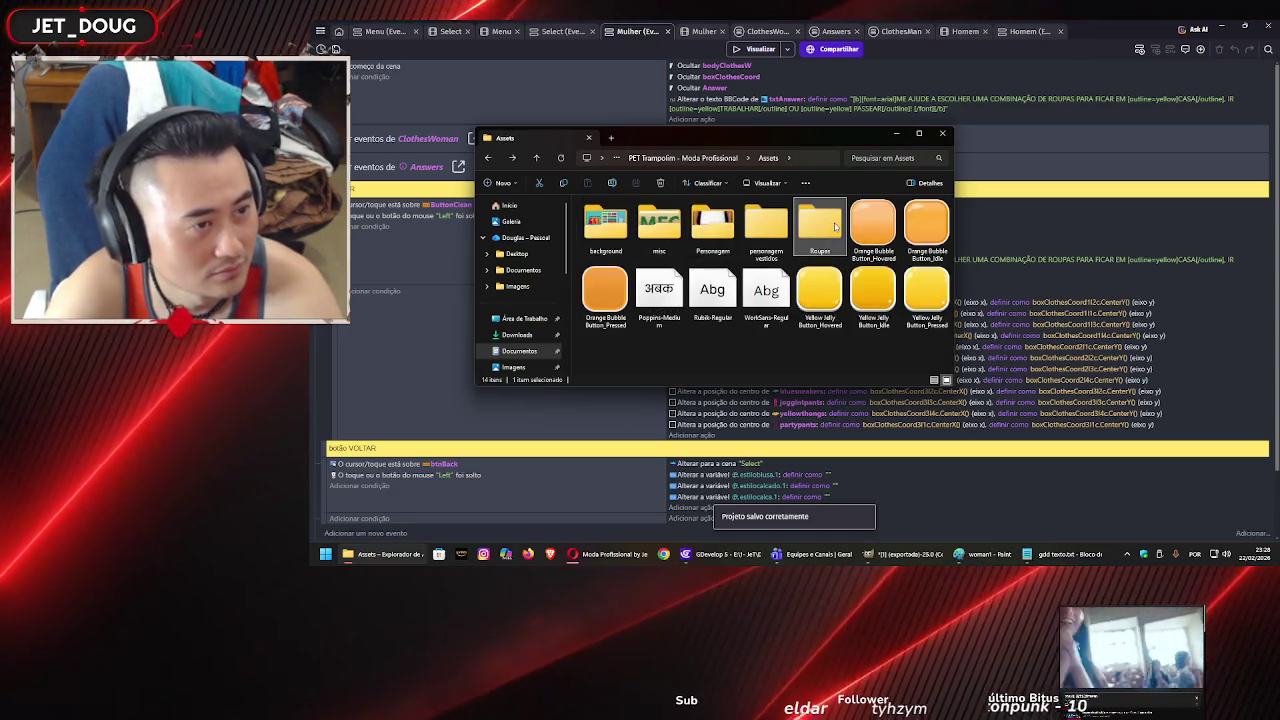
{"action": "double_click", "coordinate": [767, 228]}
{"action": "key", "text": "alt+Left"}
{"action": "double_click", "coordinate": [767, 230]}
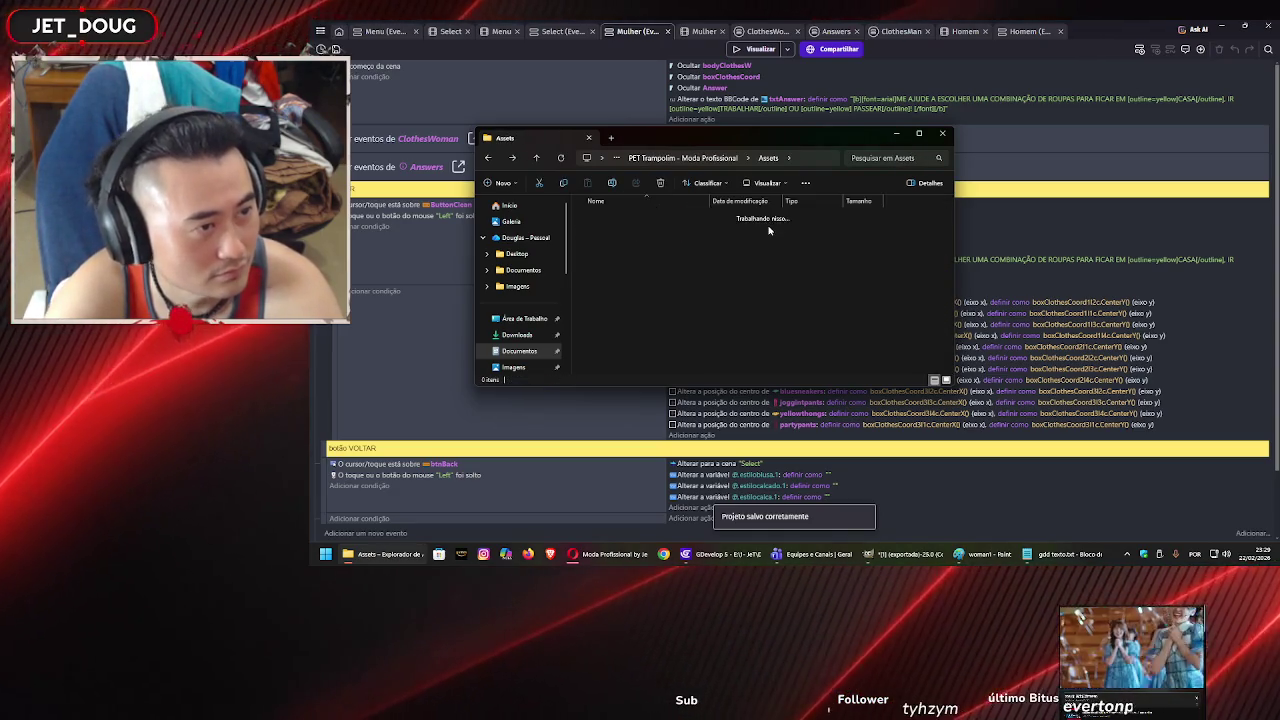
{"action": "double_click", "coordinate": [763, 230]}
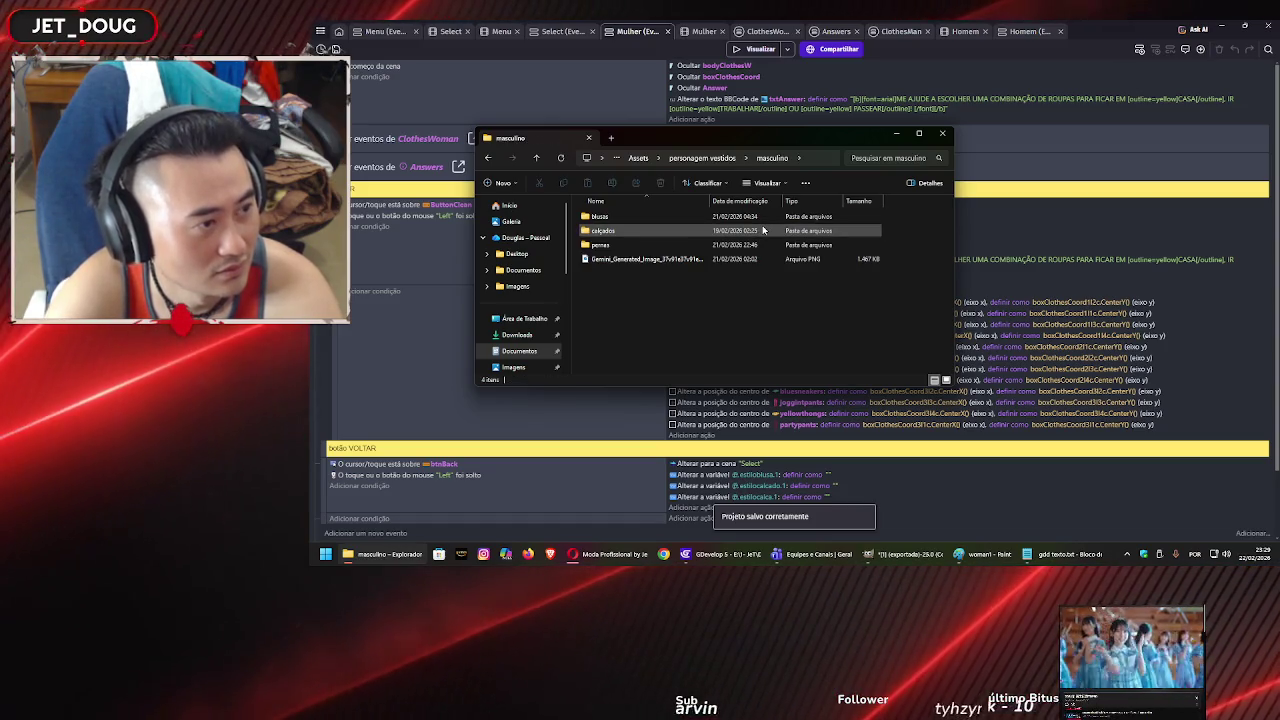
{"action": "left_click", "coordinate": [688, 259]}
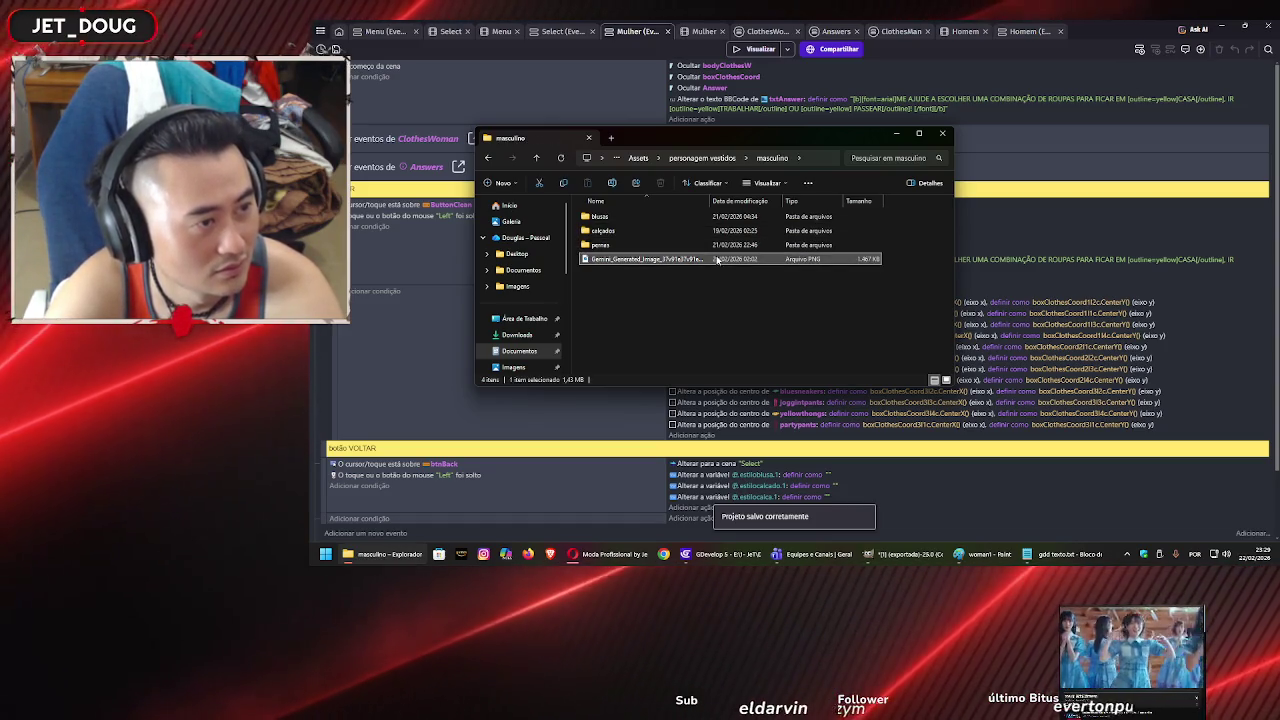
{"action": "double_click", "coordinate": [688, 259]}
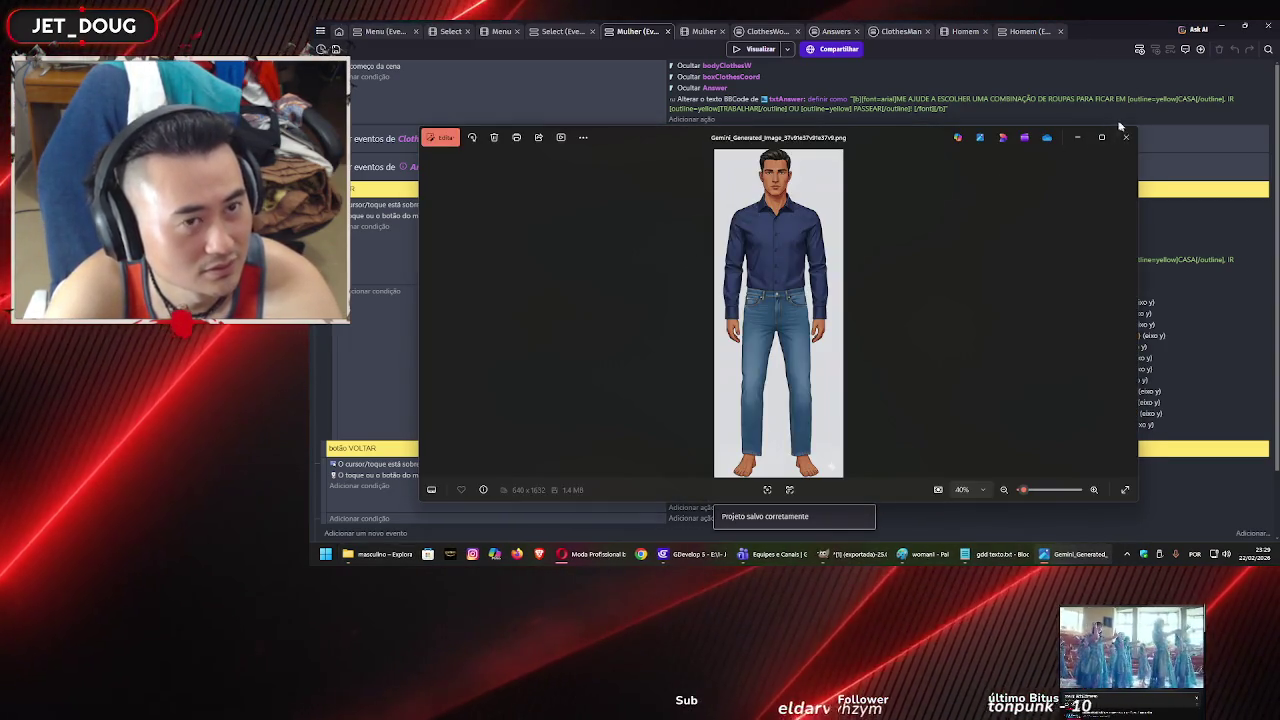
{"action": "left_click", "coordinate": [1132, 141]}
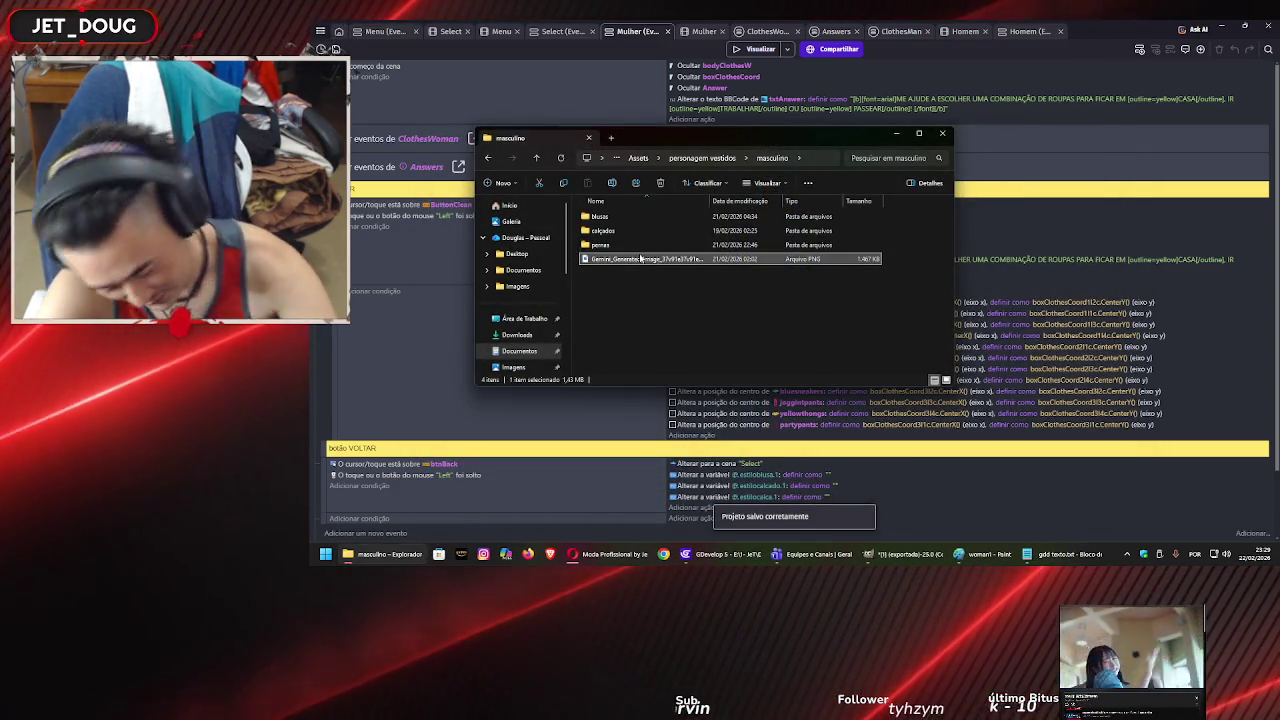
{"action": "key", "text": "BackSpace"}
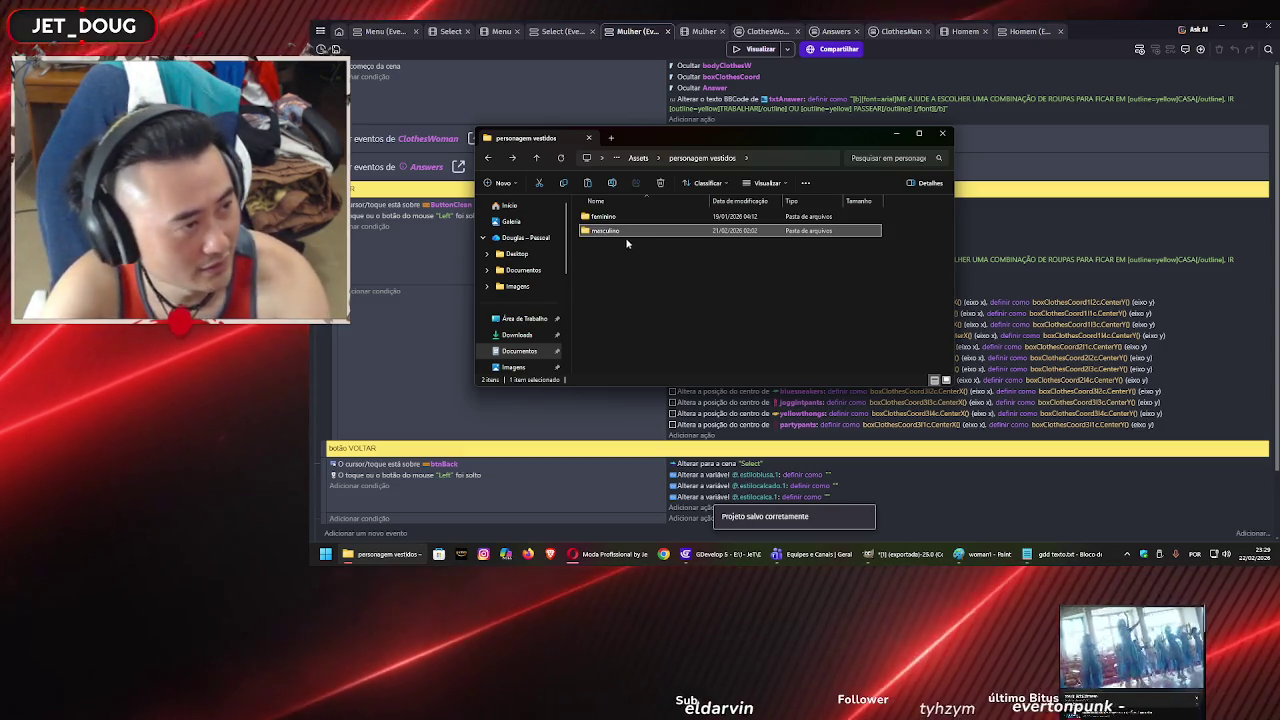
{"action": "left_click", "coordinate": [638, 158]}
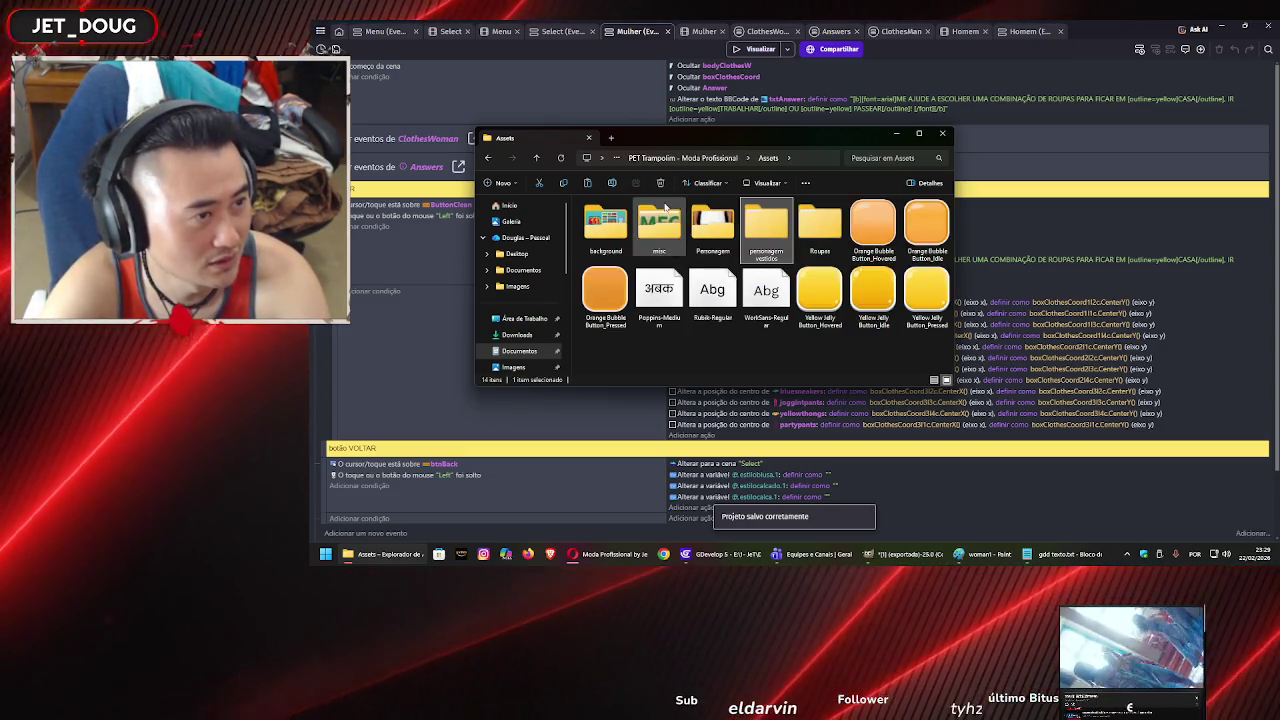
{"action": "left_click", "coordinate": [671, 160]}
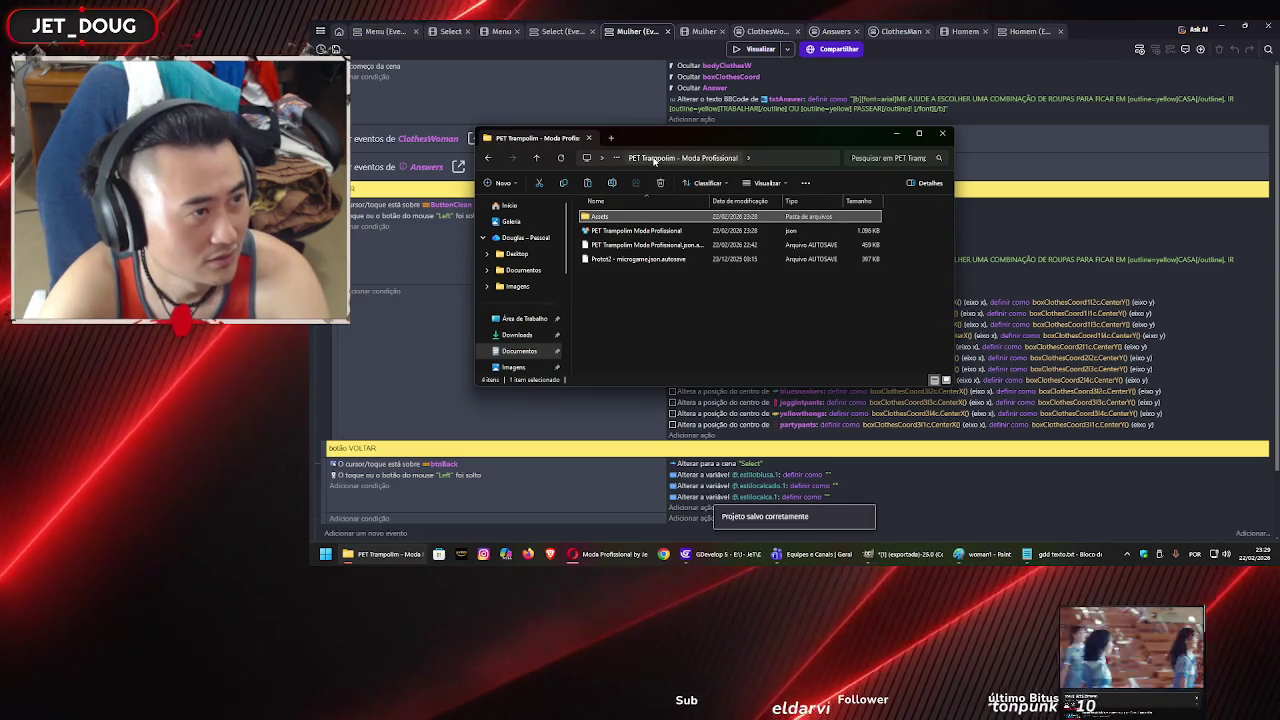
{"action": "left_click", "coordinate": [617, 158]}
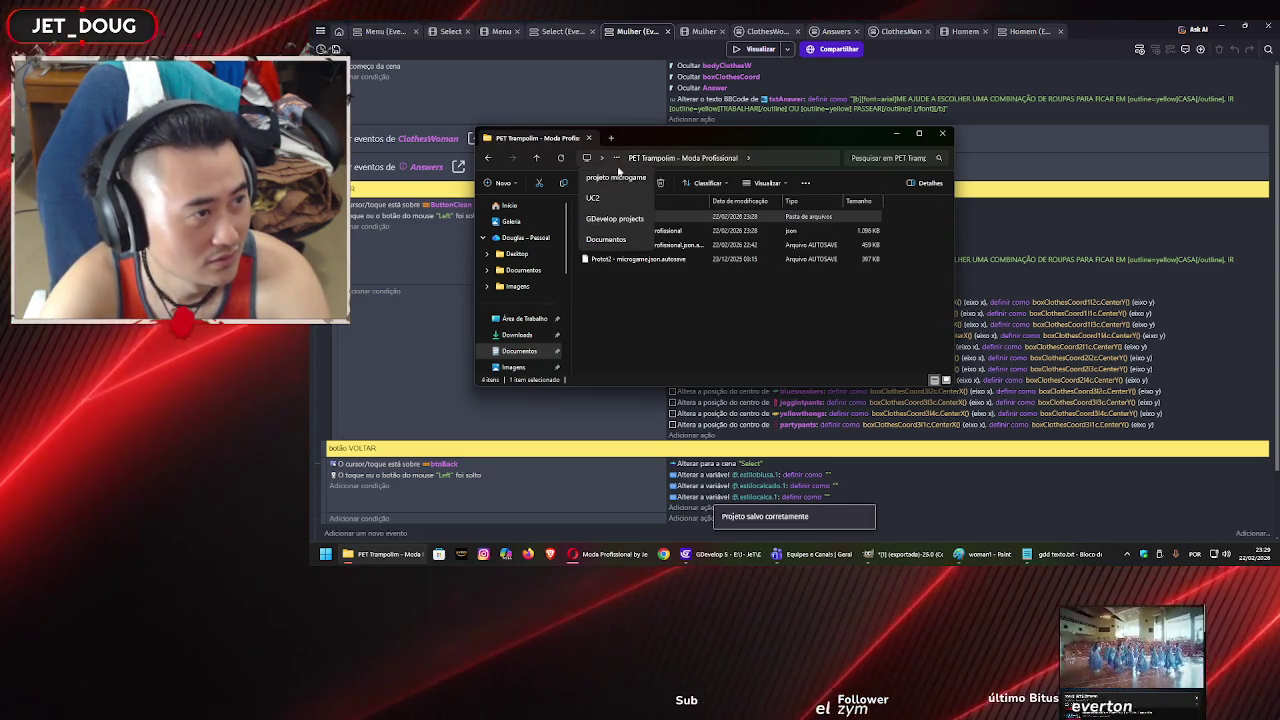
{"action": "left_click", "coordinate": [616, 178]}
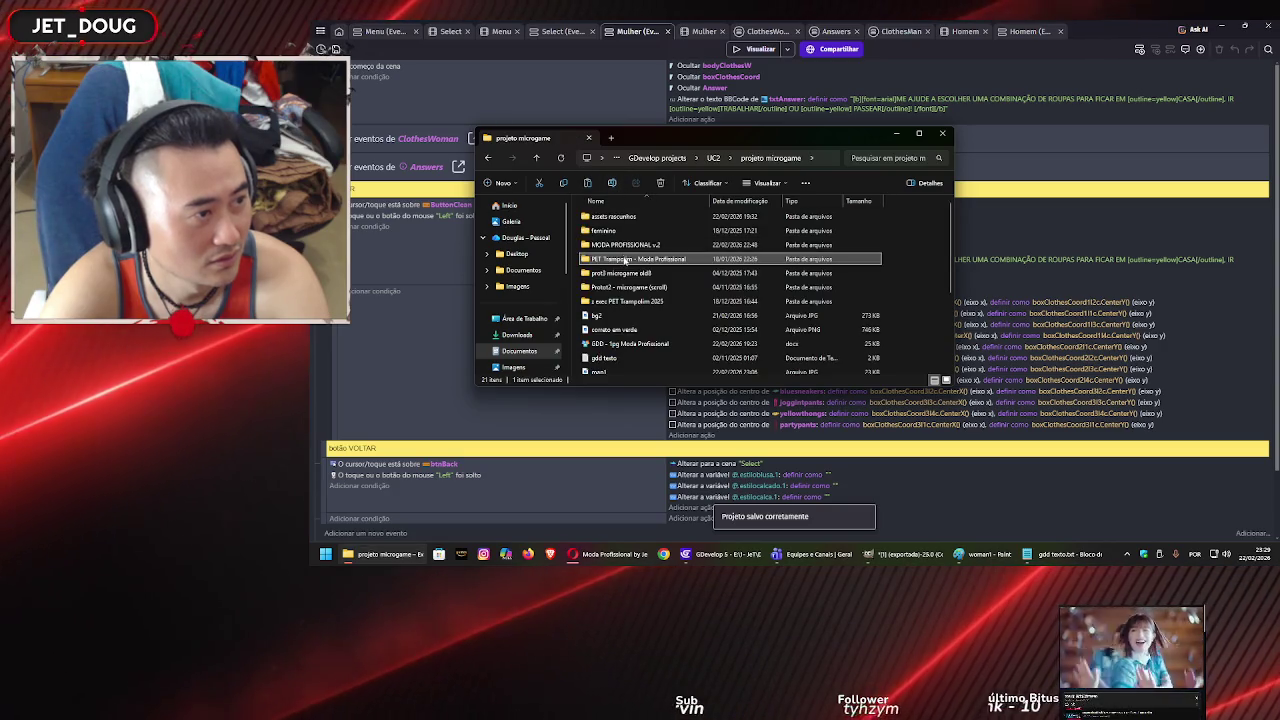
{"action": "double_click", "coordinate": [614, 217]}
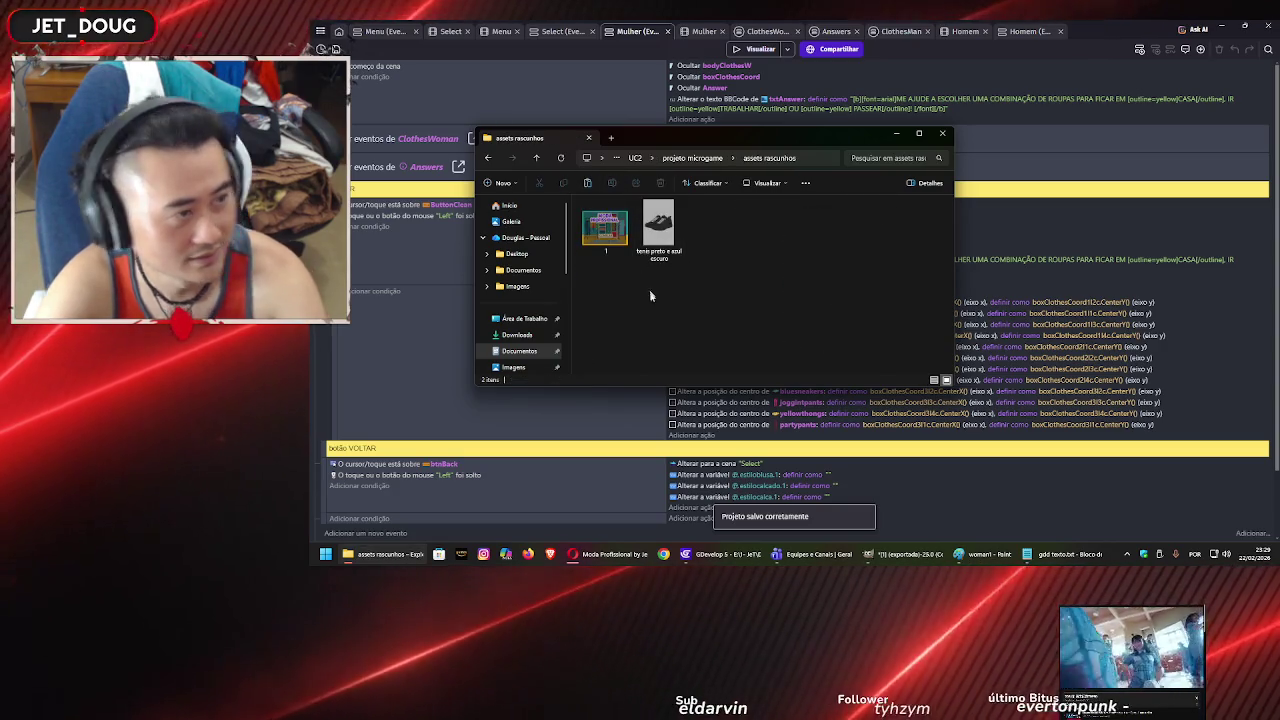
{"action": "key", "text": "alt+Left"}
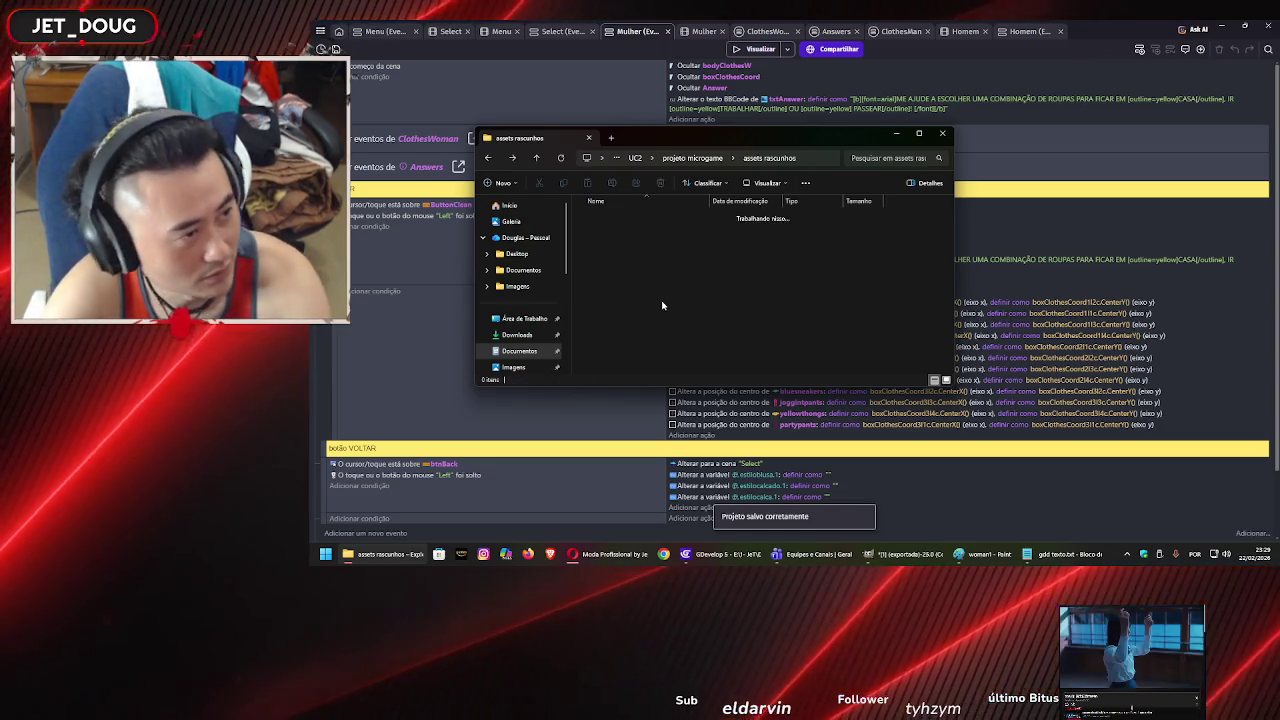
{"action": "double_click", "coordinate": [650, 258]}
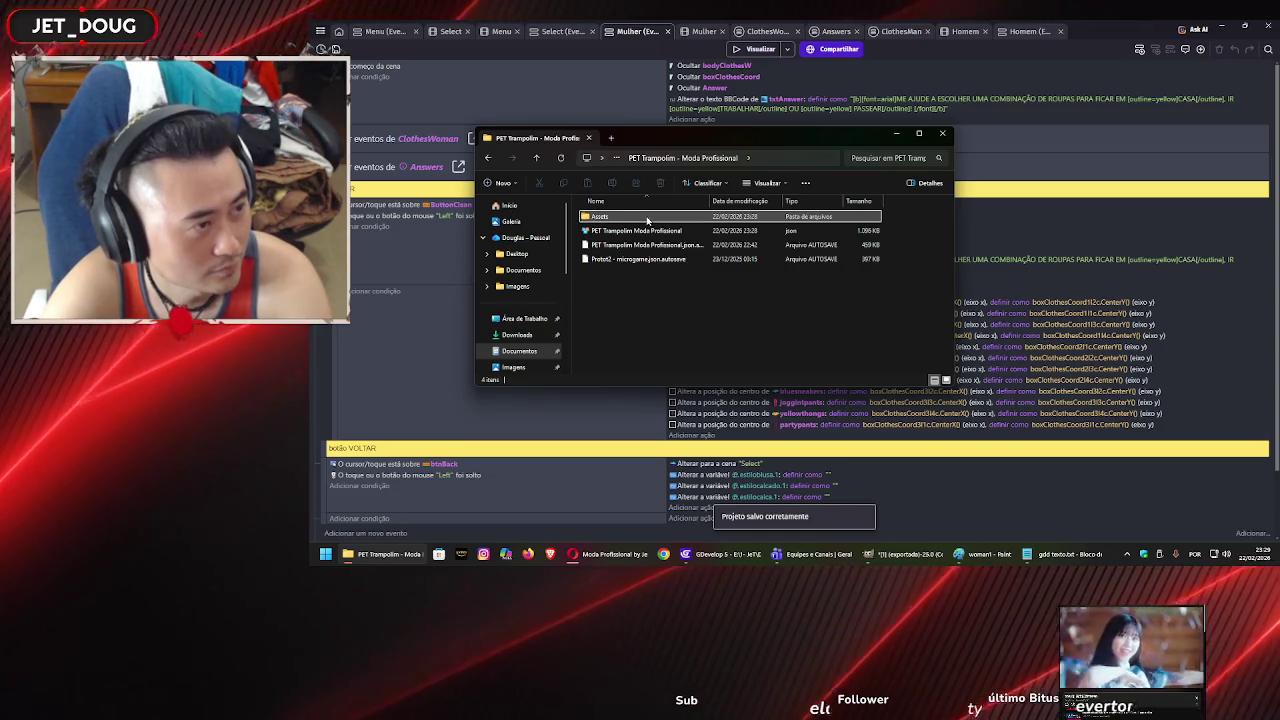
{"action": "double_click", "coordinate": [646, 216]}
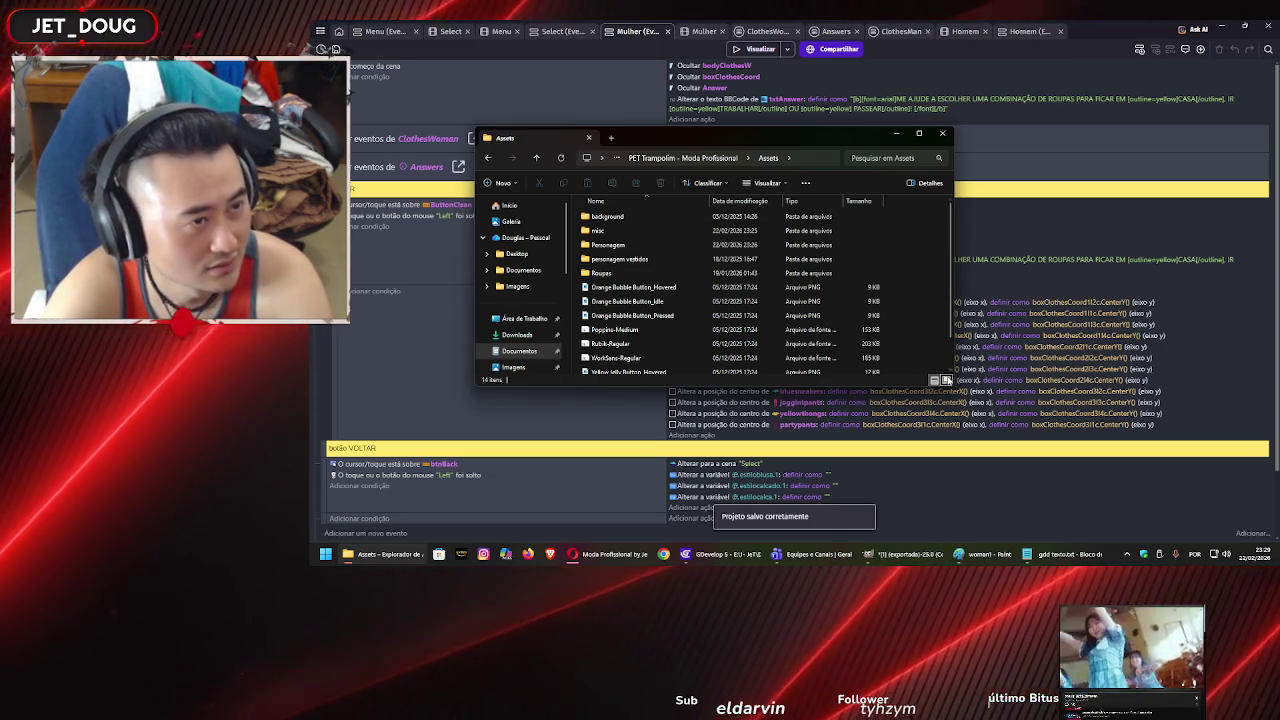
Switch to Large icons and look through the women's pernas folder in personagem vestidos.
{"action": "left_click", "coordinate": [946, 380]}
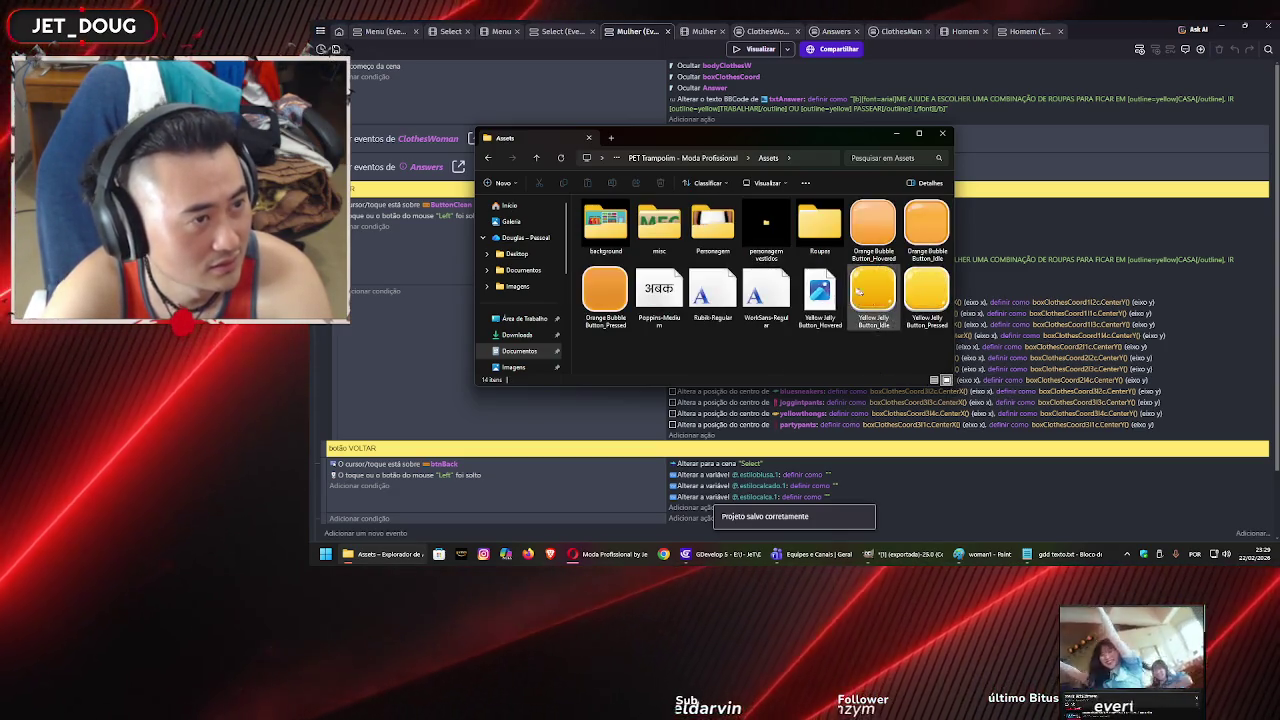
{"action": "double_click", "coordinate": [766, 224]}
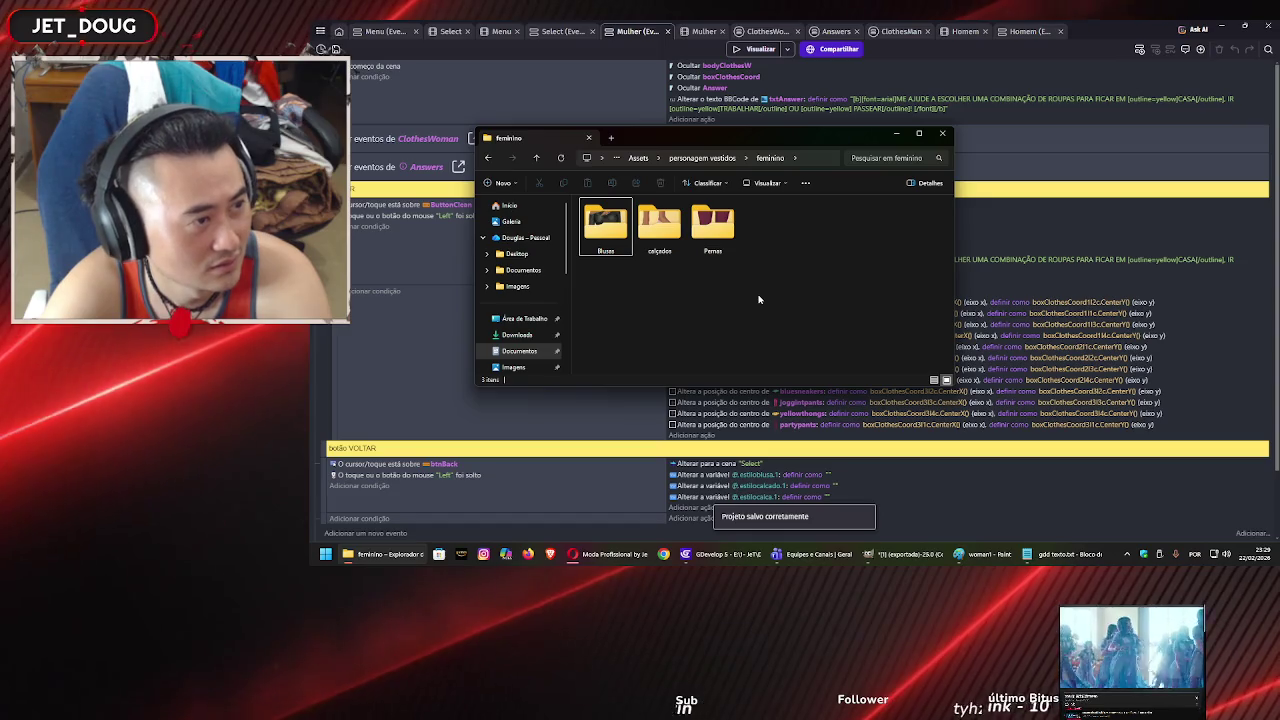
{"action": "key", "text": "Right"}
{"action": "key", "text": "Return"}
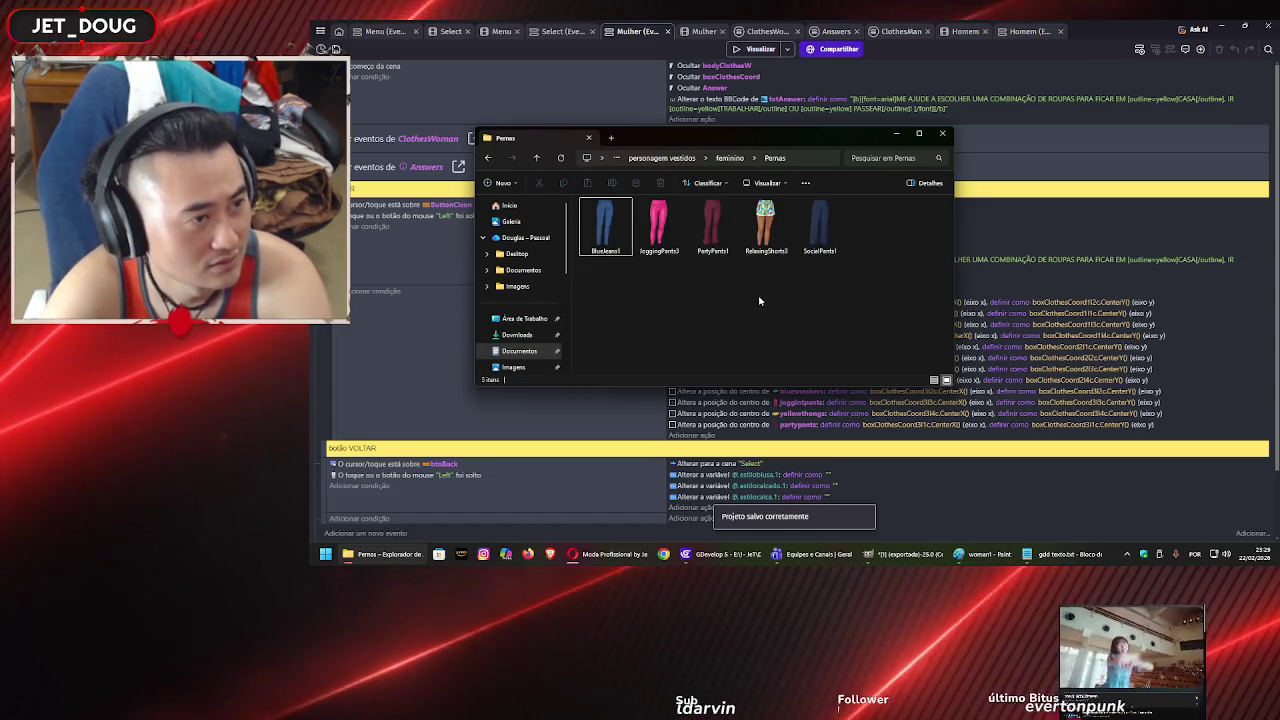
{"action": "key", "text": "Right"}
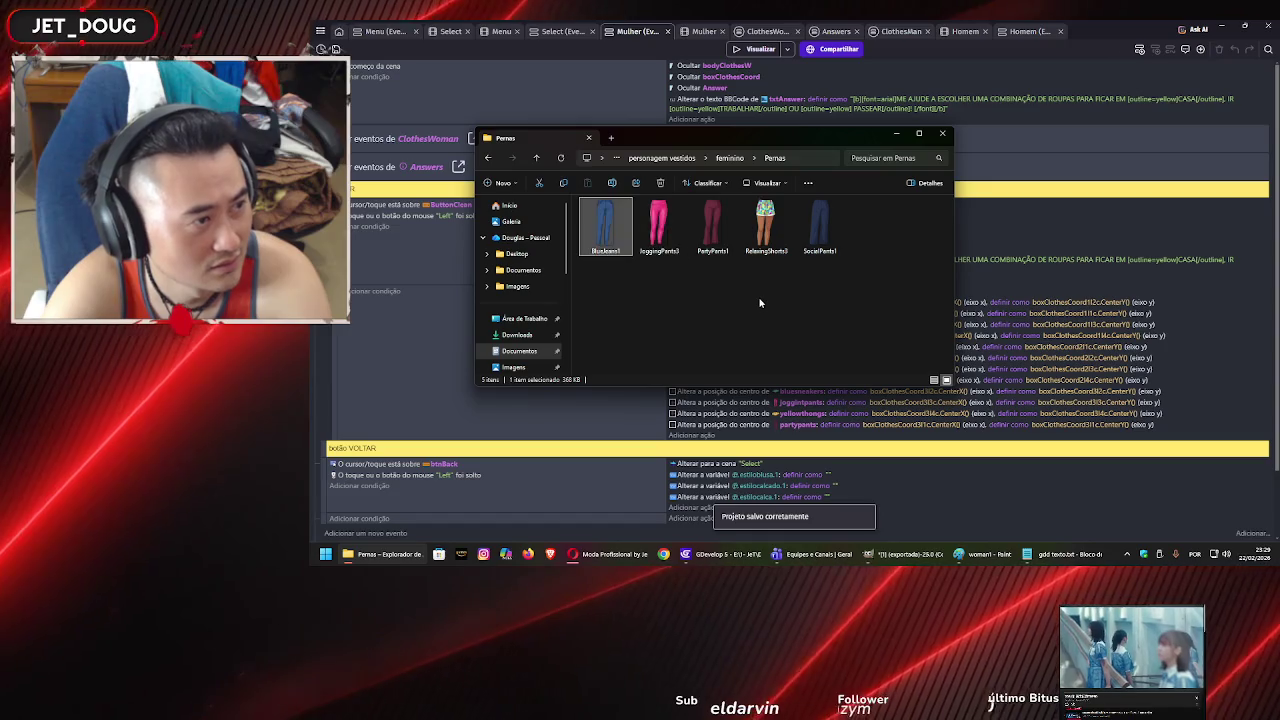
{"action": "key", "text": "BackSpace"}
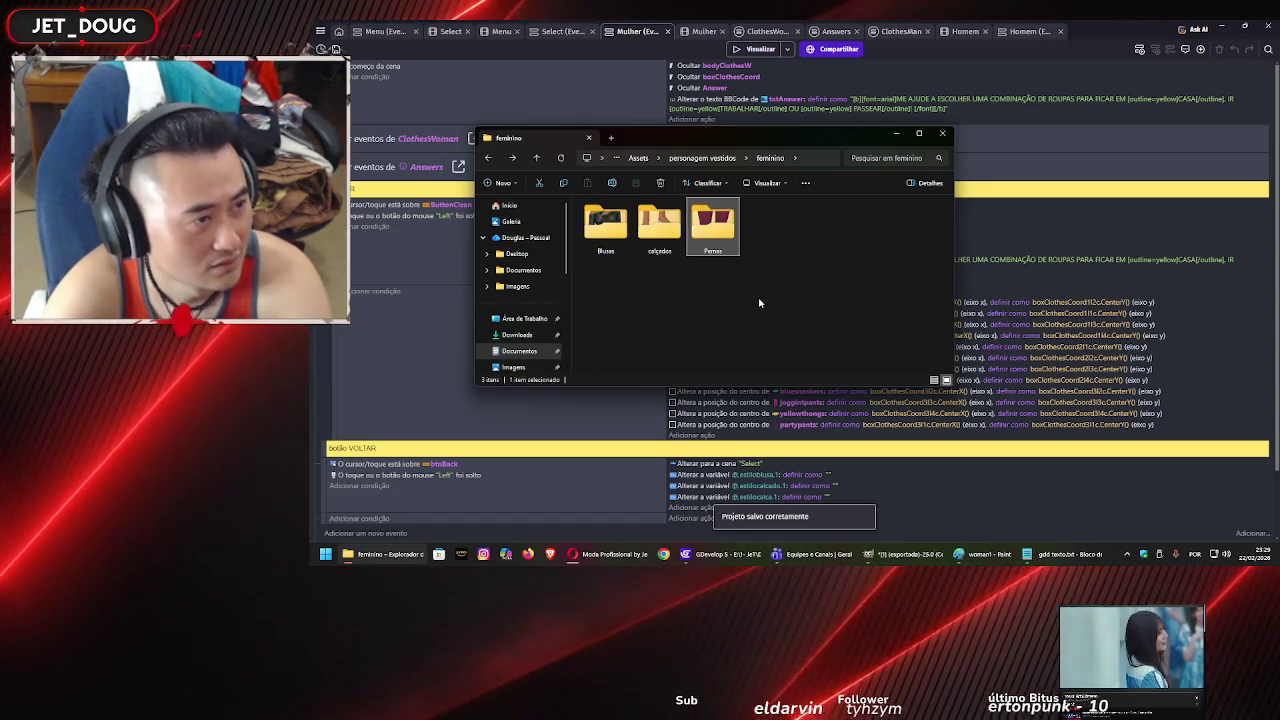
Delete the blacksneakersM1 image from the men's calçados folder.
{"action": "key", "text": "BackSpace"}
{"action": "key", "text": "Down"}
{"action": "key", "text": "Return"}
{"action": "key", "text": "Down"}
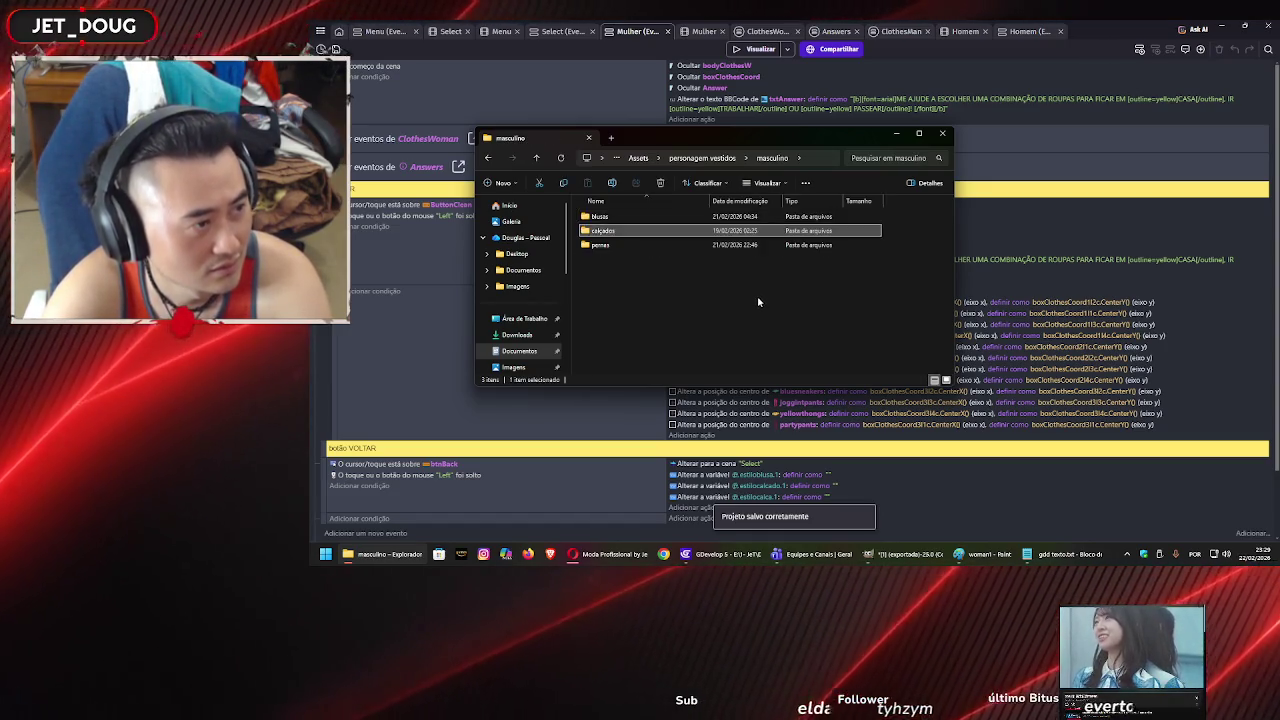
{"action": "key", "text": "Return"}
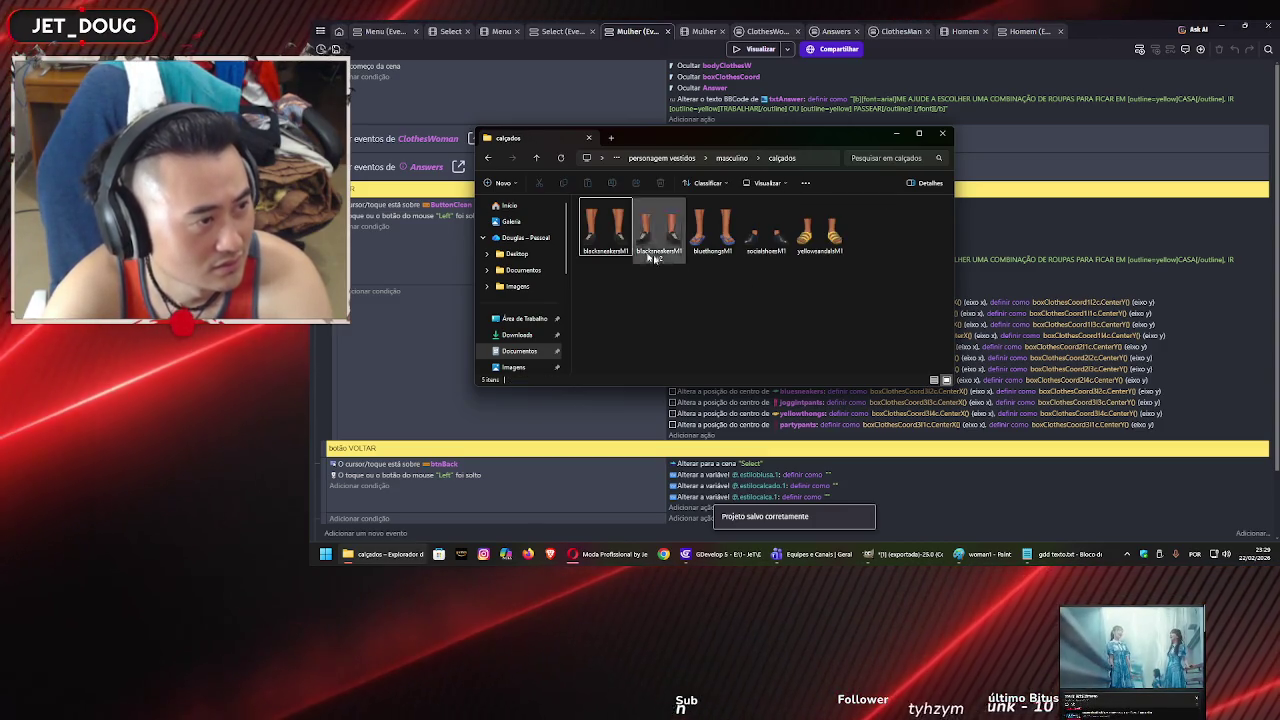
{"action": "key", "text": "Delete"}
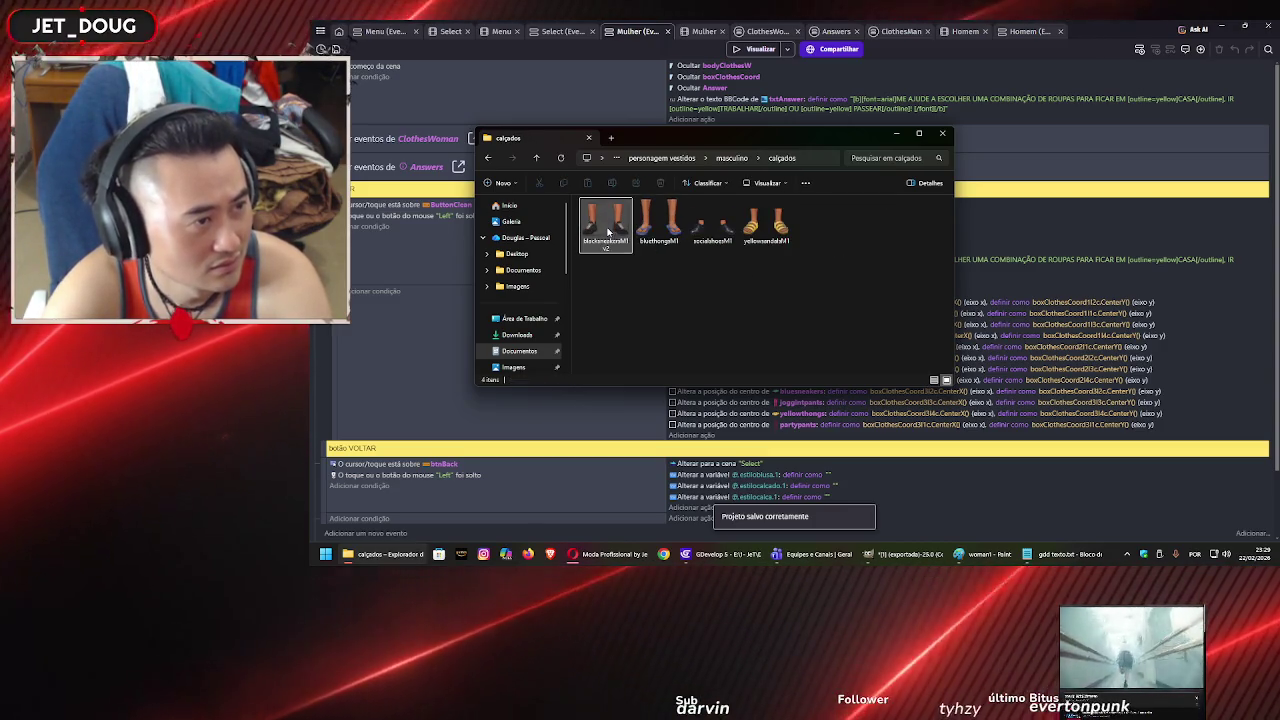
Delete socialshirtM1 and SocialShirtM2 from the men's blusas folder.
{"action": "key", "text": "BackSpace"}
{"action": "key", "text": "Up"}
{"action": "key", "text": "Return"}
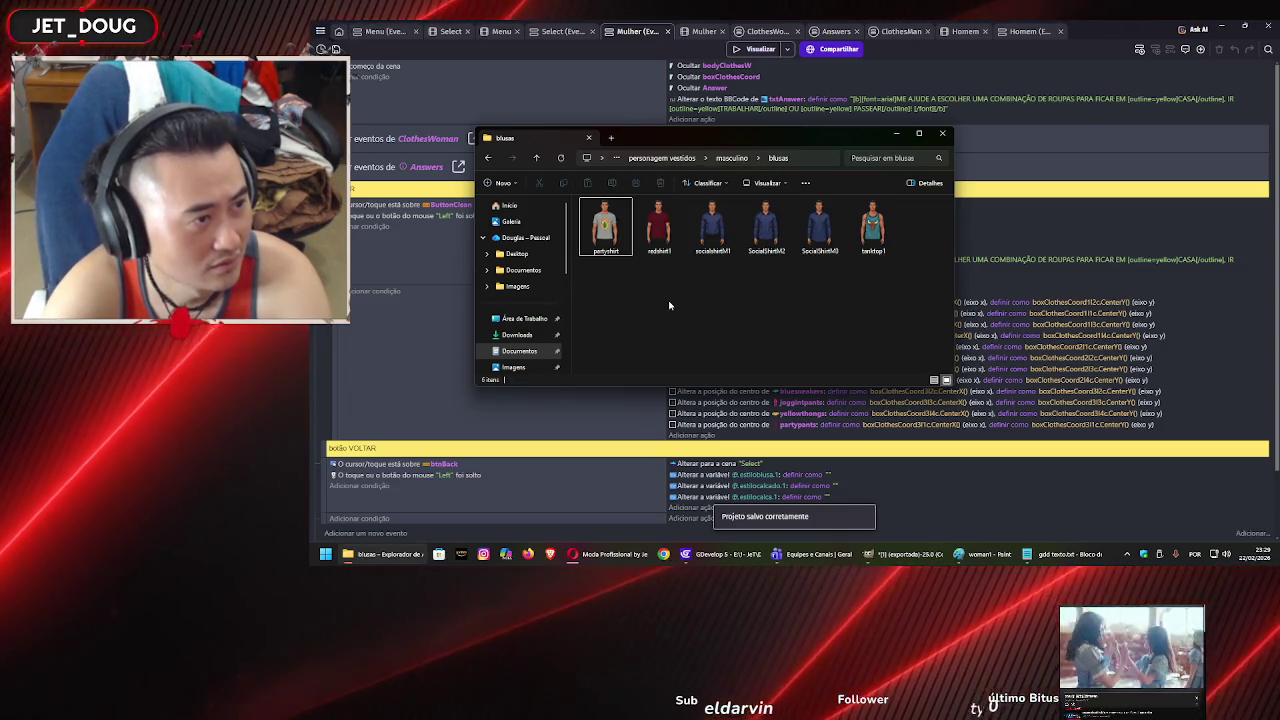
{"action": "key", "text": "Right"}
{"action": "key", "text": "Right"}
{"action": "key", "text": "Right"}
{"action": "key", "text": "Left"}
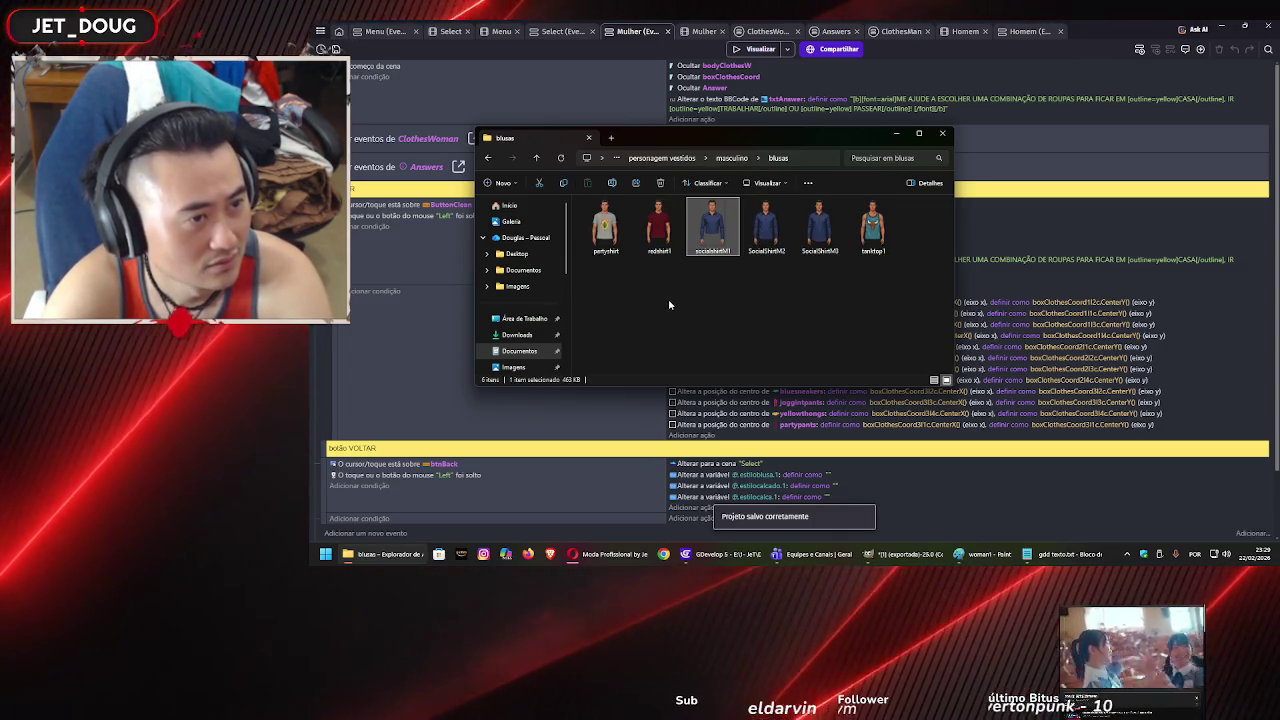
{"action": "key", "text": "shift+Right"}
{"action": "key", "text": "Delete"}
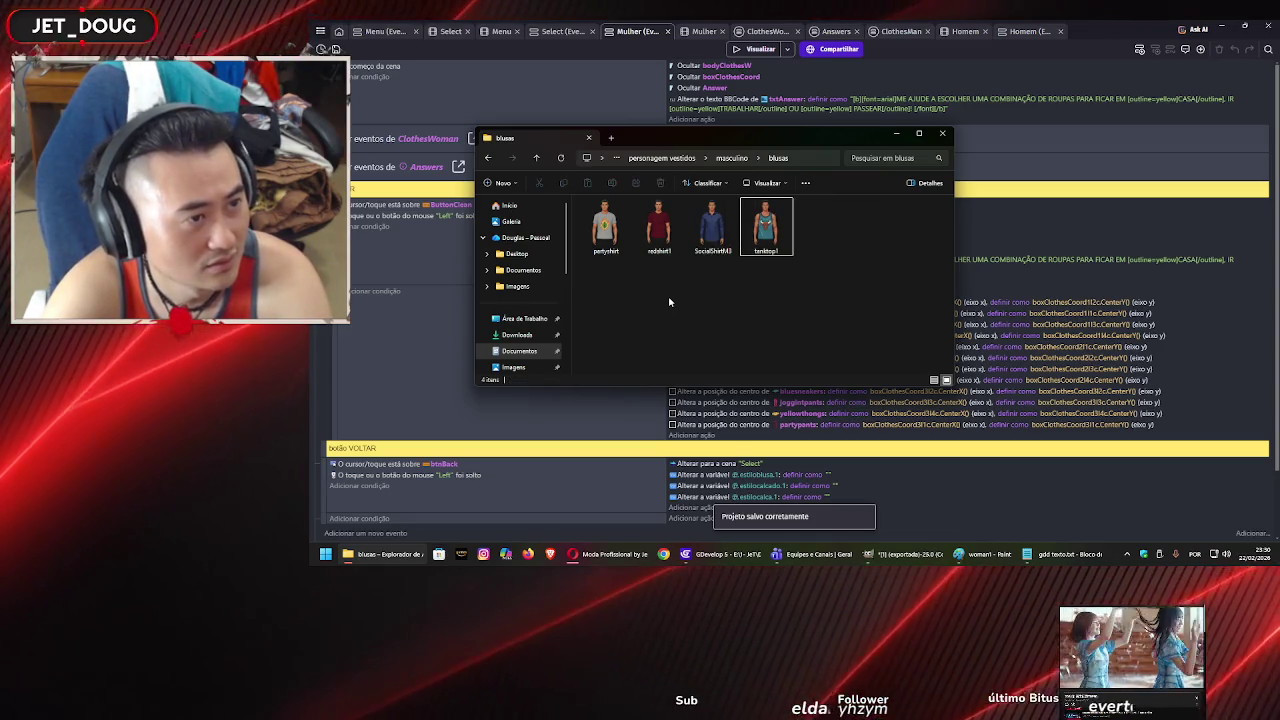
Delete the four Gemini images, JeansM1, JeansPantsM2 and WhitePantsM1 from men's pernas.
{"action": "key", "text": "BackSpace"}
{"action": "key", "text": "Down"}
{"action": "key", "text": "Down"}
{"action": "key", "text": "Return"}
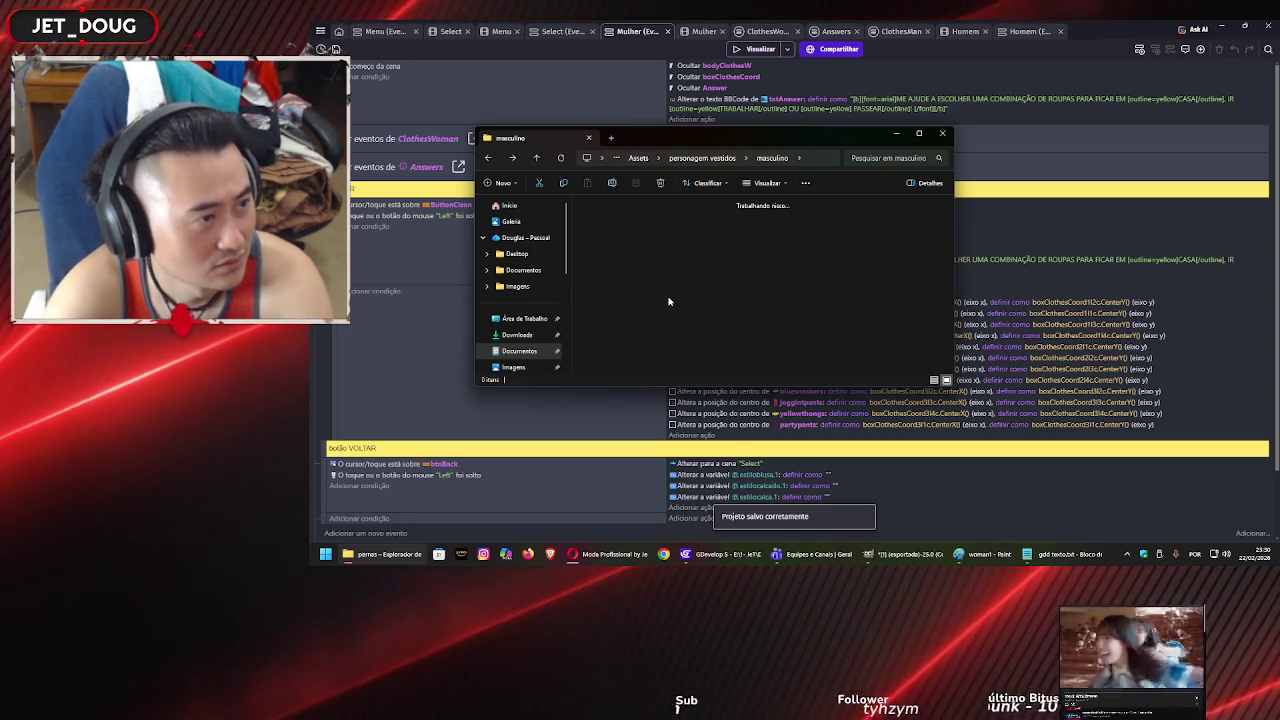
{"action": "key", "text": "shift+Right"}
{"action": "key", "text": "shift+Right"}
{"action": "key", "text": "shift+Right"}
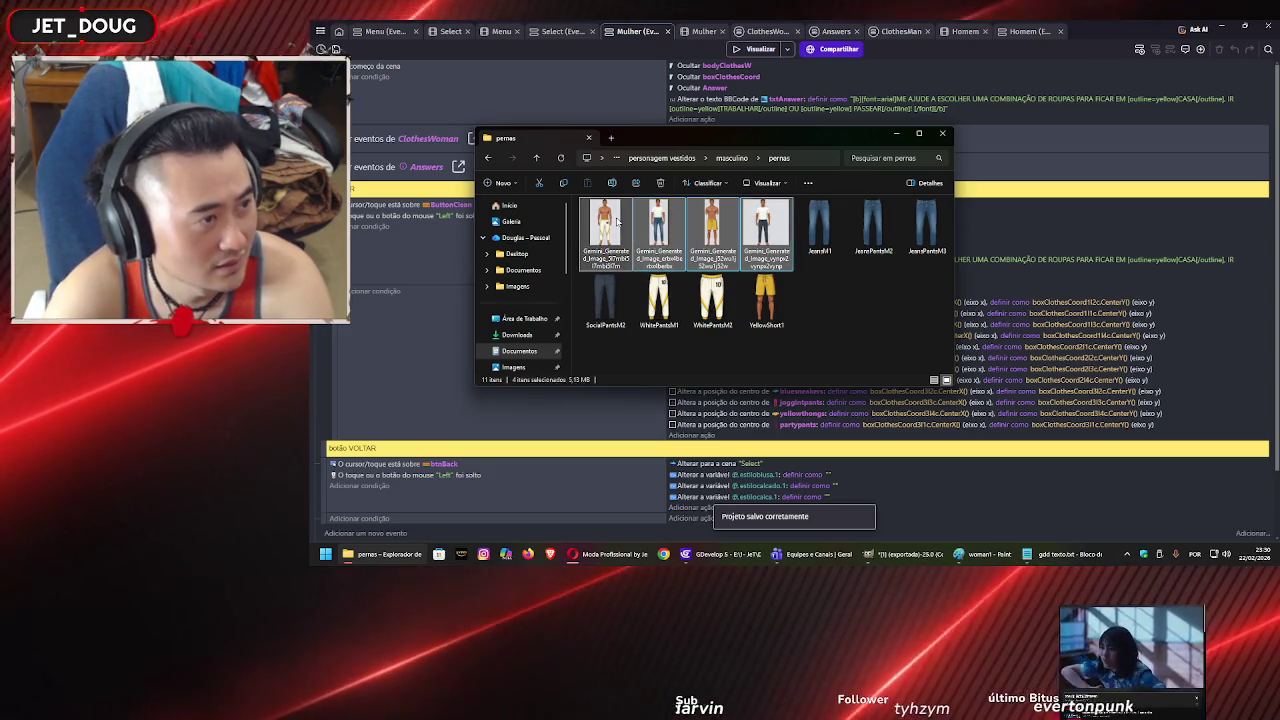
{"action": "key", "text": "Delete"}
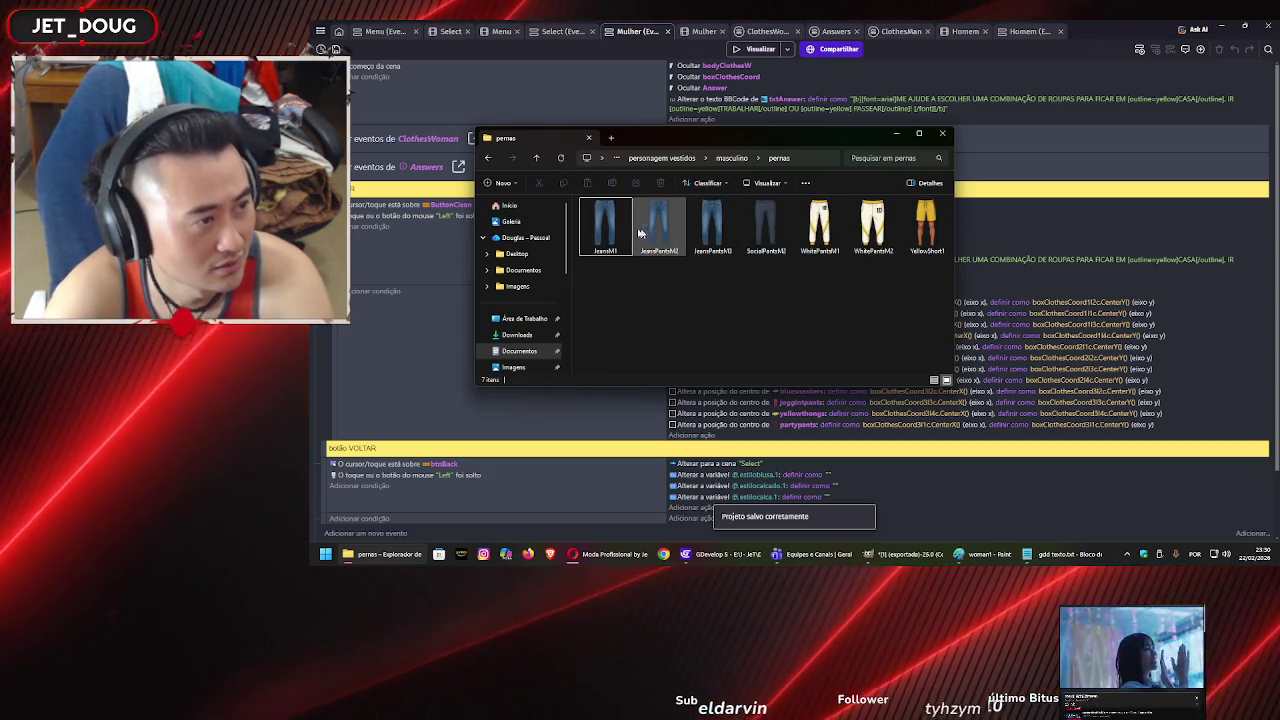
{"action": "left_click", "coordinate": [612, 226]}
{"action": "key", "text": "Delete"}
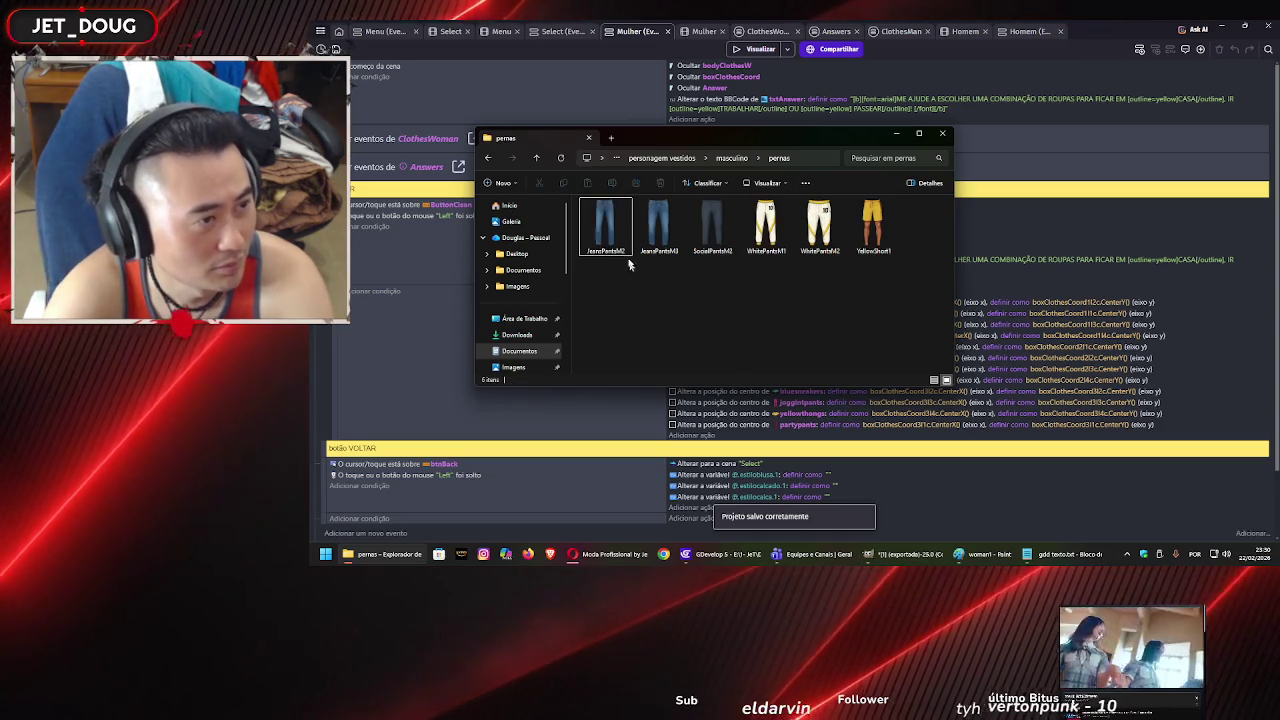
{"action": "key", "text": "Delete"}
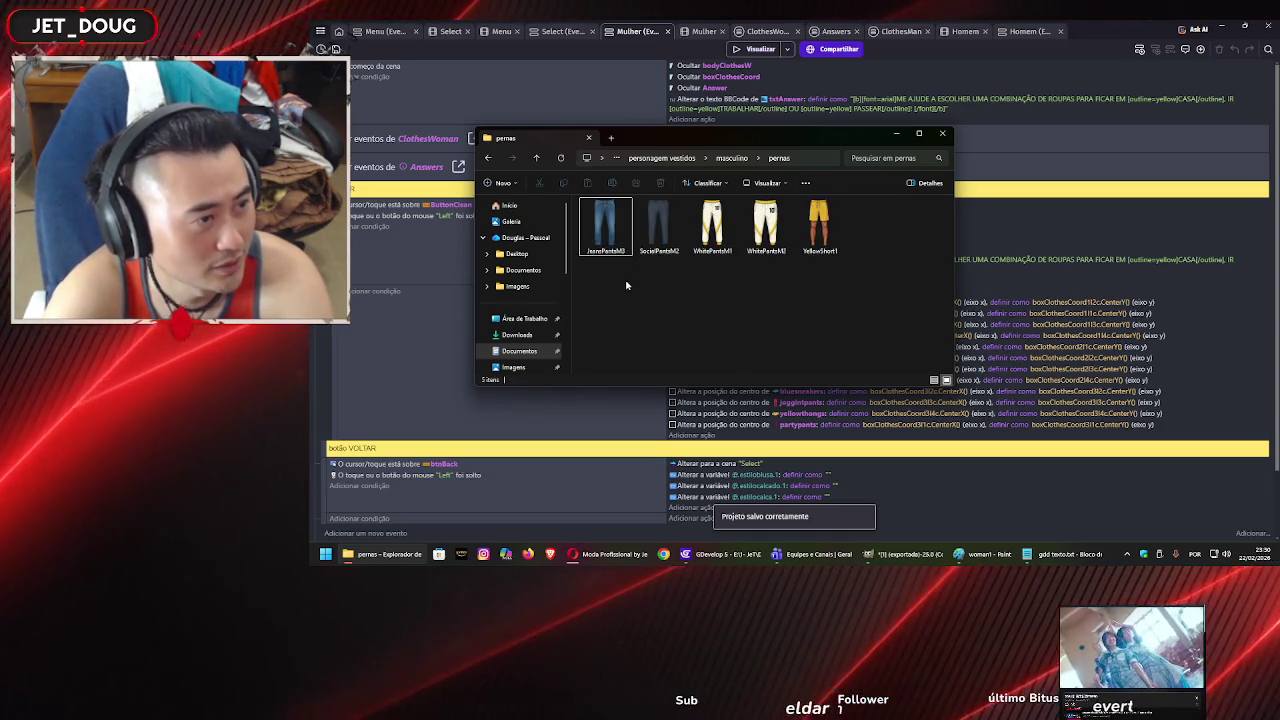
{"action": "left_click", "coordinate": [708, 250]}
{"action": "key", "text": "Delete"}
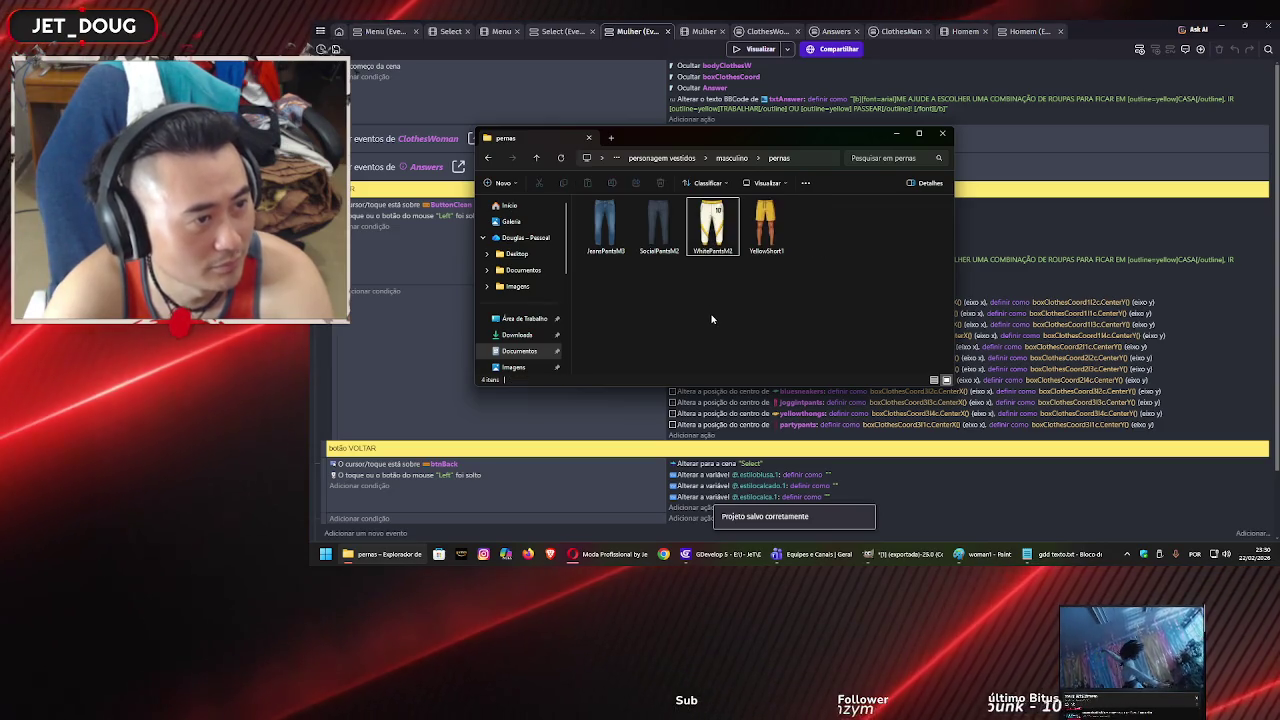
Recheck the men's calçados folder and return up to personagem vestidos.
{"action": "key", "text": "alt+Up"}
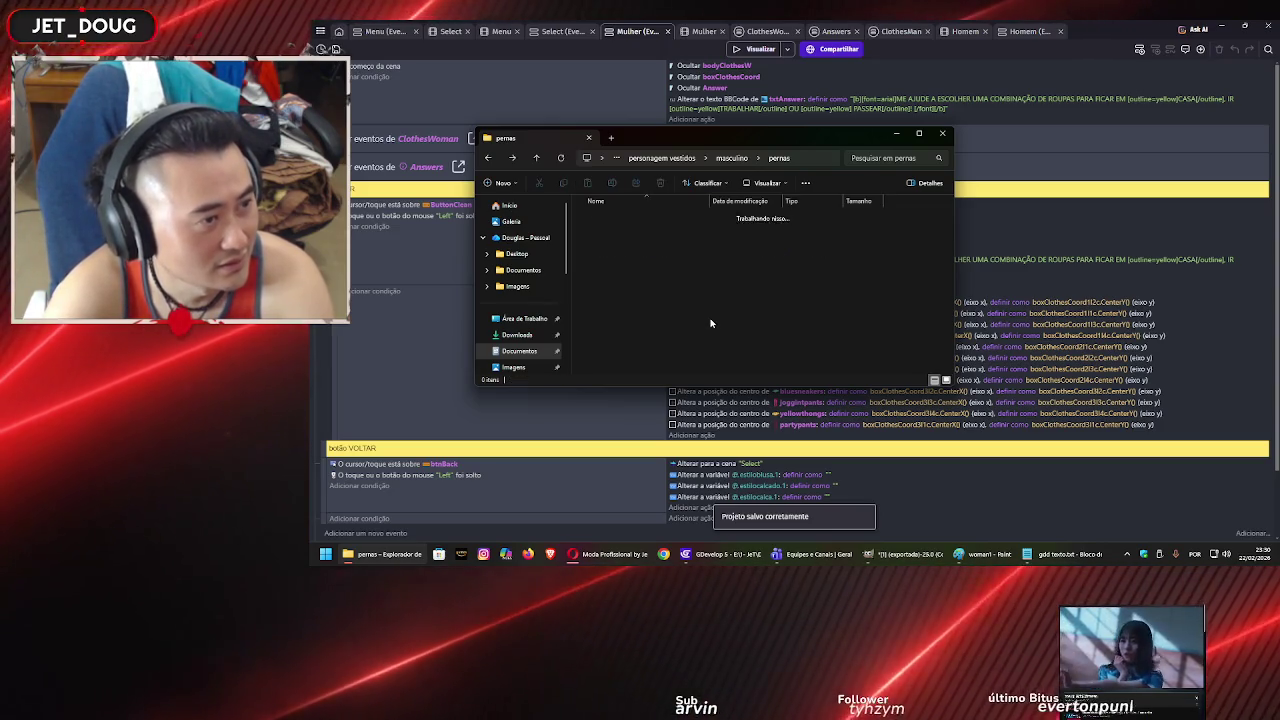
{"action": "key", "text": "Home"}
{"action": "key", "text": "Return"}
{"action": "key", "text": "alt+Up"}
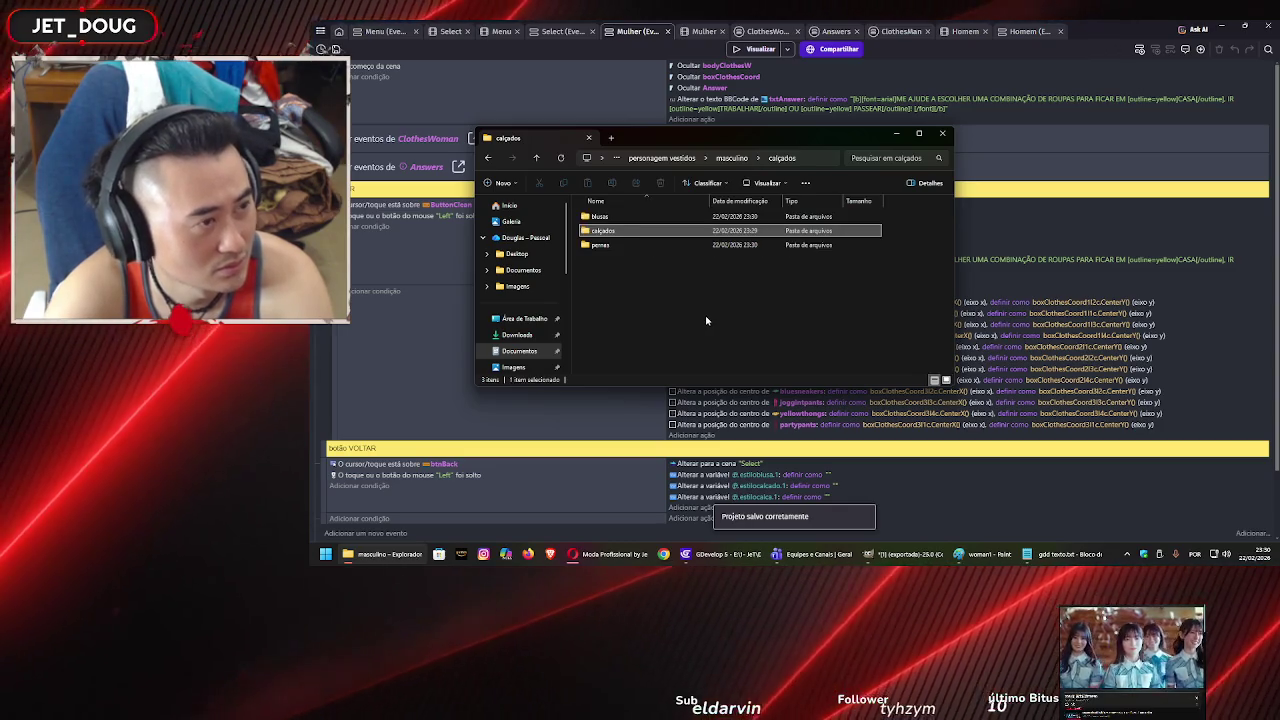
{"action": "key", "text": "End"}
{"action": "key", "text": "Return"}
{"action": "key", "text": "alt+Up"}
{"action": "key", "text": "alt+Up"}
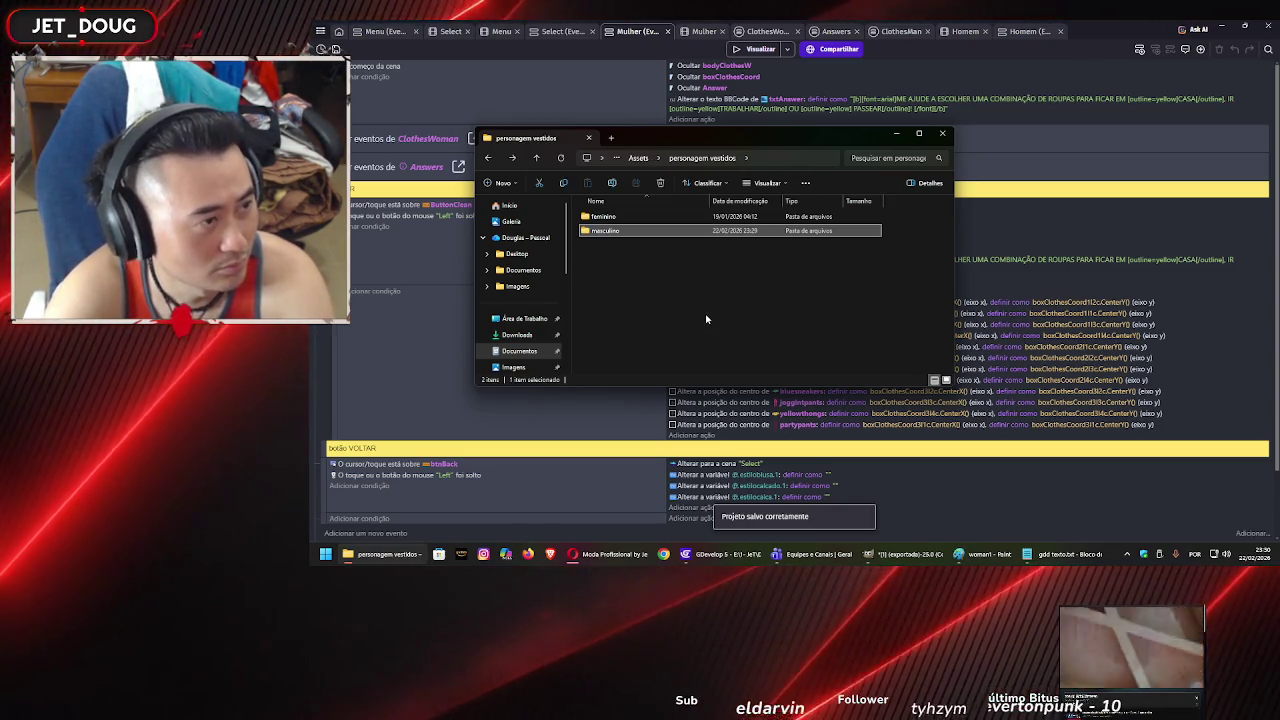
{"action": "key", "text": "alt+Up"}
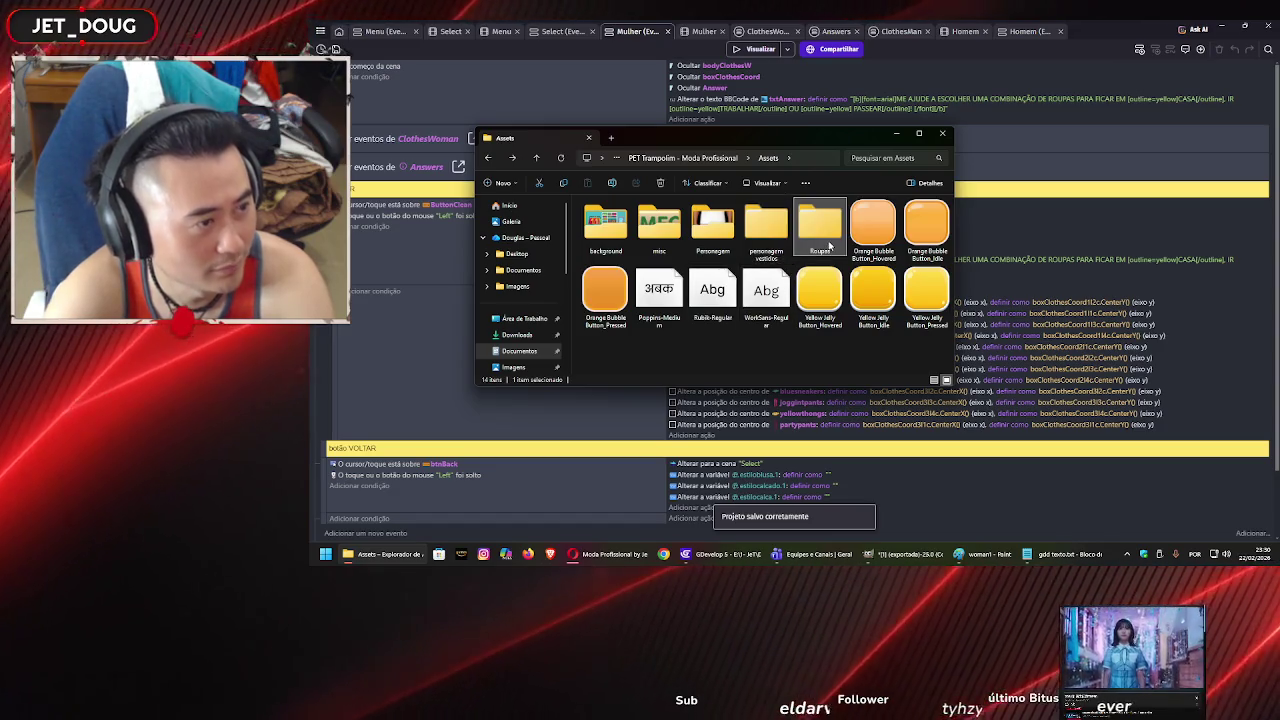
Go up to the PET Trampolim - Moda Profissional folder and minimize File Explorer.
{"action": "key", "text": "alt+Up"}
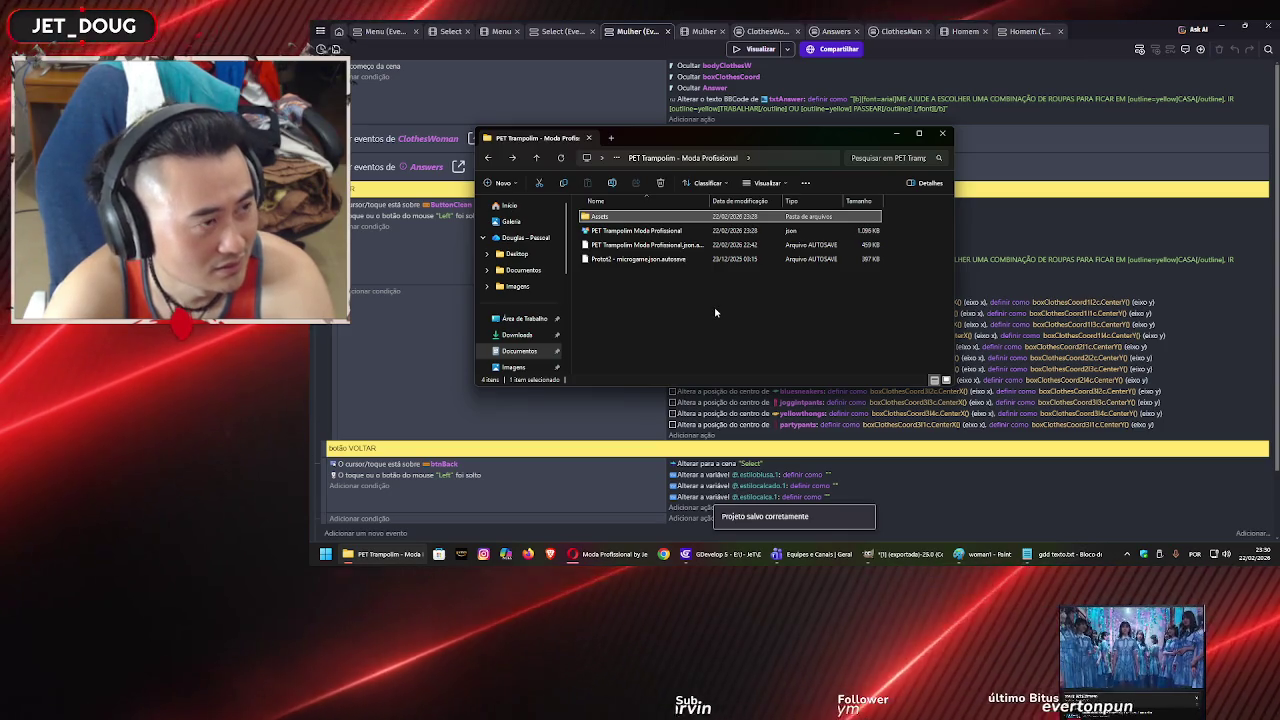
{"action": "left_click", "coordinate": [700, 90]}
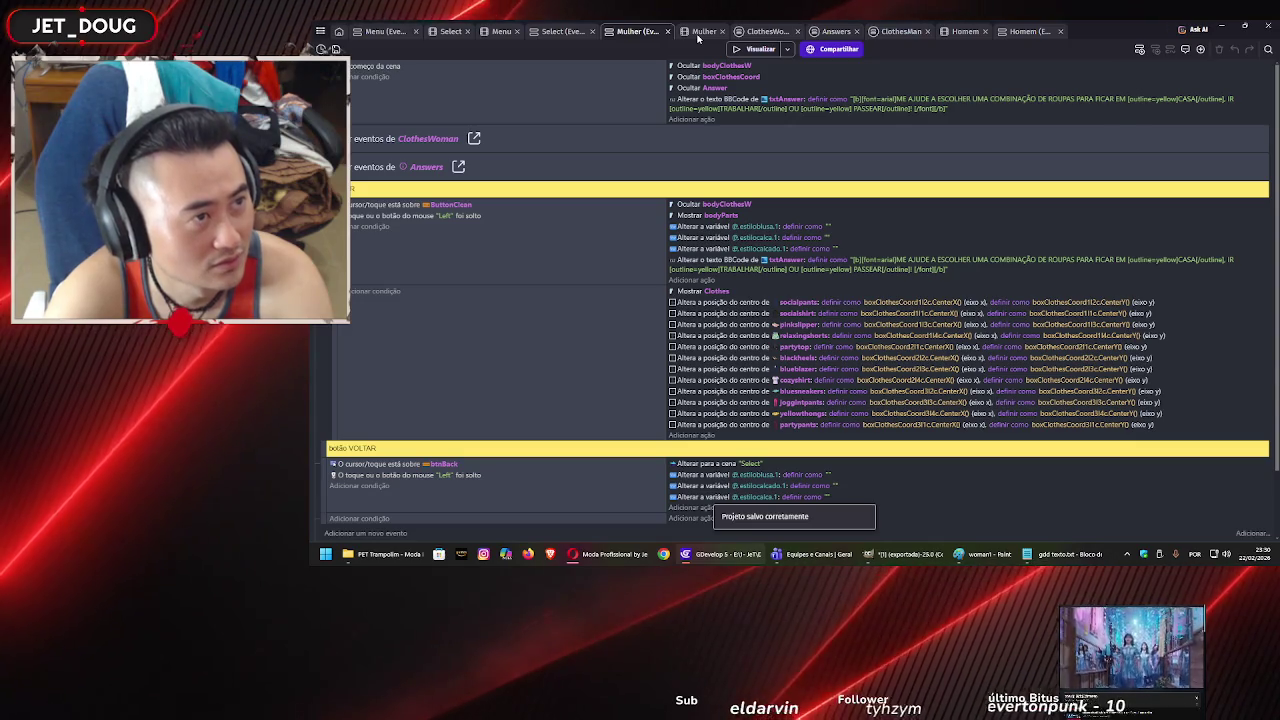
Open the Mulher scene, collapse btn, expand Answer in Objects, and save with Ctrl+S.
{"action": "left_click", "coordinate": [698, 35]}
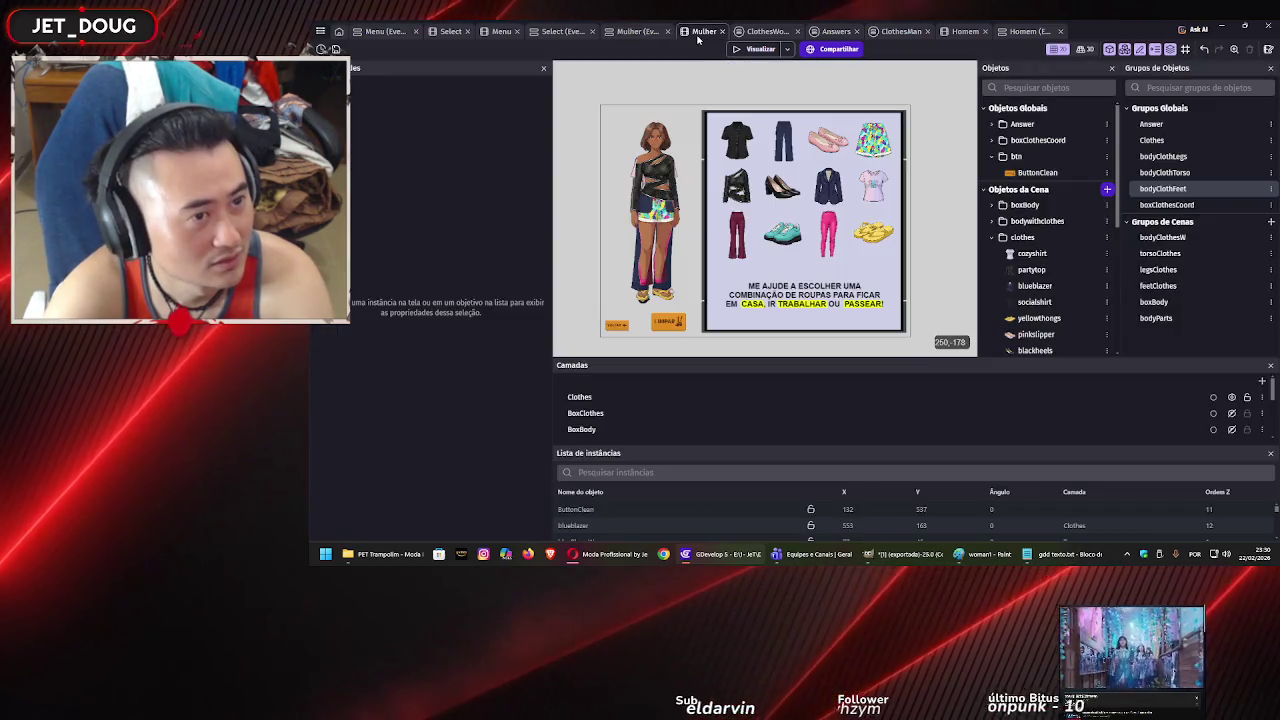
{"action": "left_click", "coordinate": [992, 157]}
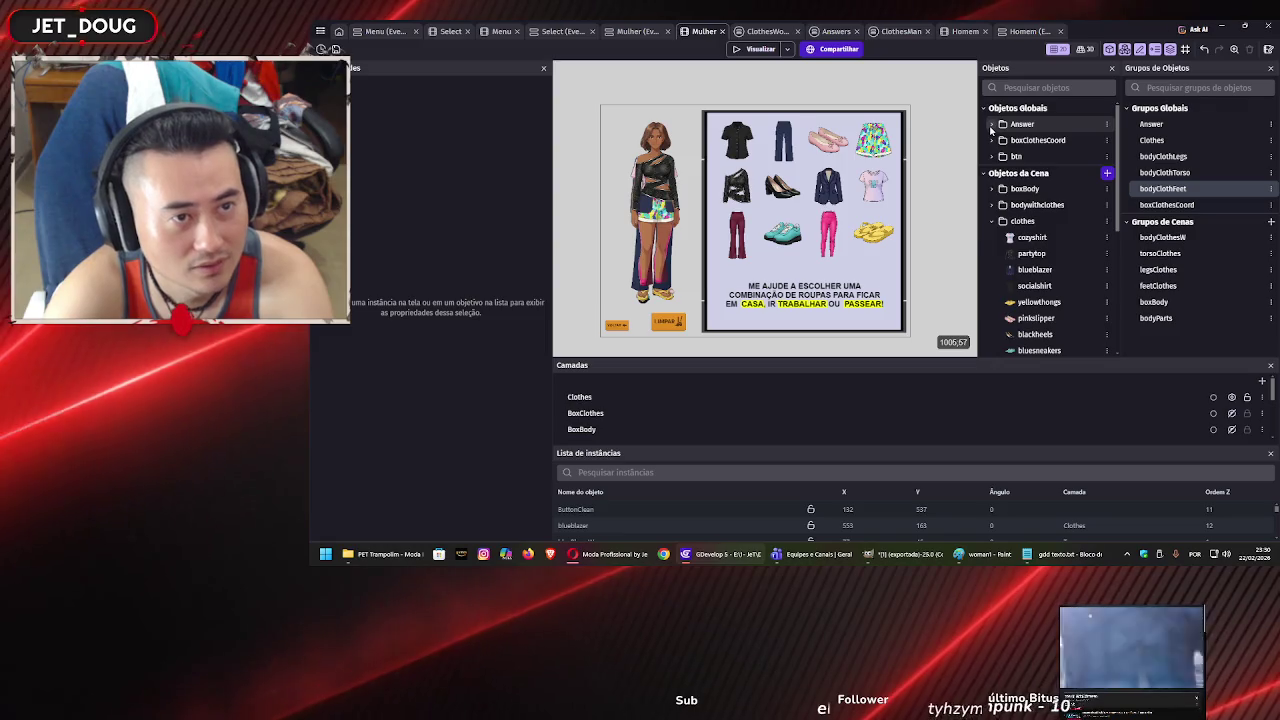
{"action": "left_click", "coordinate": [991, 125]}
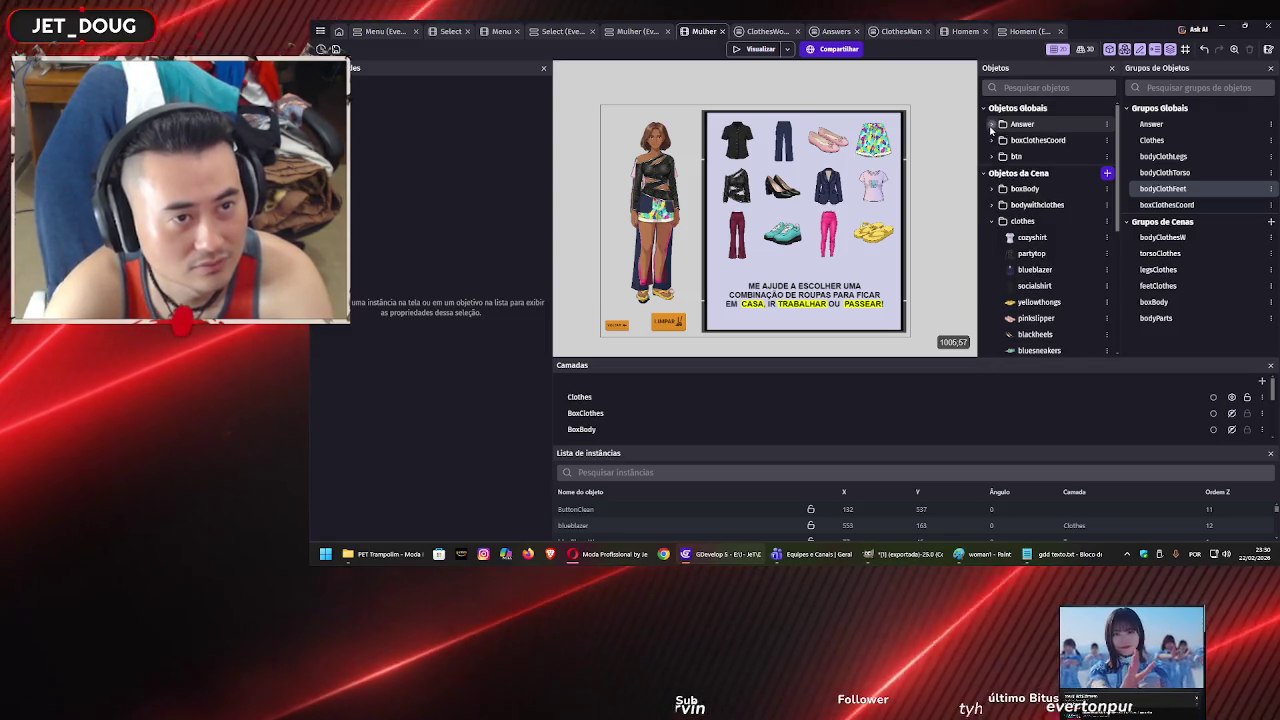
{"action": "scroll", "coordinate": [1007, 240], "scroll_direction": "down", "scroll_amount": 5}
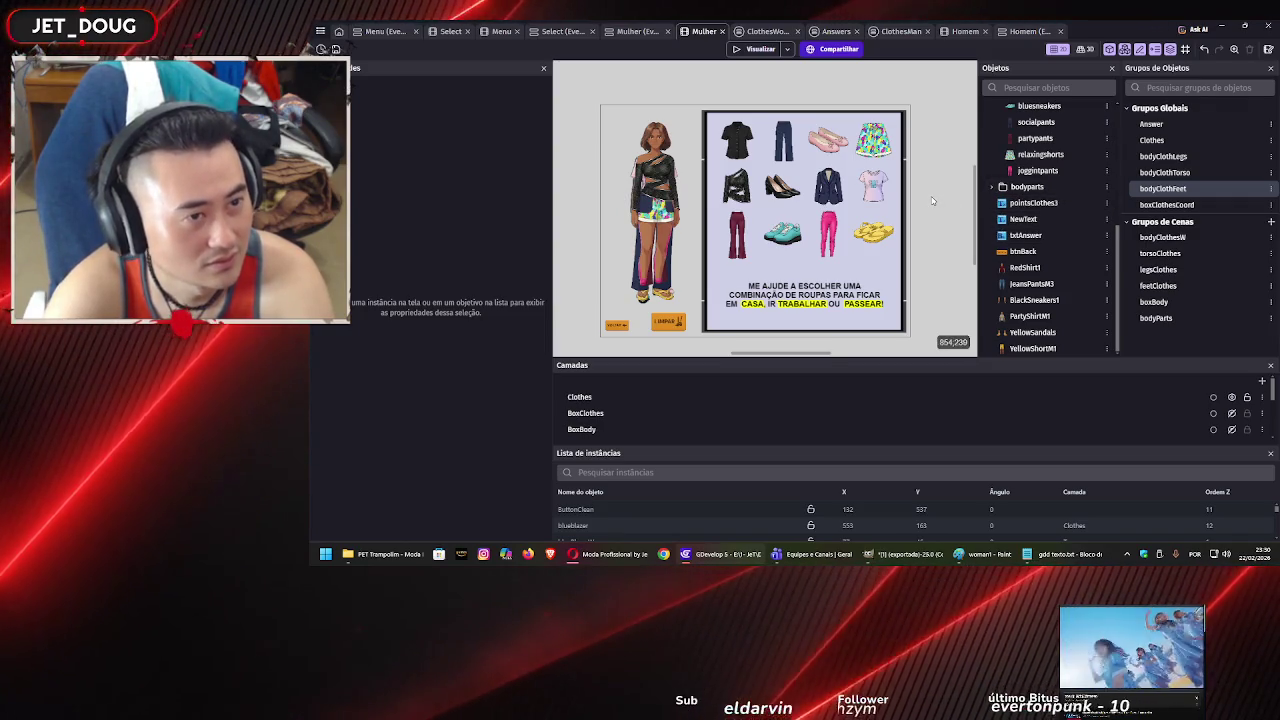
{"action": "key", "text": "ctrl+s"}
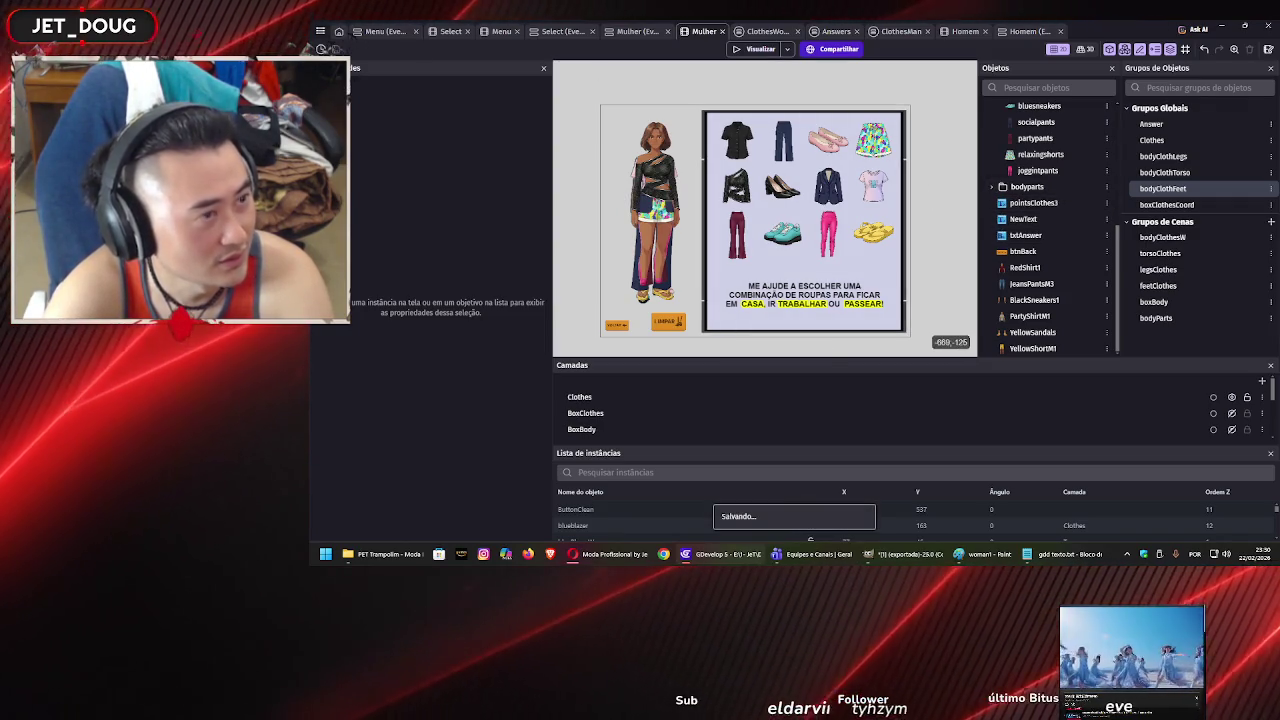
{"action": "scroll", "coordinate": [660, 190], "scroll_direction": "up", "scroll_amount": 1}
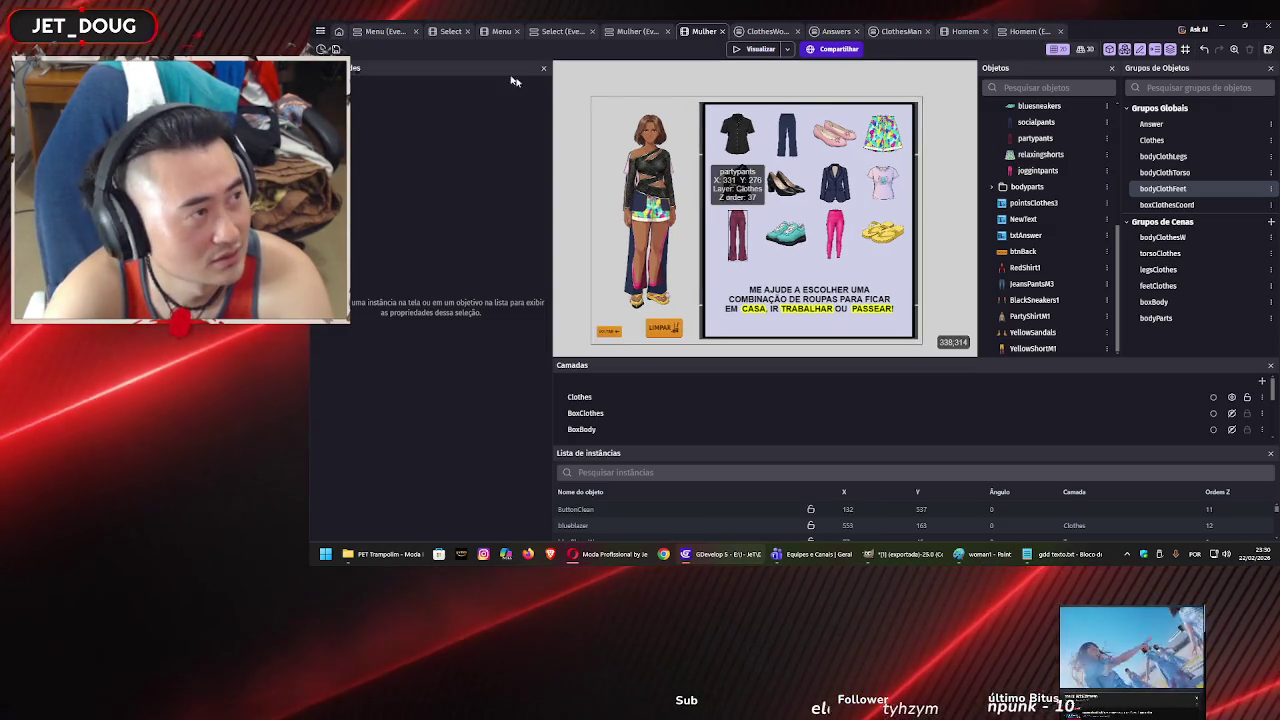
{"action": "left_click", "coordinate": [339, 32]}
Switch to the Menu scene's event sheet and start a game preview.
{"action": "left_click", "coordinate": [321, 30]}
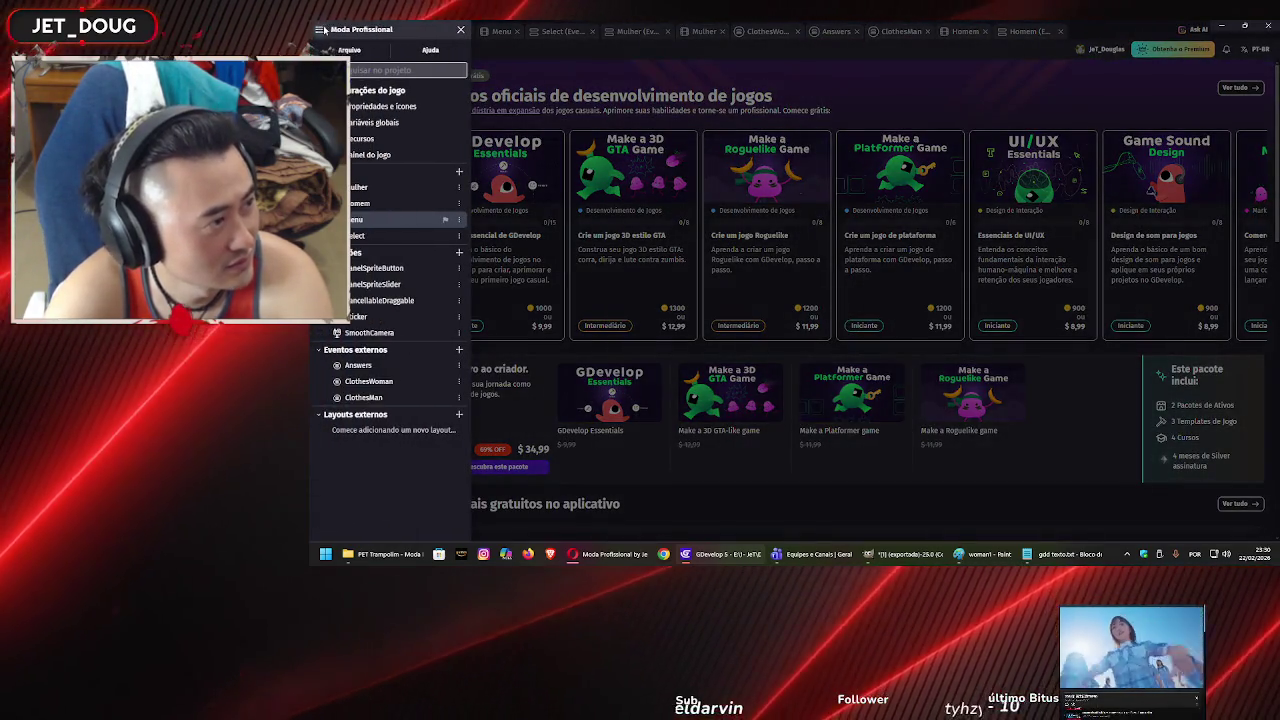
{"action": "left_click", "coordinate": [618, 74]}
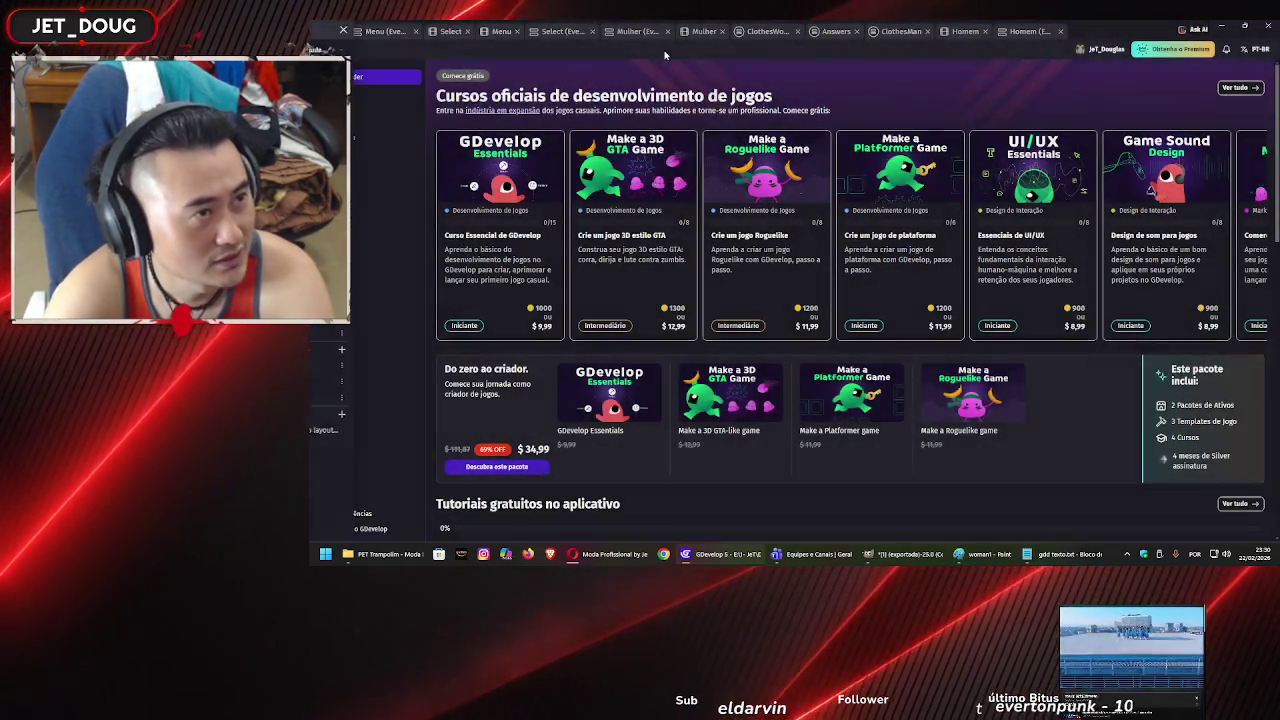
{"action": "left_click", "coordinate": [388, 32]}
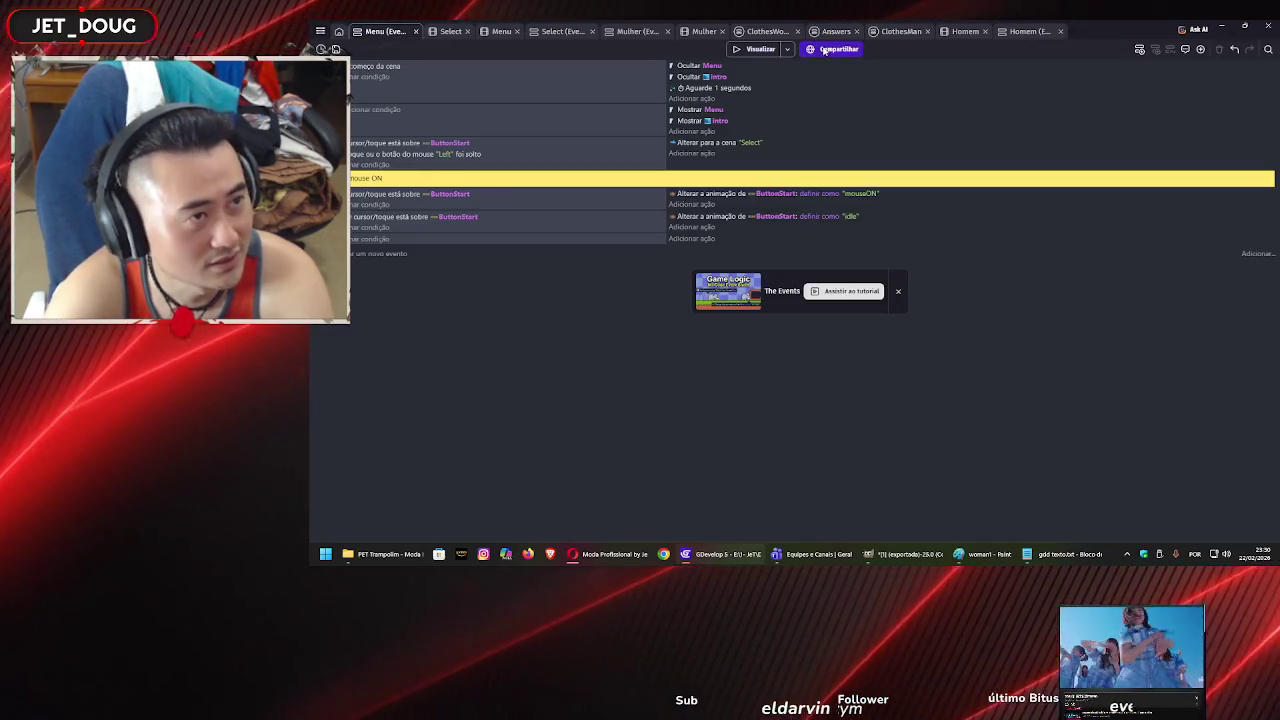
{"action": "left_click", "coordinate": [765, 50]}
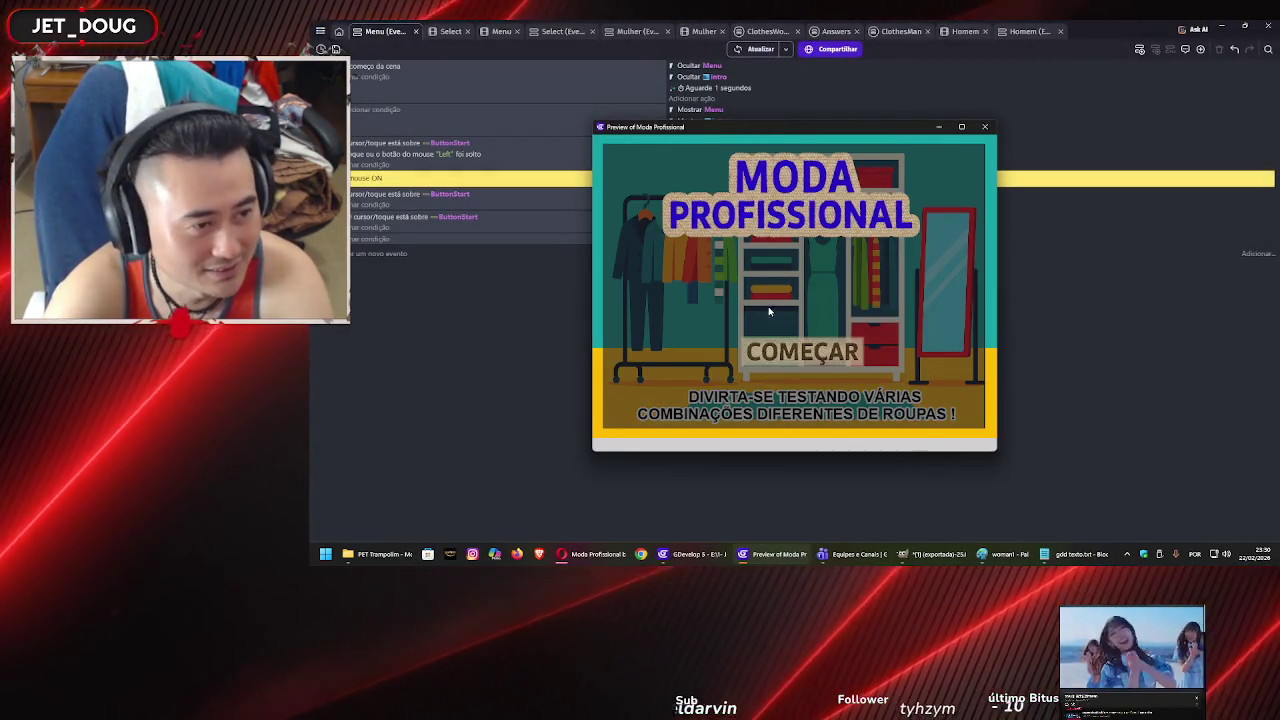
Start as MULHER, drag the burgundy pants onto her, clear with LIMPAR, and close the preview.
{"action": "left_click", "coordinate": [802, 352]}
{"action": "left_click", "coordinate": [776, 326]}
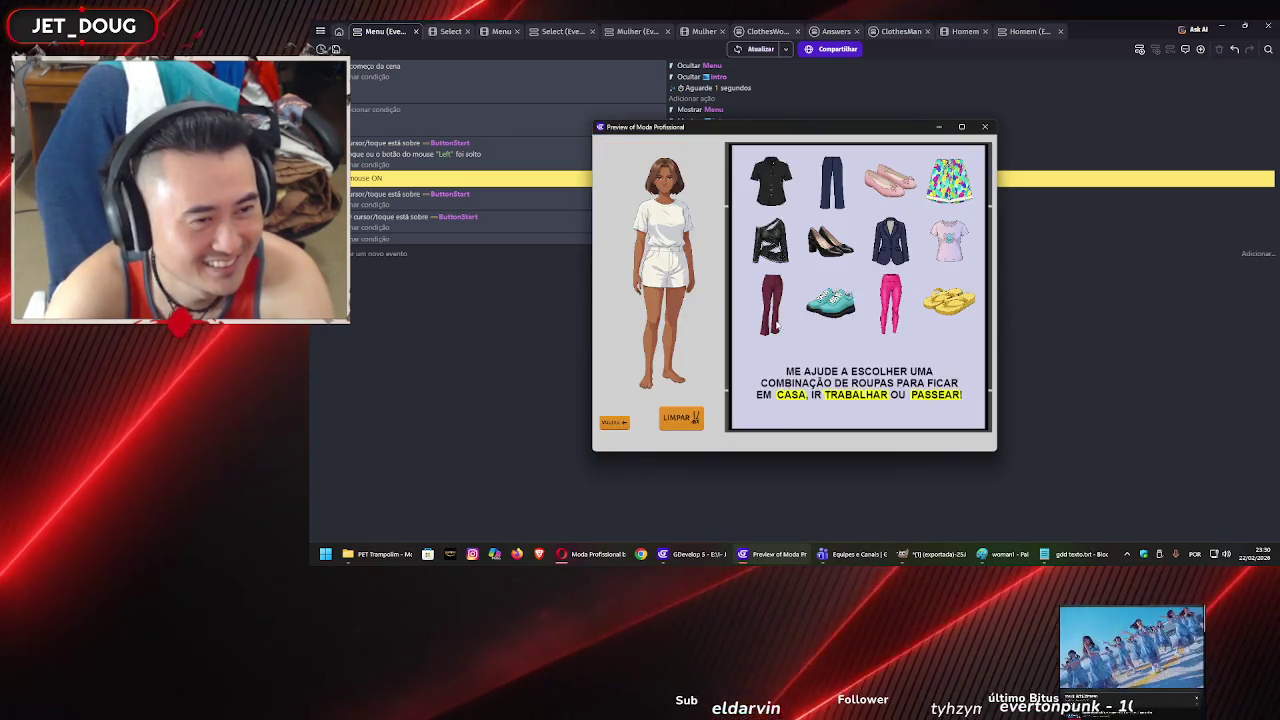
{"action": "left_click_drag", "start_coordinate": [771, 298], "coordinate": [666, 287]}
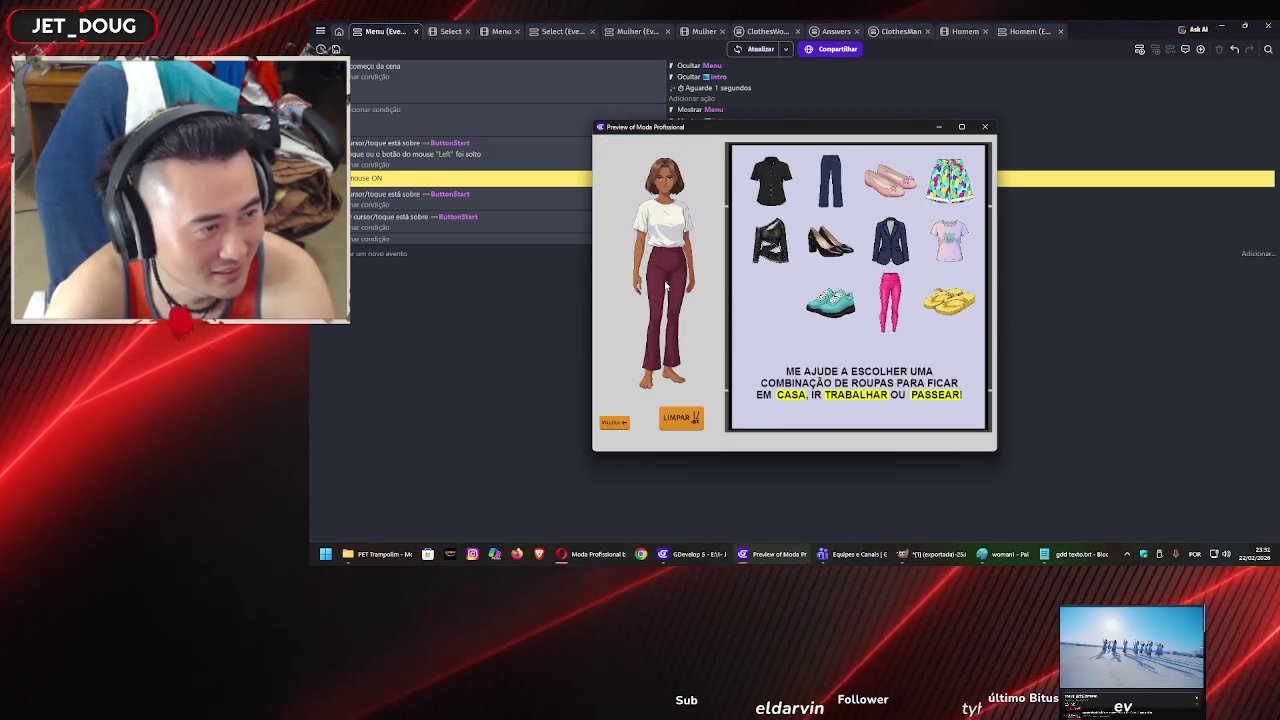
{"action": "left_click", "coordinate": [695, 417]}
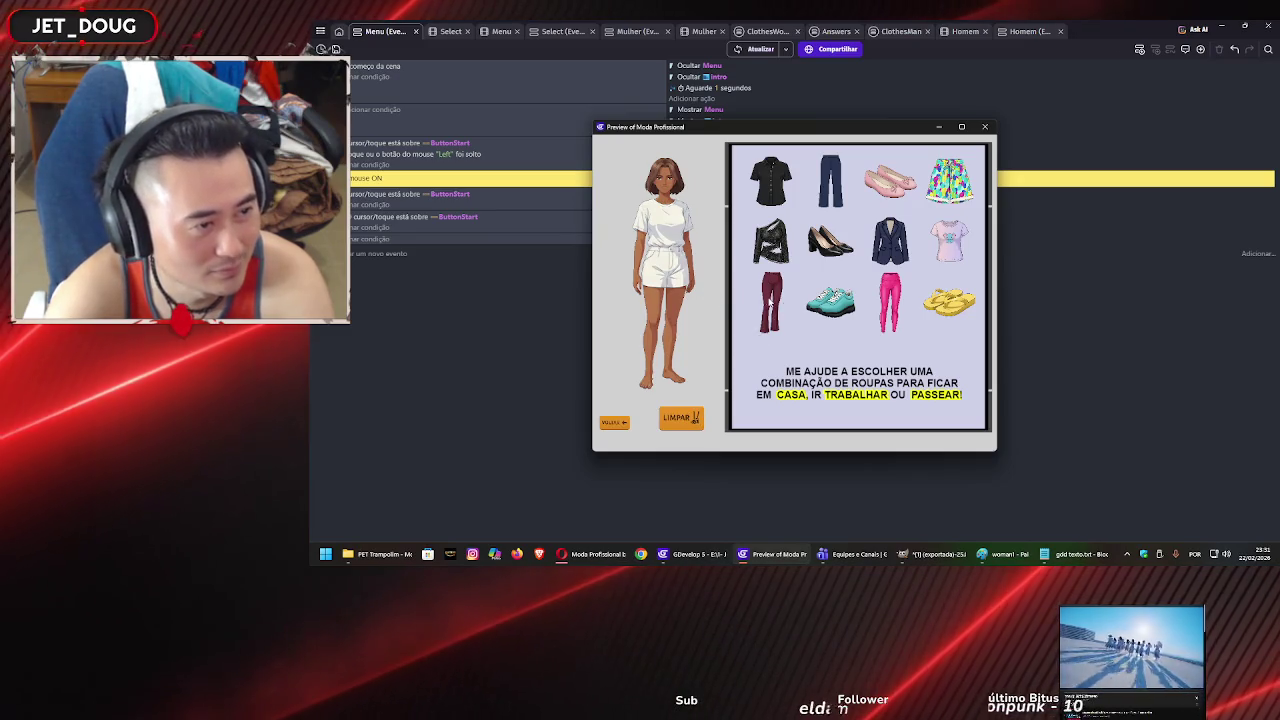
{"action": "left_click", "coordinate": [983, 128]}
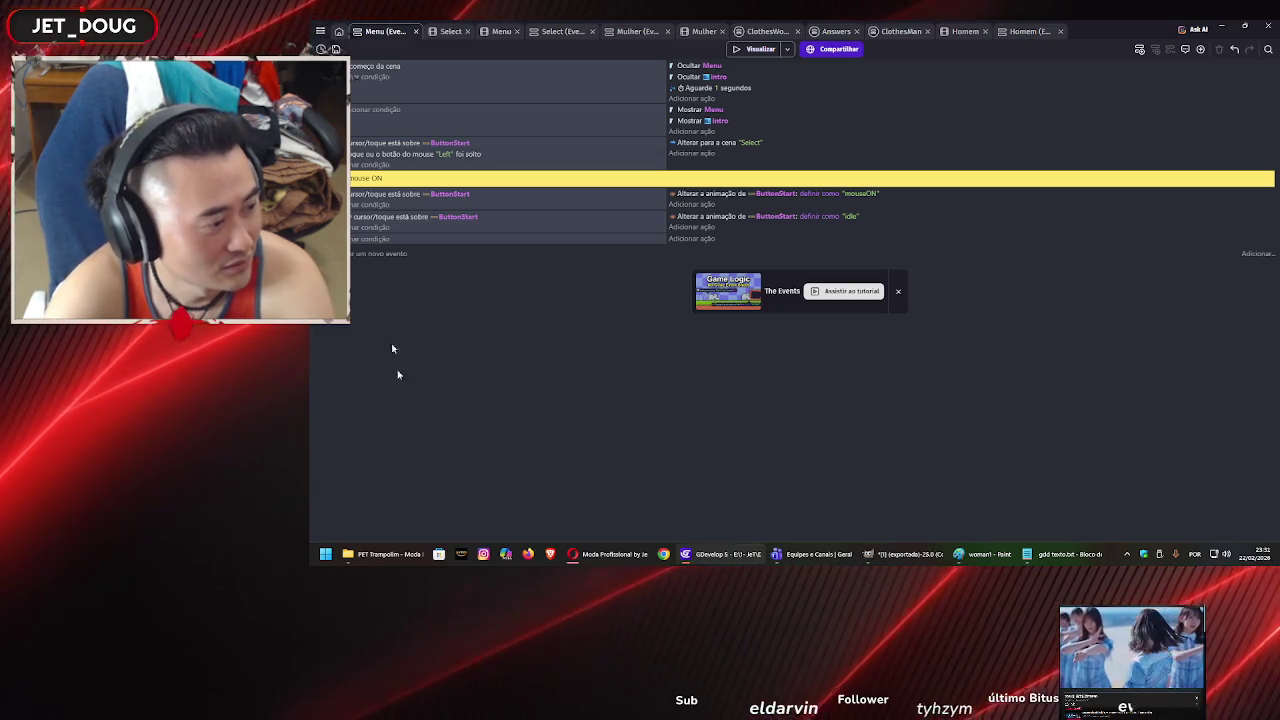
{"action": "left_click", "coordinate": [366, 558]}
Delete the MODA PROFISSIONAL v.2 rar and zip archives from projeto microgame.
{"action": "key", "text": "alt+Up"}
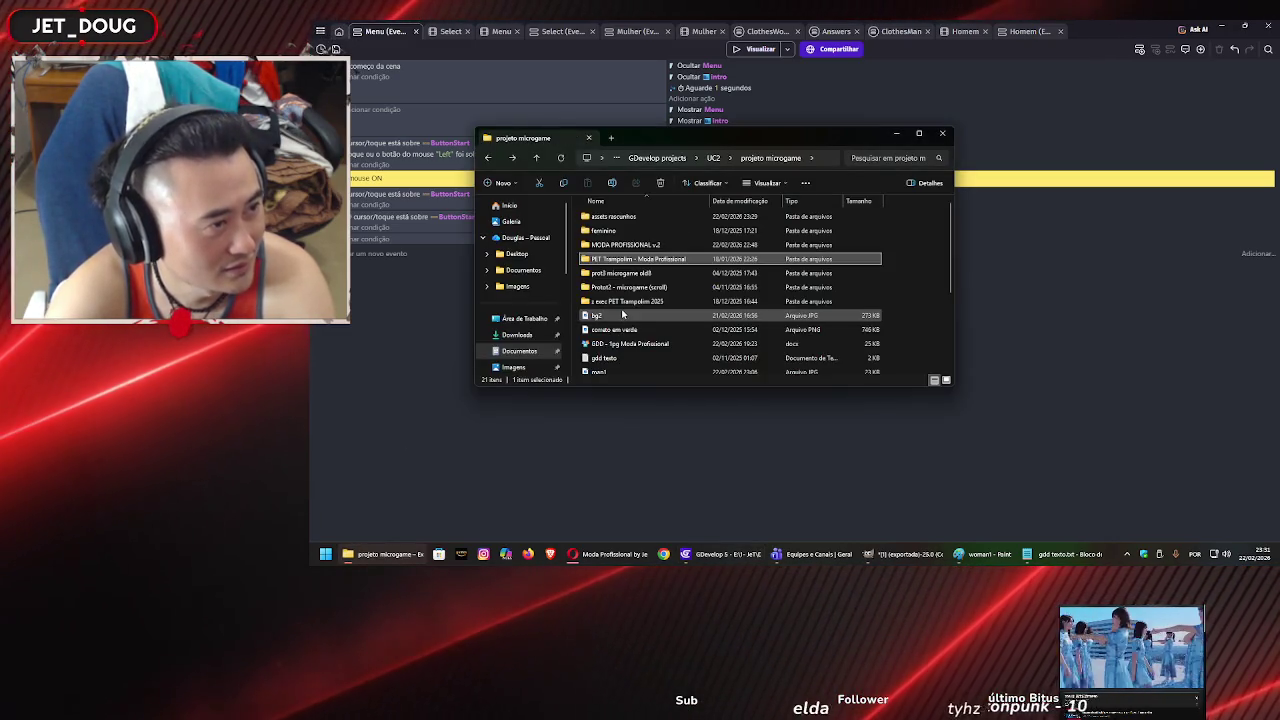
{"action": "scroll", "coordinate": [626, 308], "scroll_direction": "down", "scroll_amount": 3}
{"action": "left_click", "coordinate": [637, 283]}
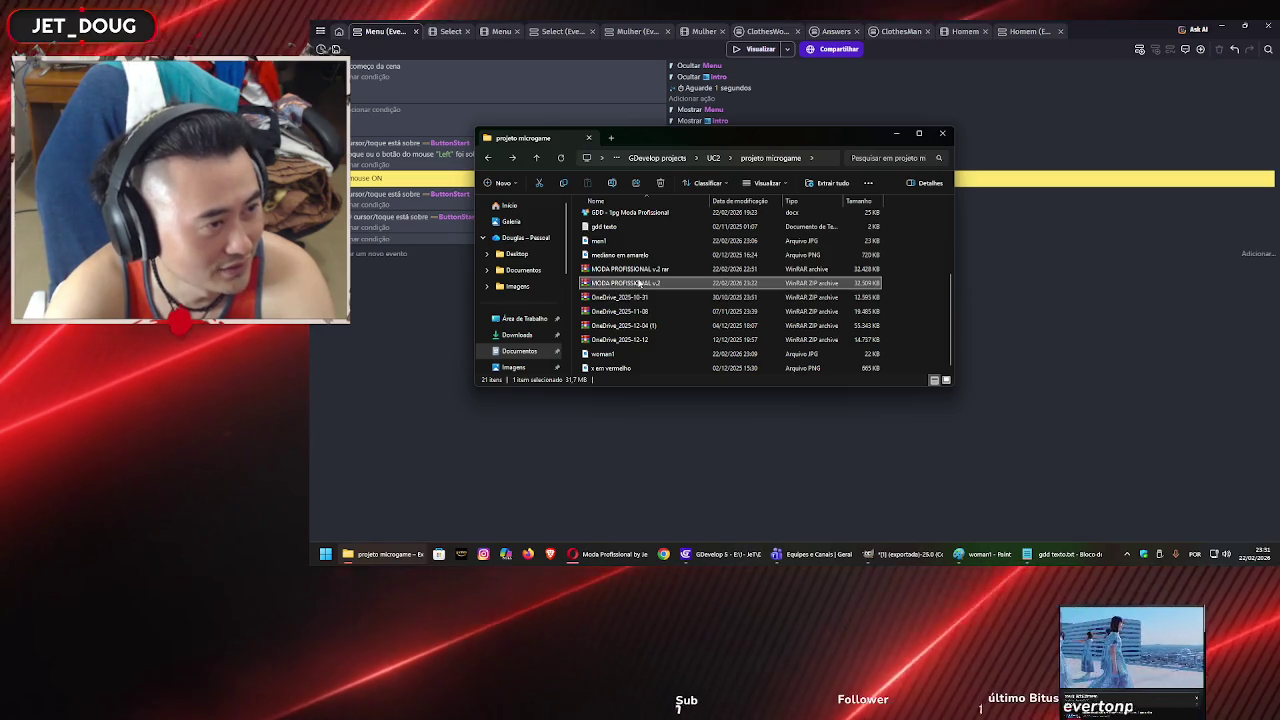
{"action": "left_click", "coordinate": [640, 269], "text": "ctrl"}
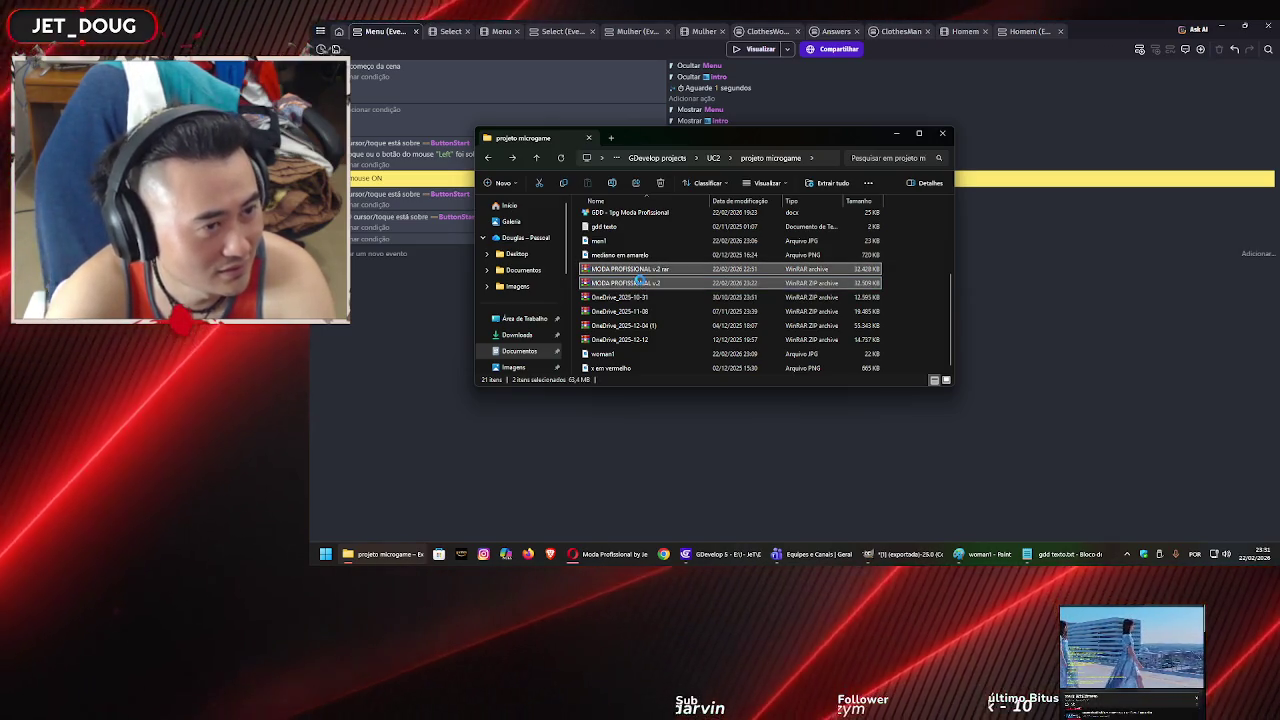
{"action": "key", "text": "Delete"}
{"action": "key", "text": "Return"}
{"action": "scroll", "coordinate": [654, 301], "scroll_direction": "up", "scroll_amount": 5}
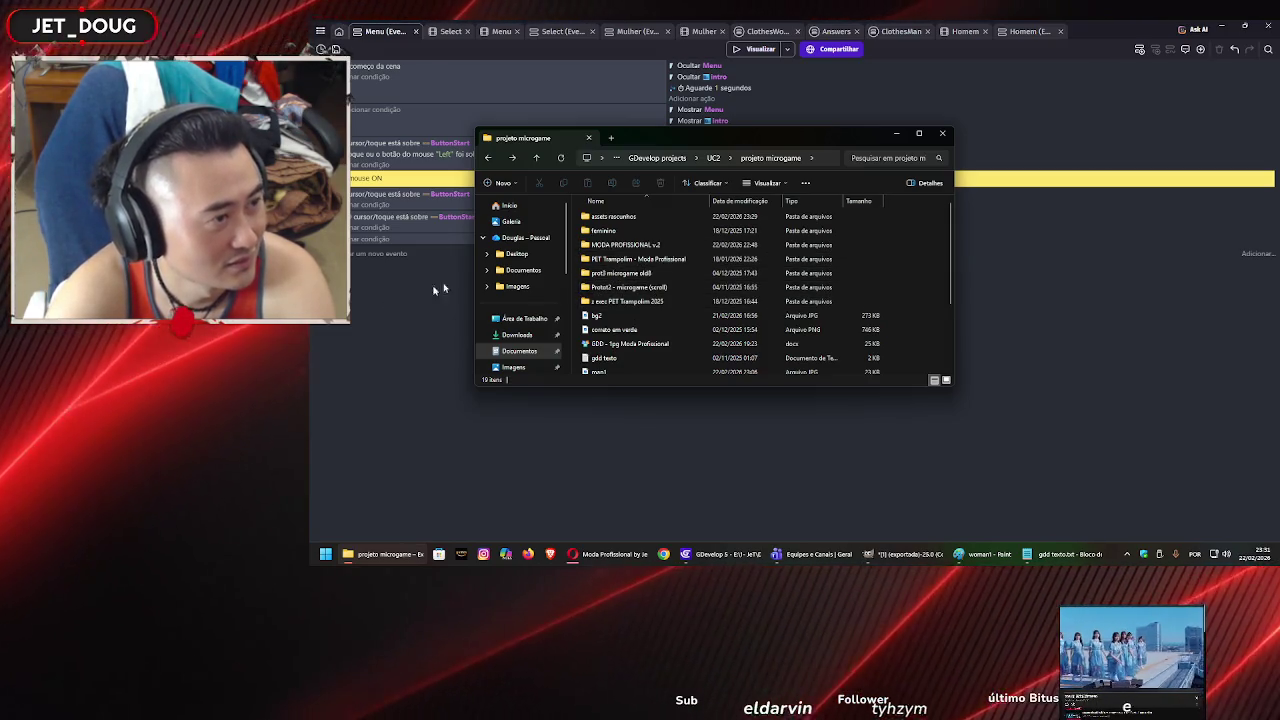
Delete everything inside the MODA PROFISSIONAL v.2 folder.
{"action": "double_click", "coordinate": [609, 245]}
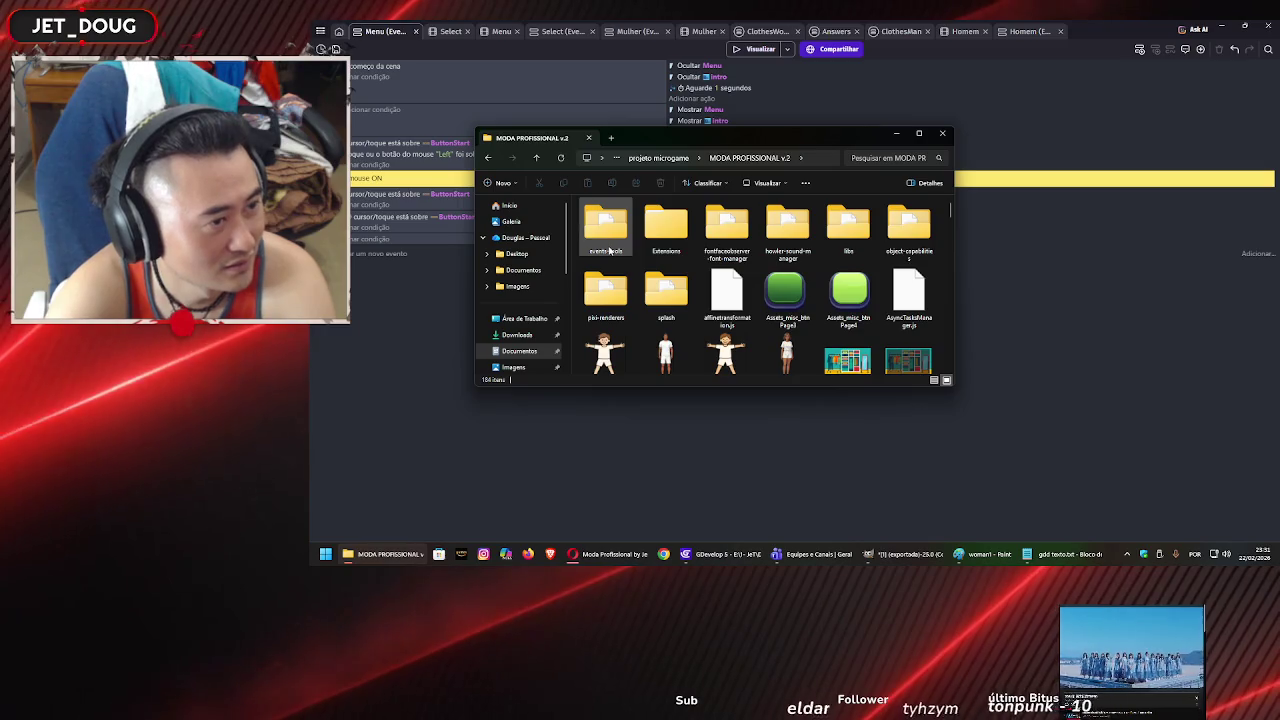
{"action": "key", "text": "alt+Left"}
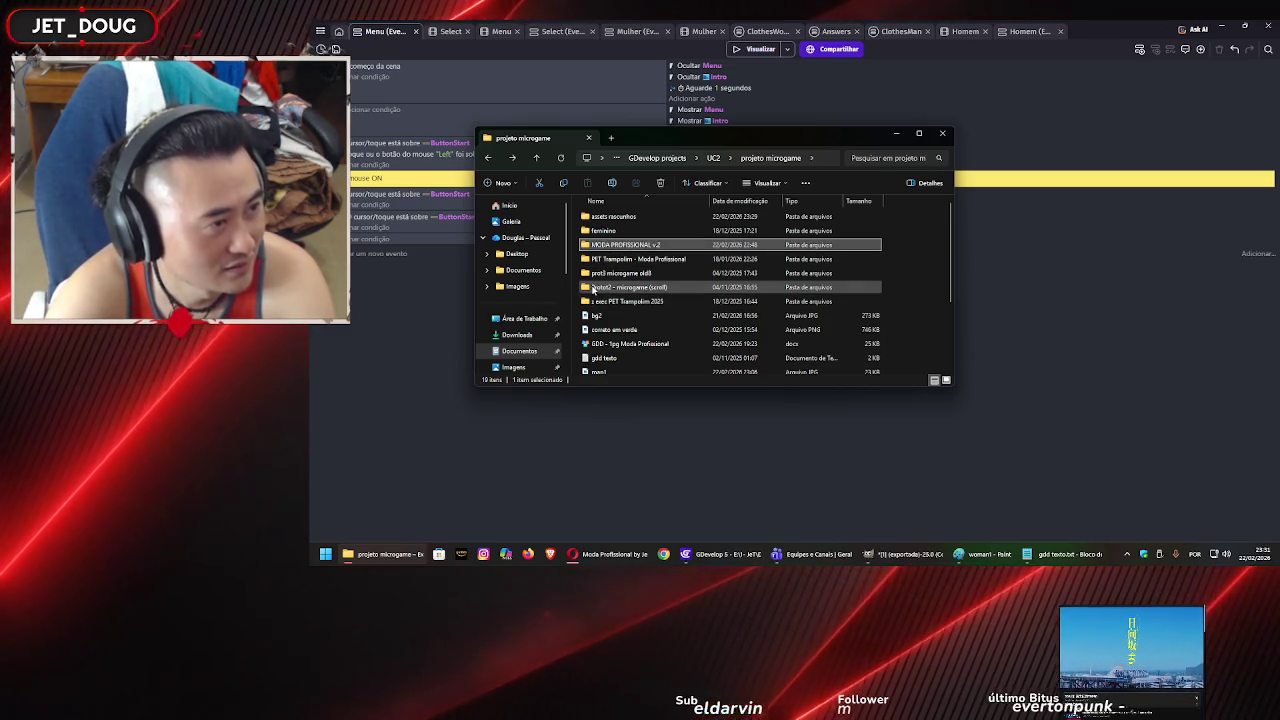
{"action": "double_click", "coordinate": [612, 245]}
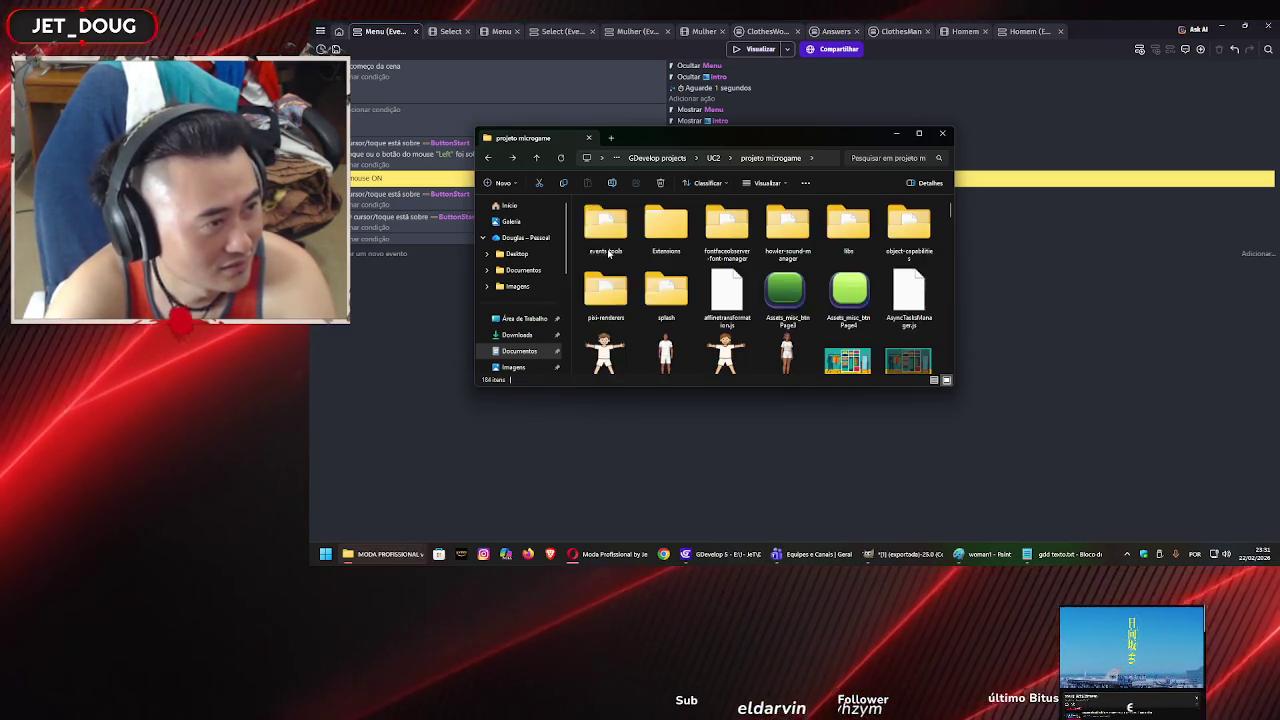
{"action": "key", "text": "ctrl+a"}
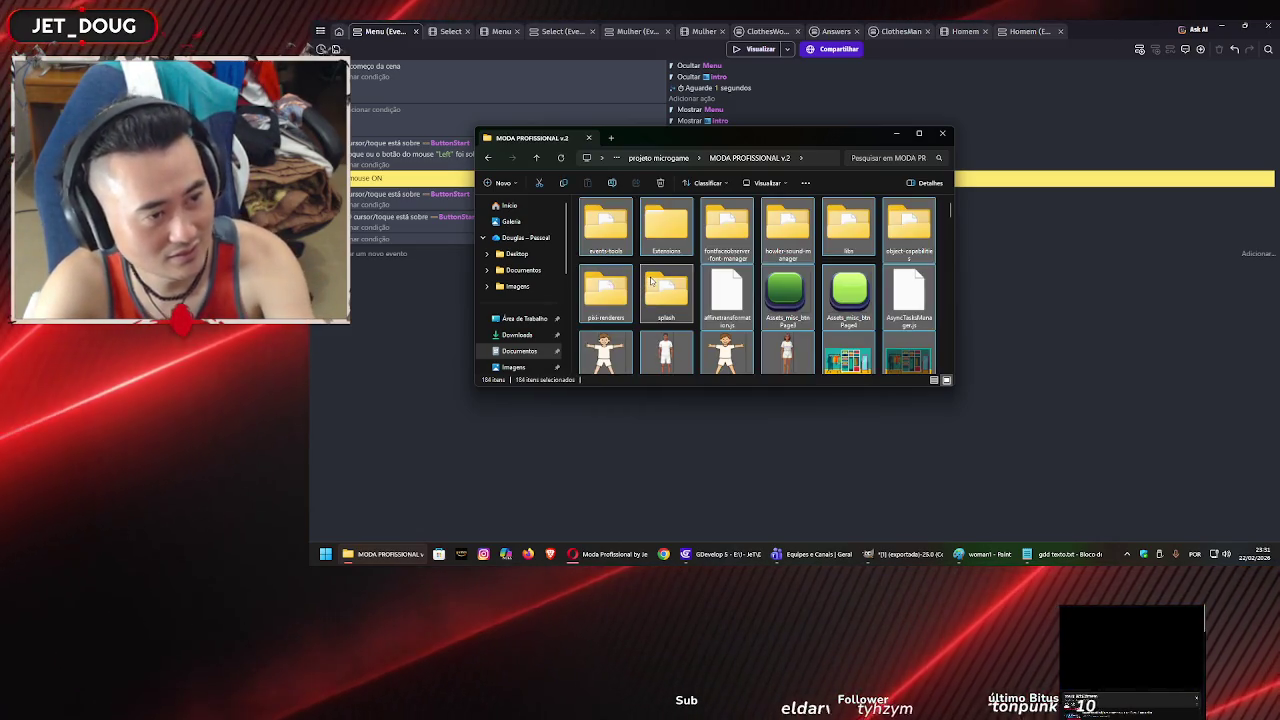
{"action": "key", "text": "Delete"}
{"action": "key", "text": "Return"}
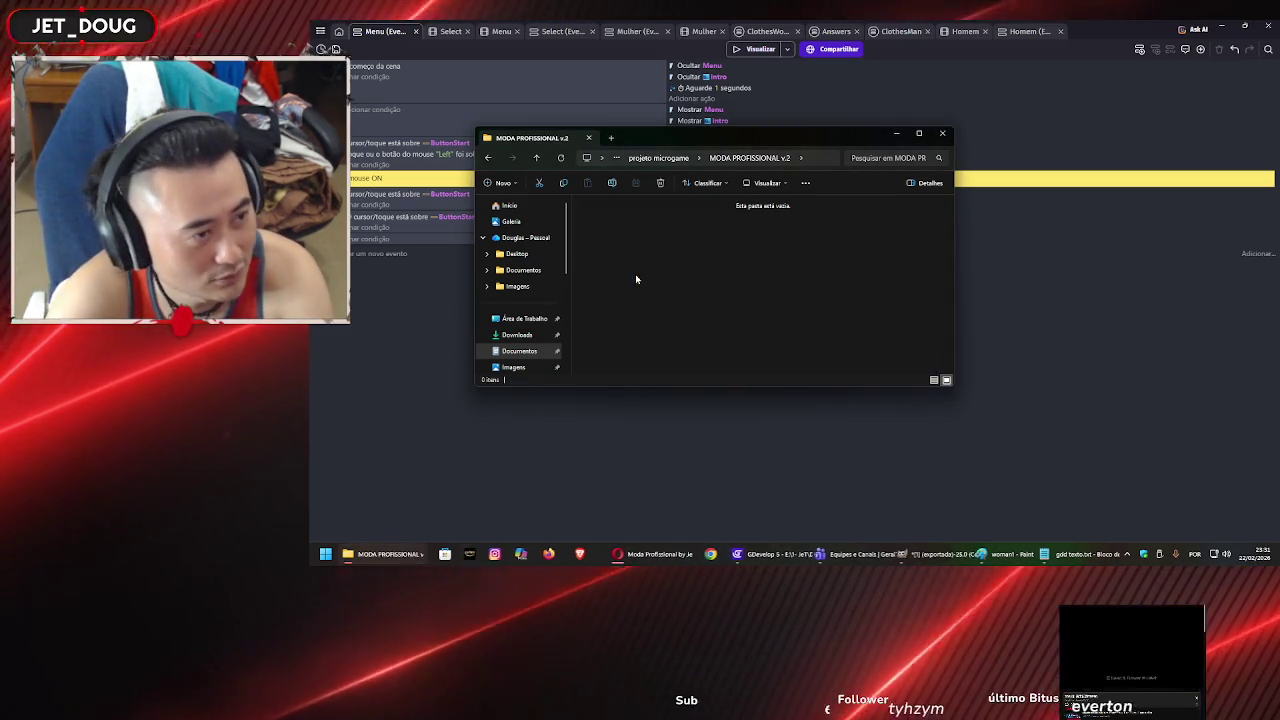
{"action": "key", "text": "alt+Up"}
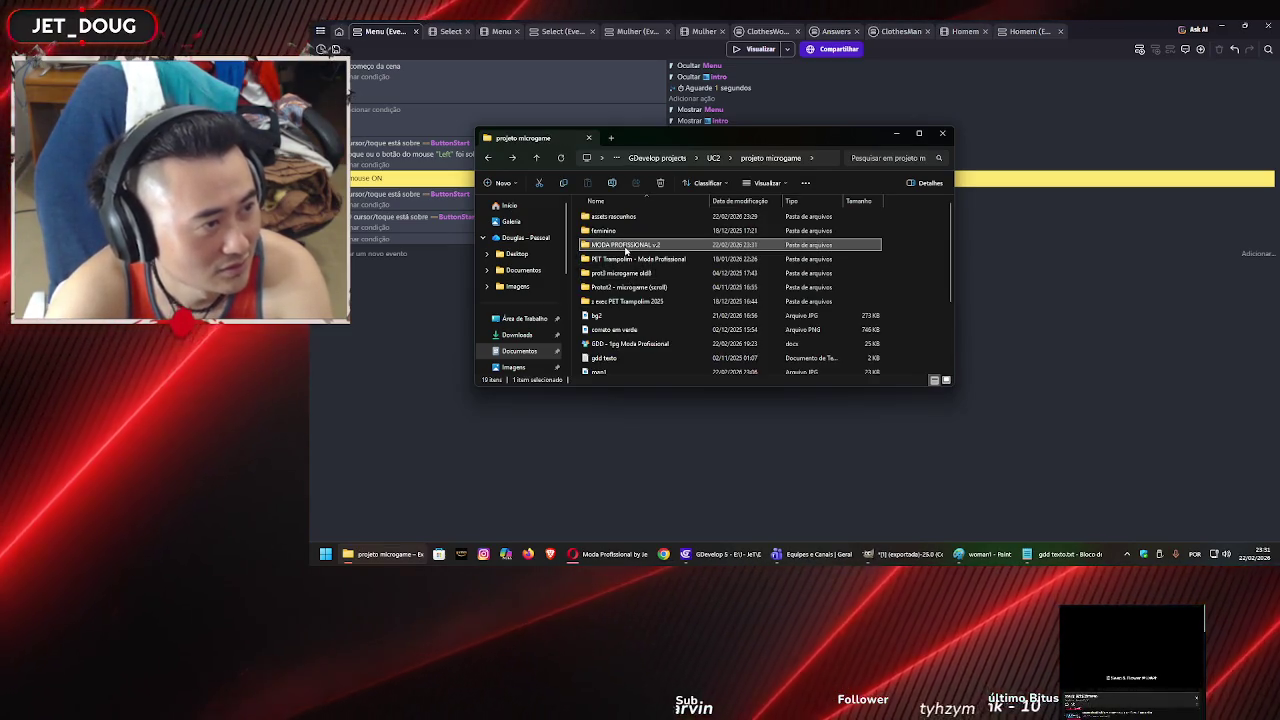
{"action": "key", "text": "alt+Left"}
{"action": "key", "text": "alt+Up"}
{"action": "left_click", "coordinate": [412, 298]}
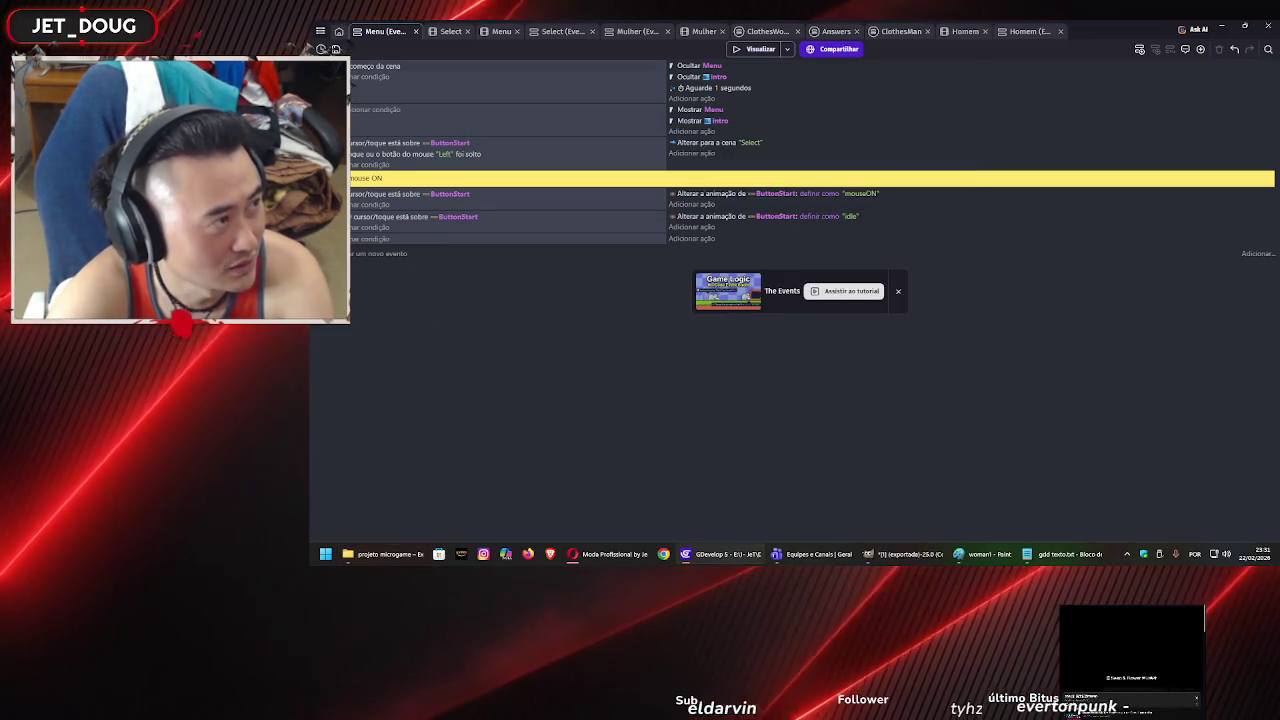
{"action": "left_click", "coordinate": [319, 28]}
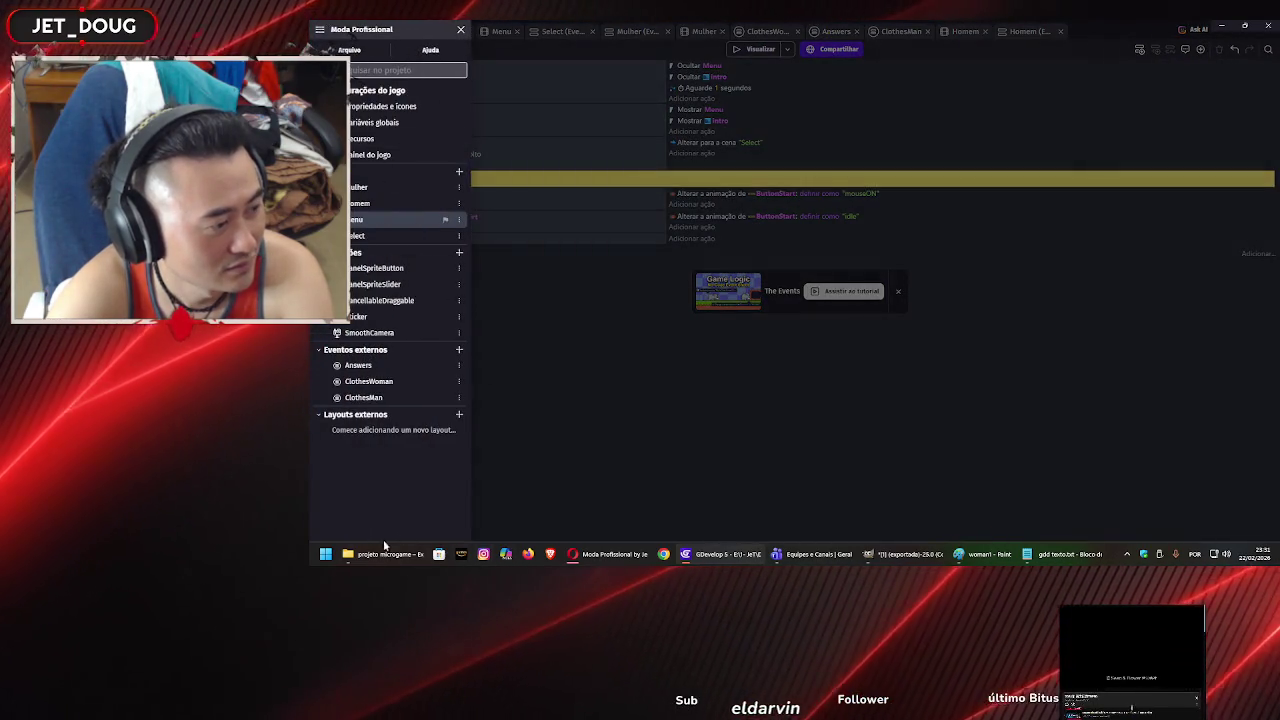
Delete the old MODA PROFISSIONAL v.2 folder from projeto microgame.
{"action": "left_click", "coordinate": [387, 553]}
{"action": "left_click", "coordinate": [630, 249], "text": "ctrl"}
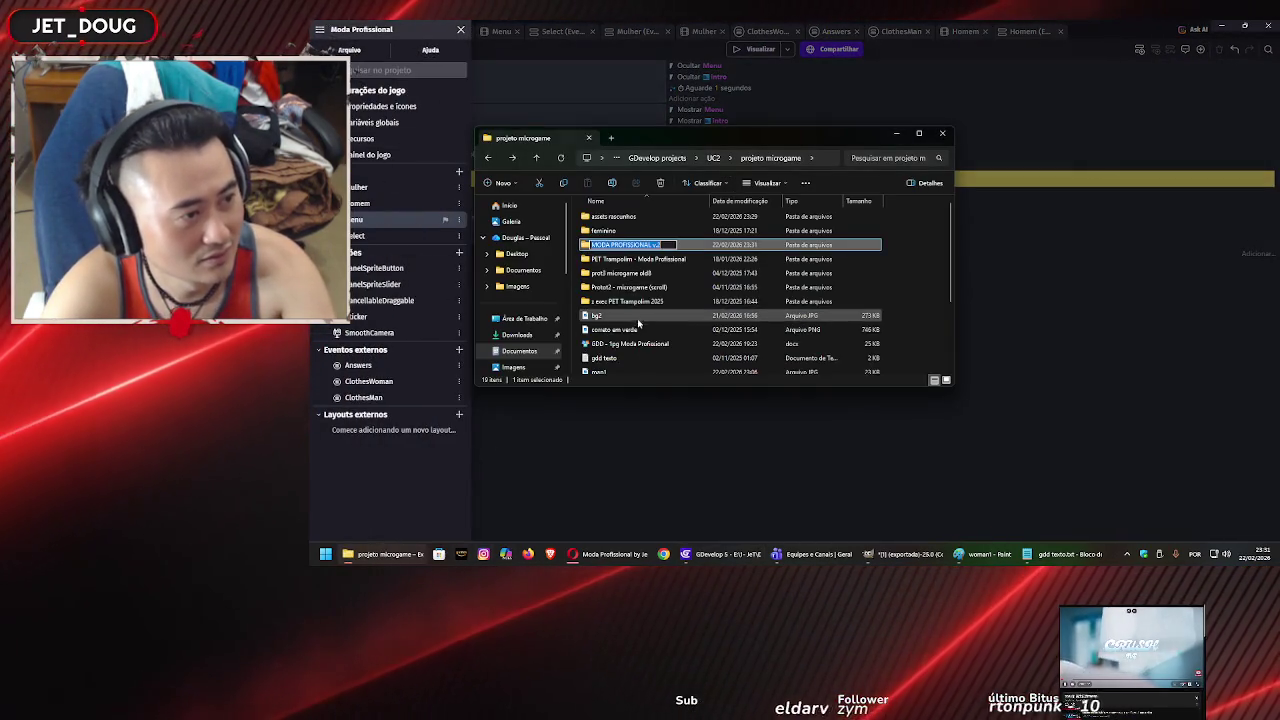
{"action": "left_click", "coordinate": [609, 249]}
{"action": "key", "text": "Delete"}
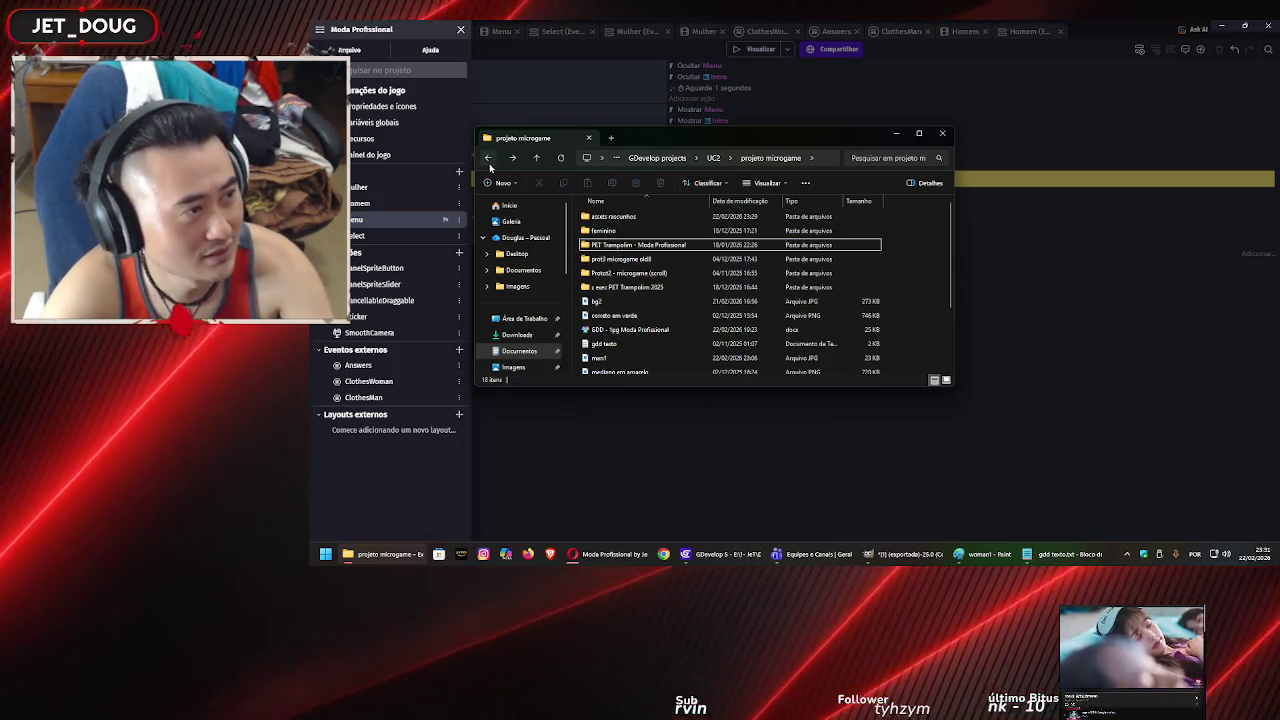
Create a new folder named MODA PROFISSIONAL V2.1.
{"action": "left_click", "coordinate": [499, 182]}
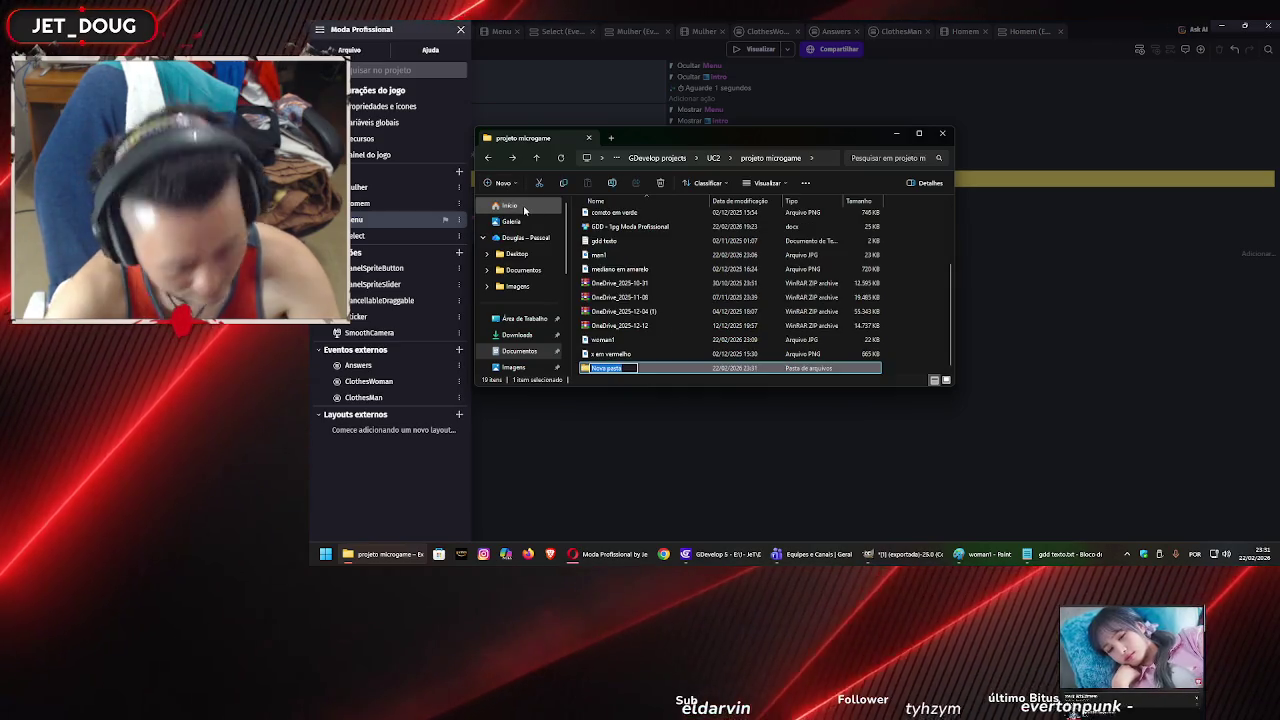
{"action": "type", "text": "MODA PROFISSIONAL V2.1"}
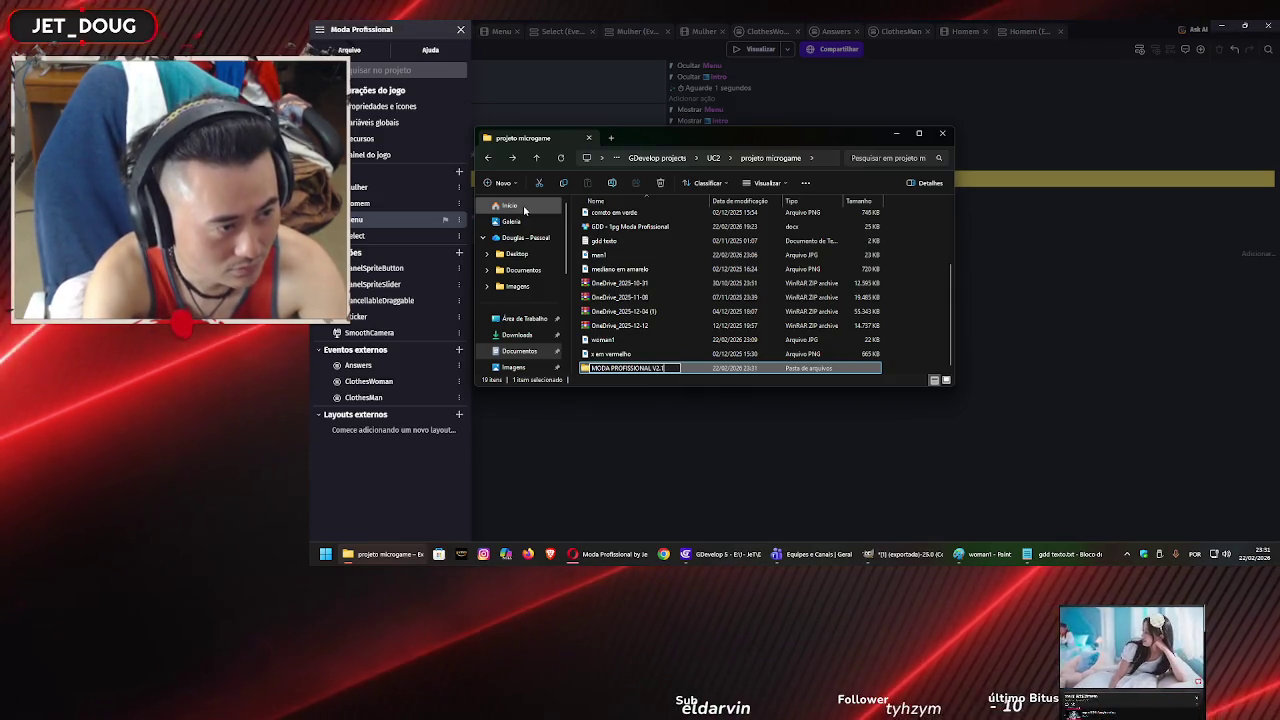
{"action": "key", "text": "Return"}
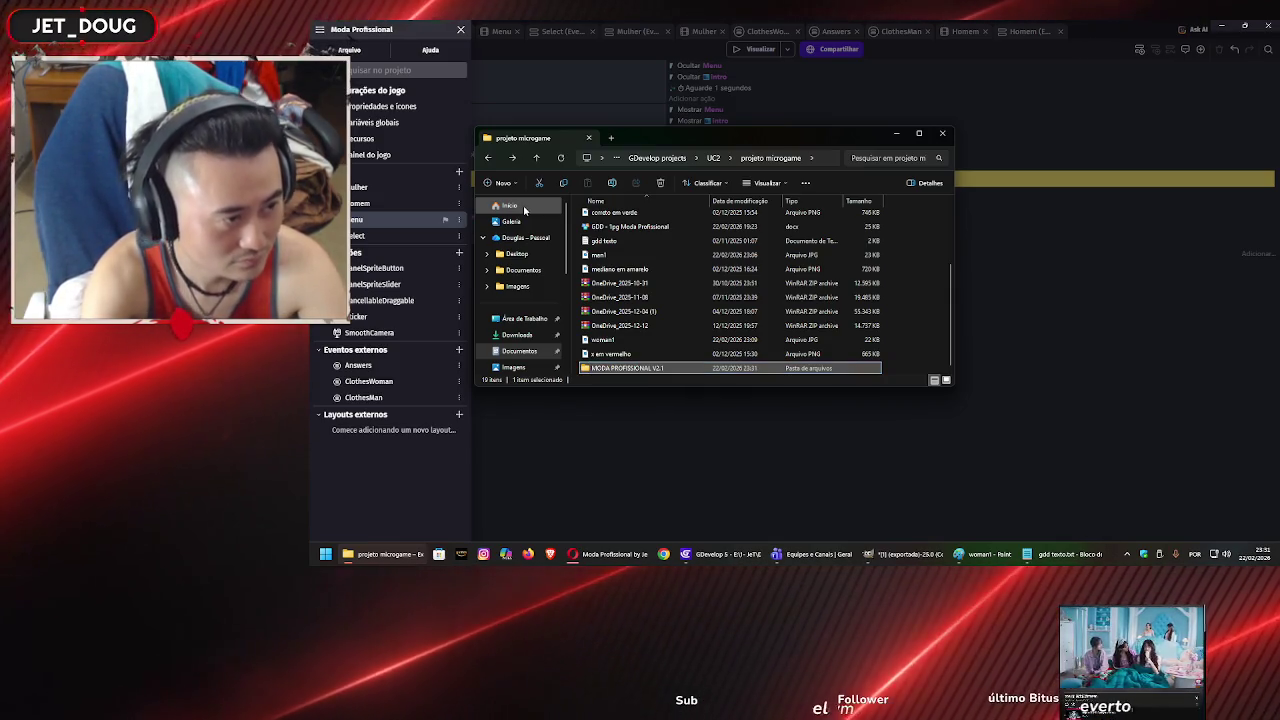
{"action": "left_click", "coordinate": [488, 30]}
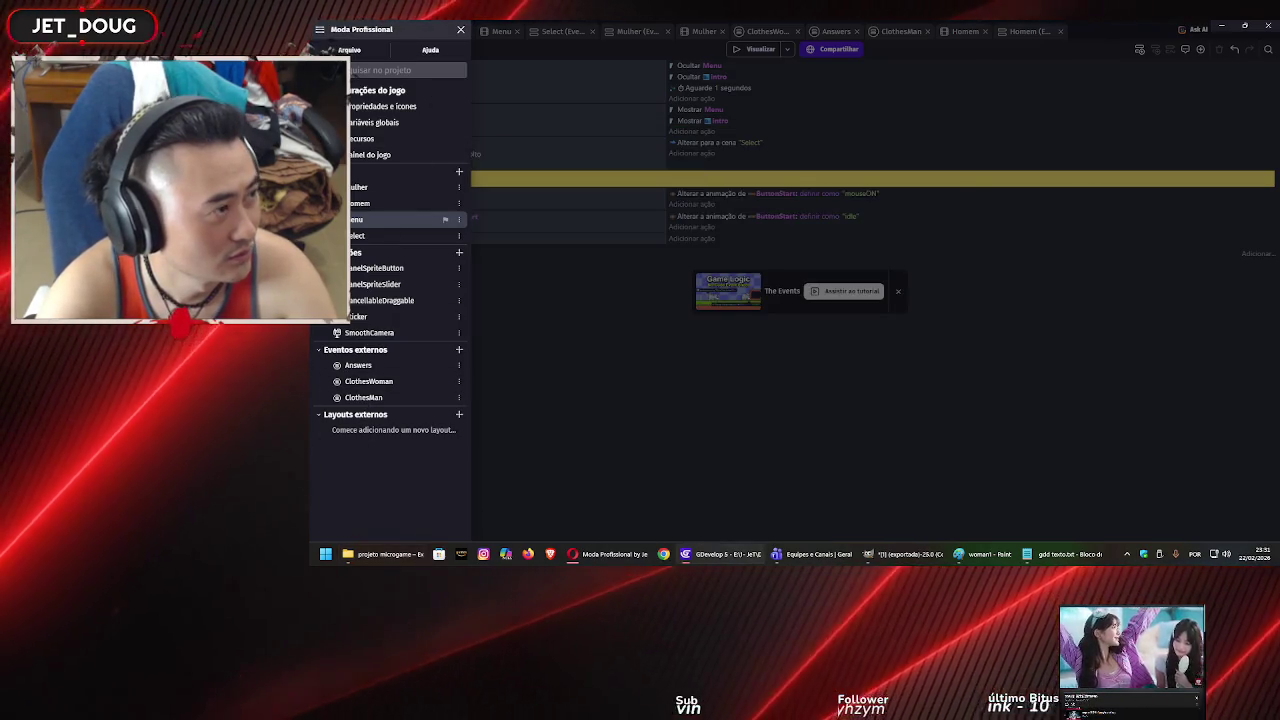
{"action": "left_click", "coordinate": [320, 32]}
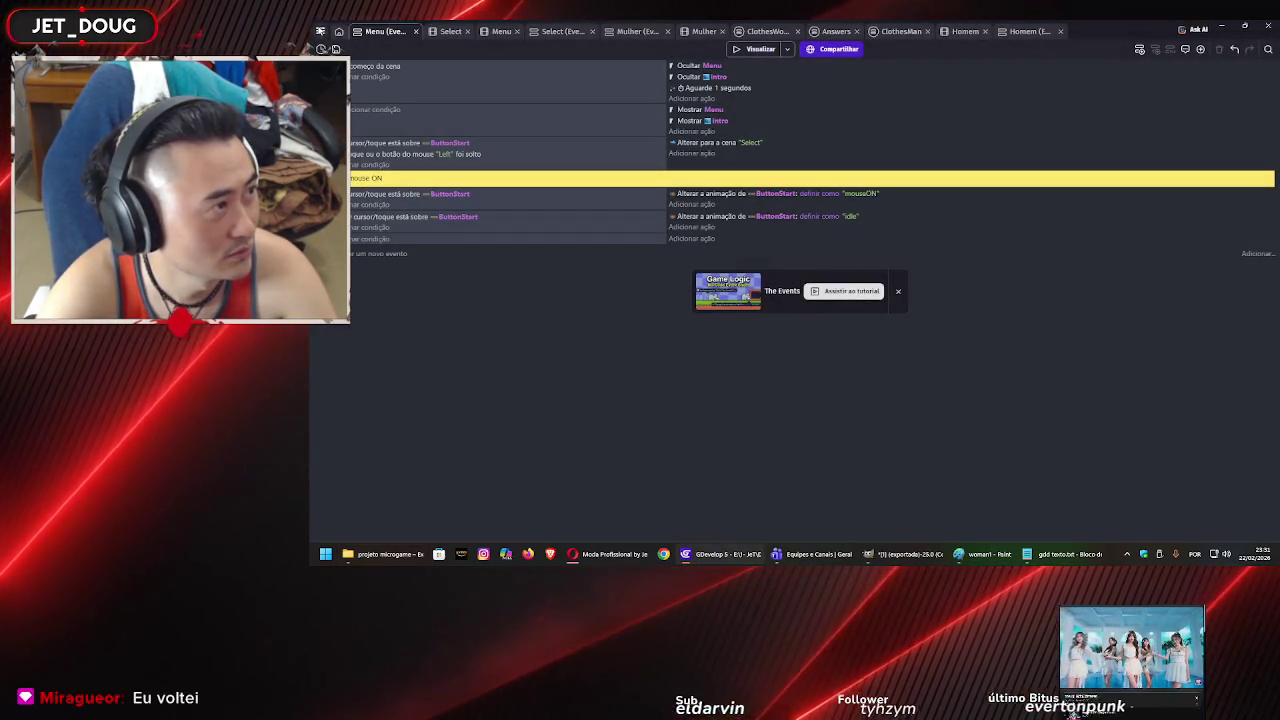
Export the game as HTML5 for browsers into the MODA PROFISSIONAL V2.1 folder.
{"action": "left_click", "coordinate": [320, 32]}
{"action": "left_click", "coordinate": [340, 50]}
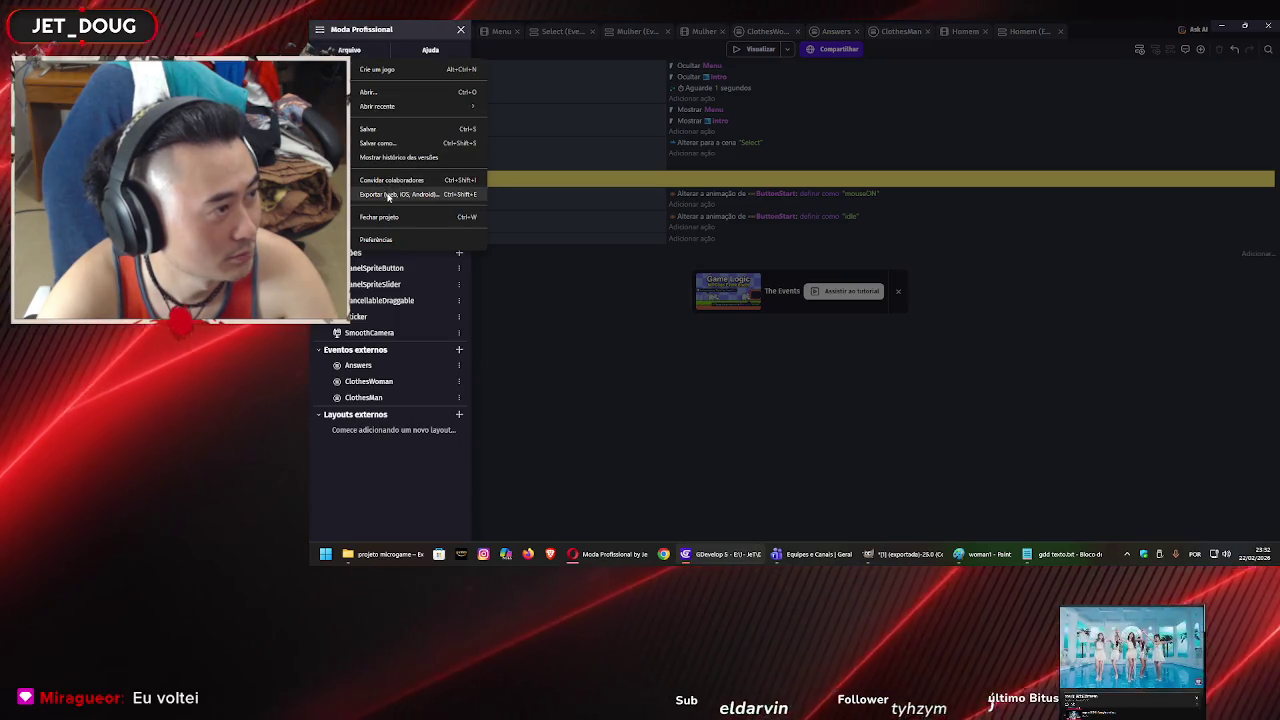
{"action": "left_click", "coordinate": [527, 207]}
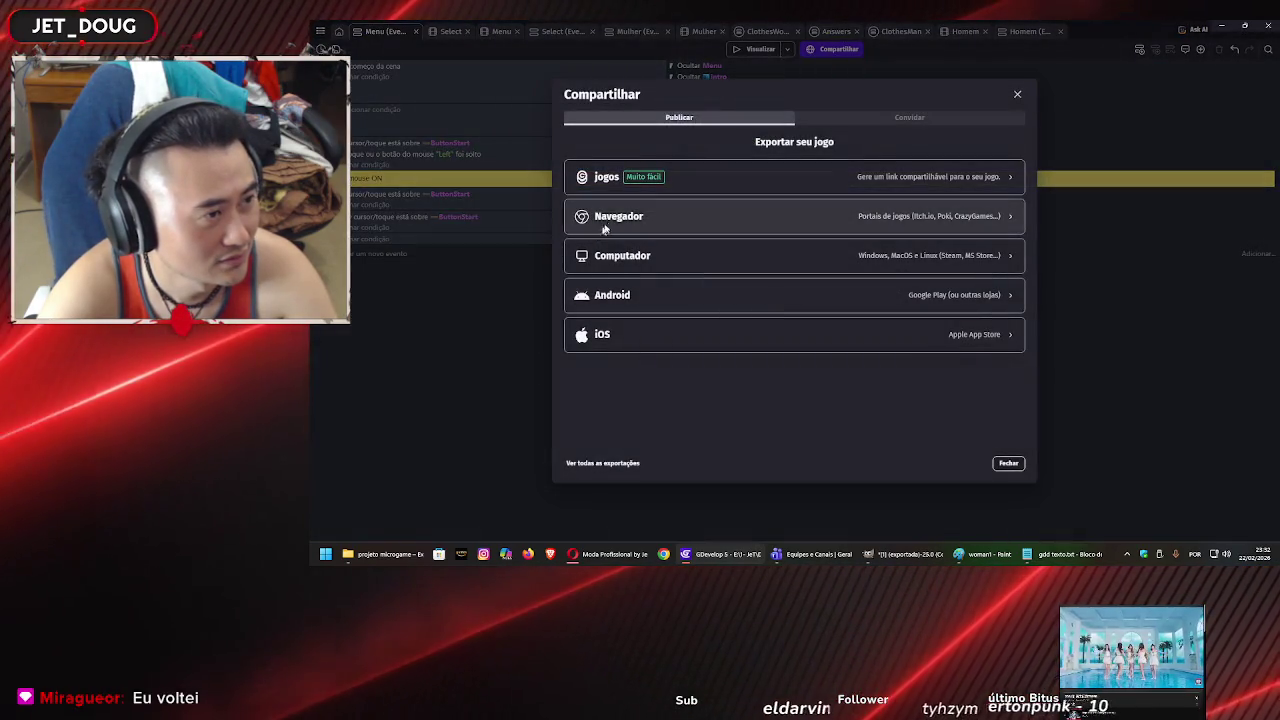
{"action": "left_click", "coordinate": [618, 218]}
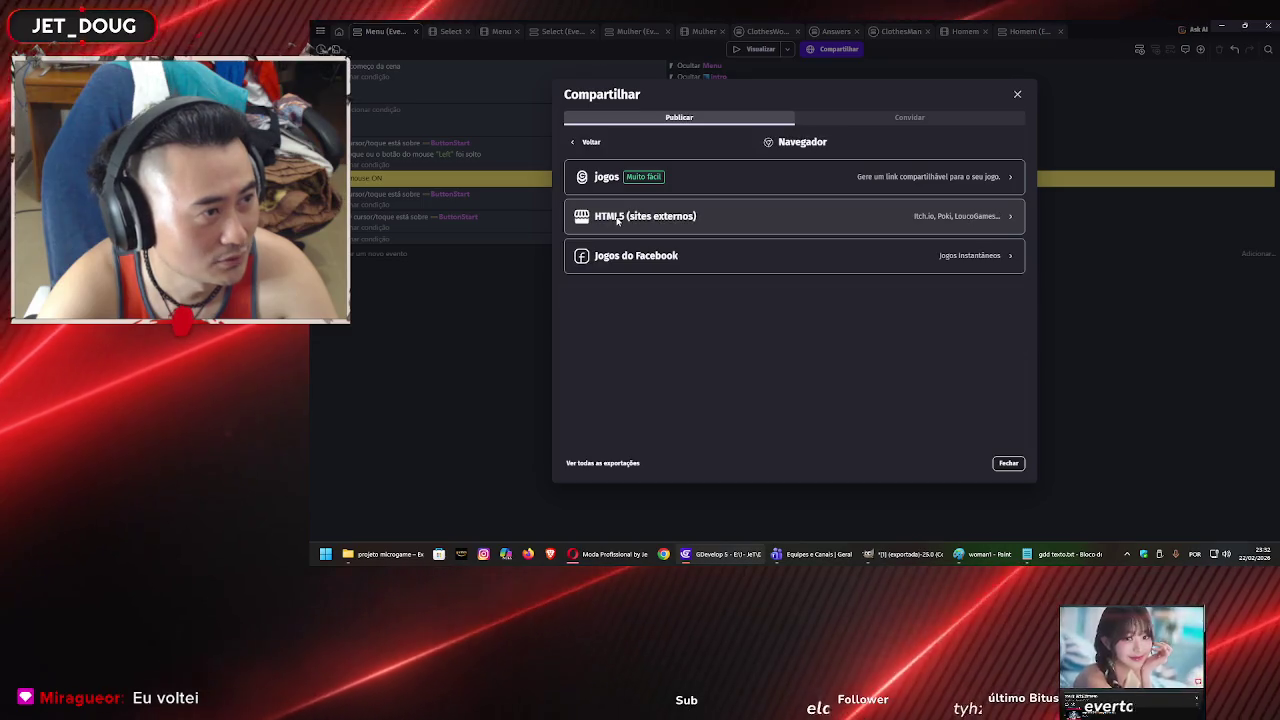
{"action": "left_click", "coordinate": [620, 216]}
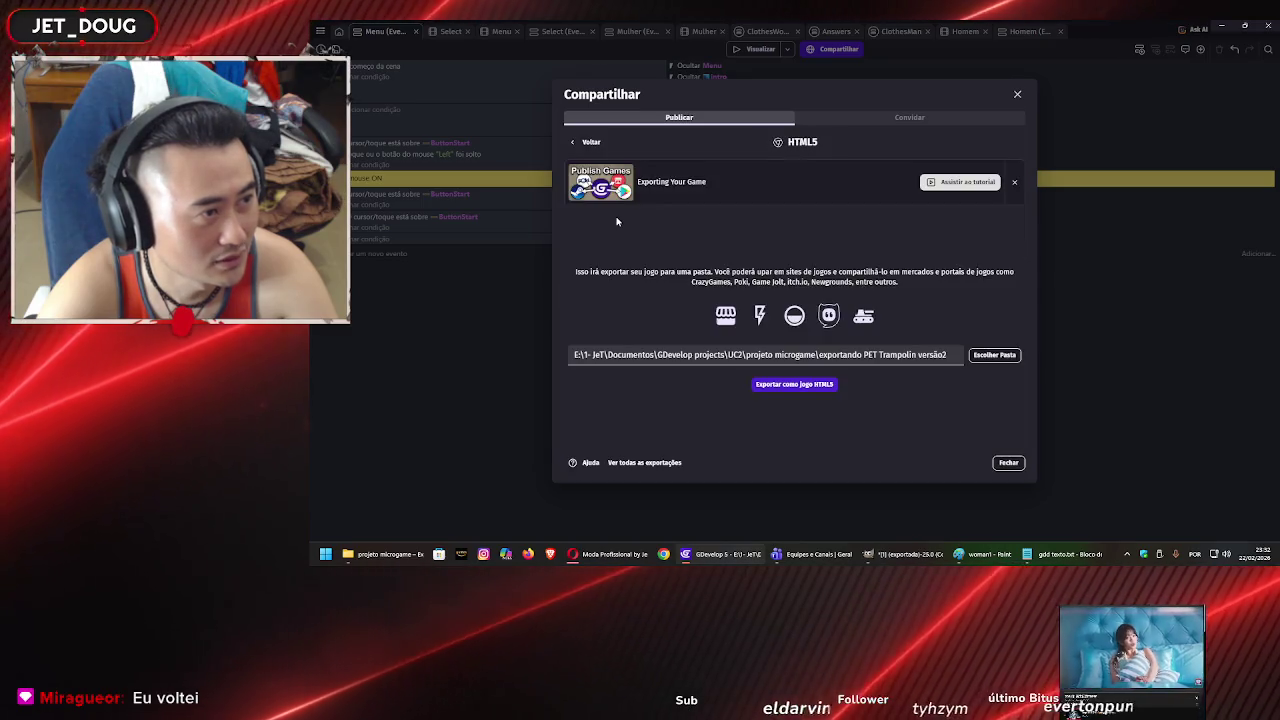
{"action": "left_click", "coordinate": [988, 356]}
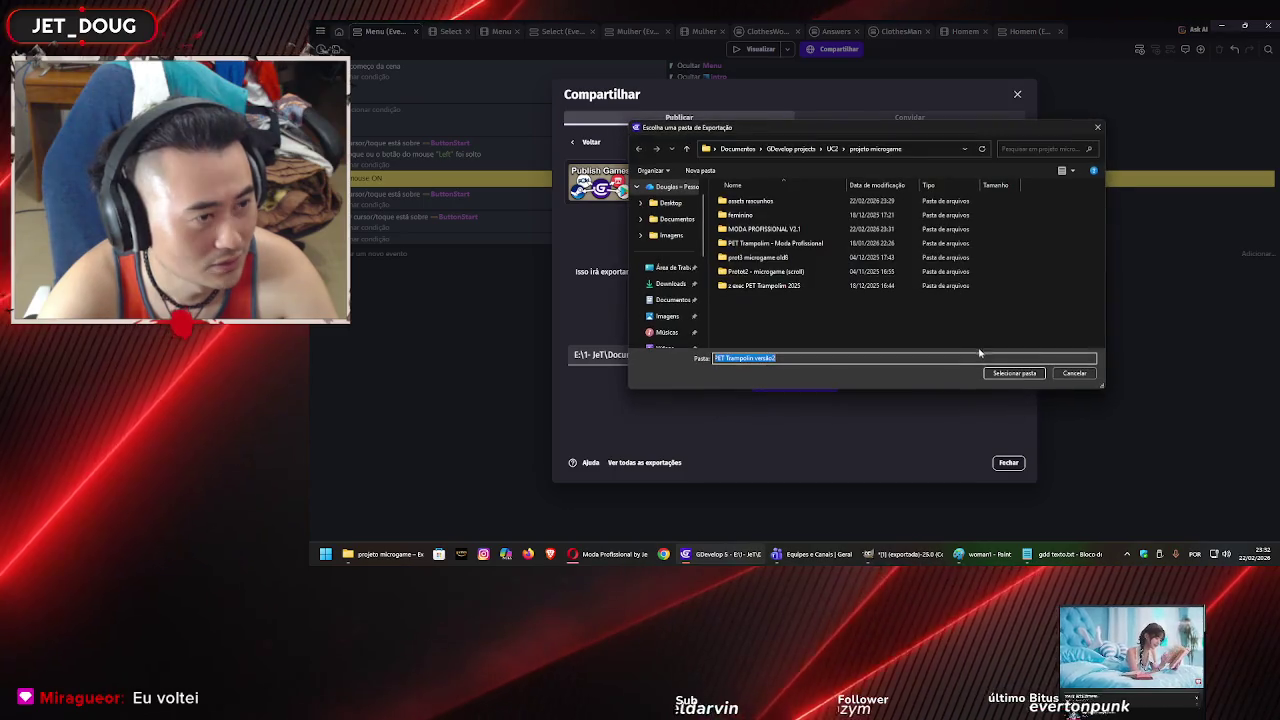
{"action": "double_click", "coordinate": [780, 229]}
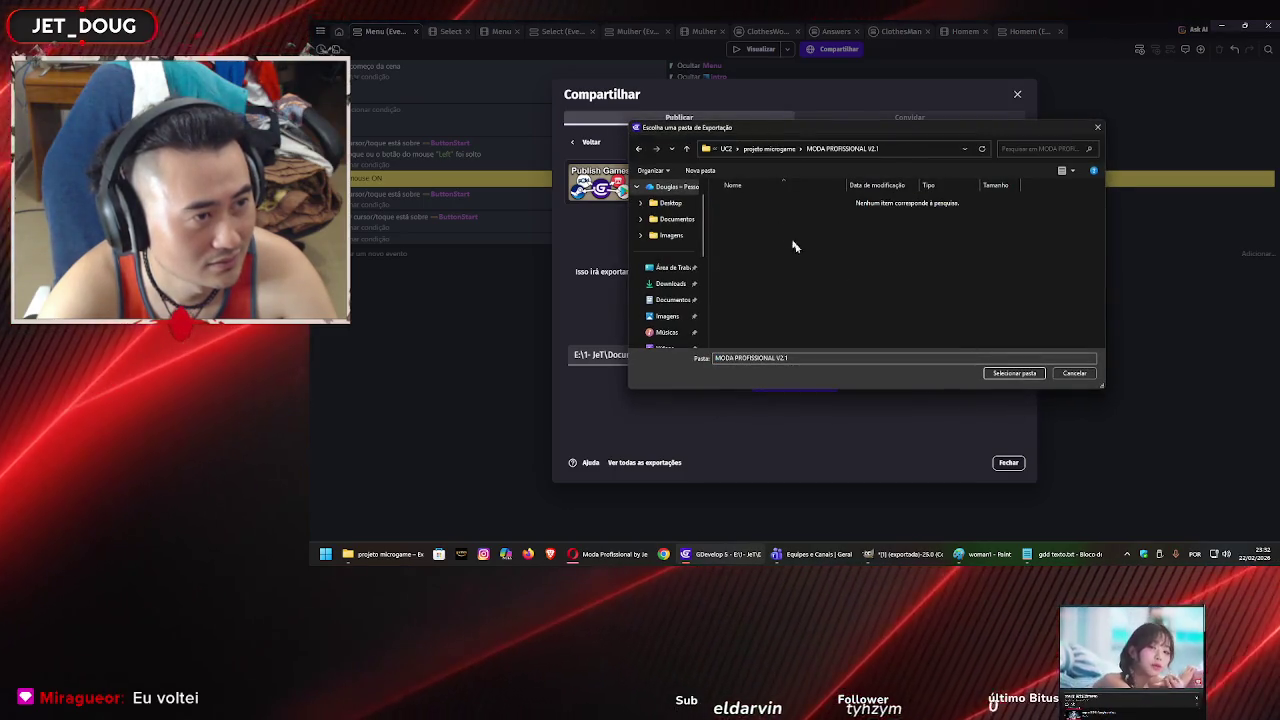
{"action": "left_click", "coordinate": [1006, 374]}
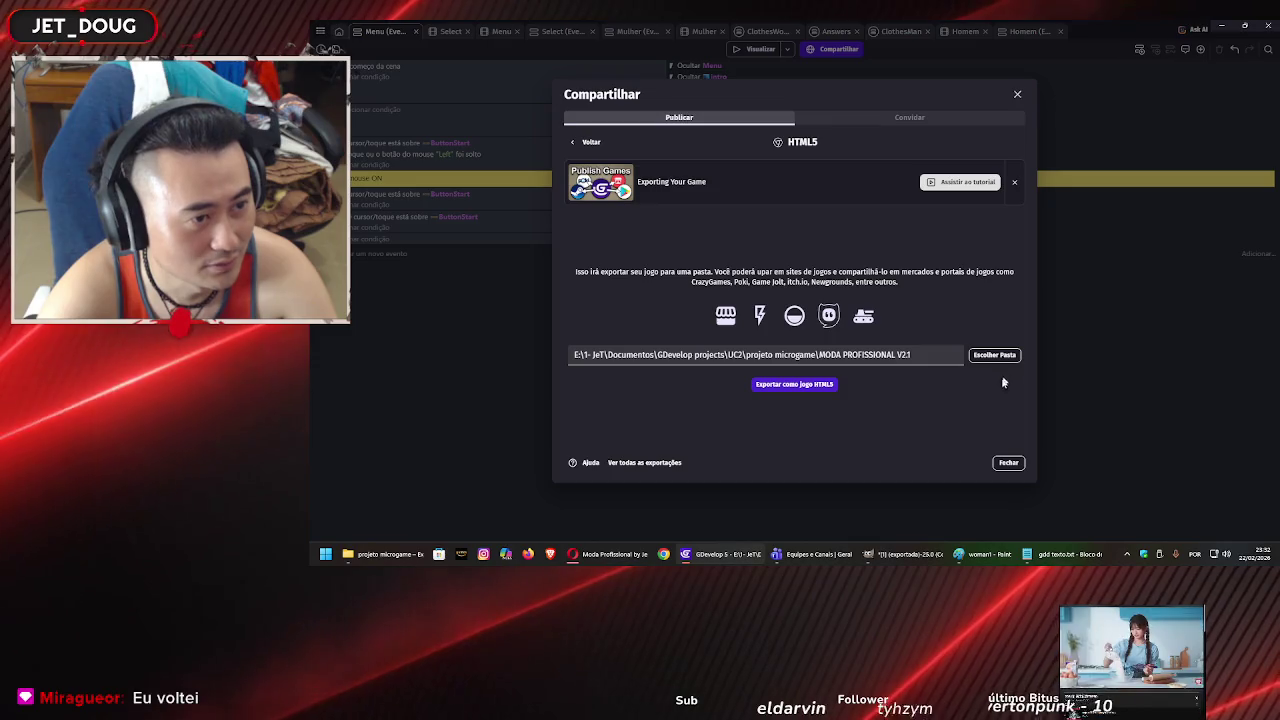
{"action": "left_click", "coordinate": [794, 384]}
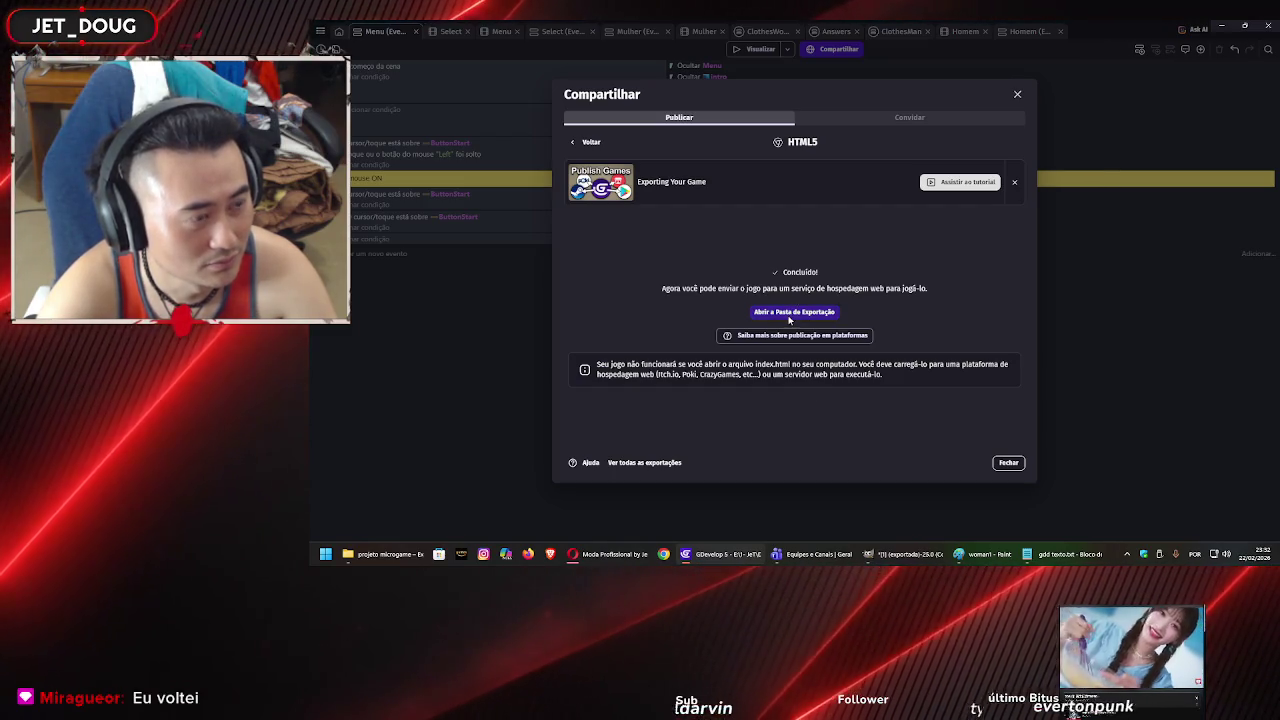
{"action": "left_click", "coordinate": [399, 558]}
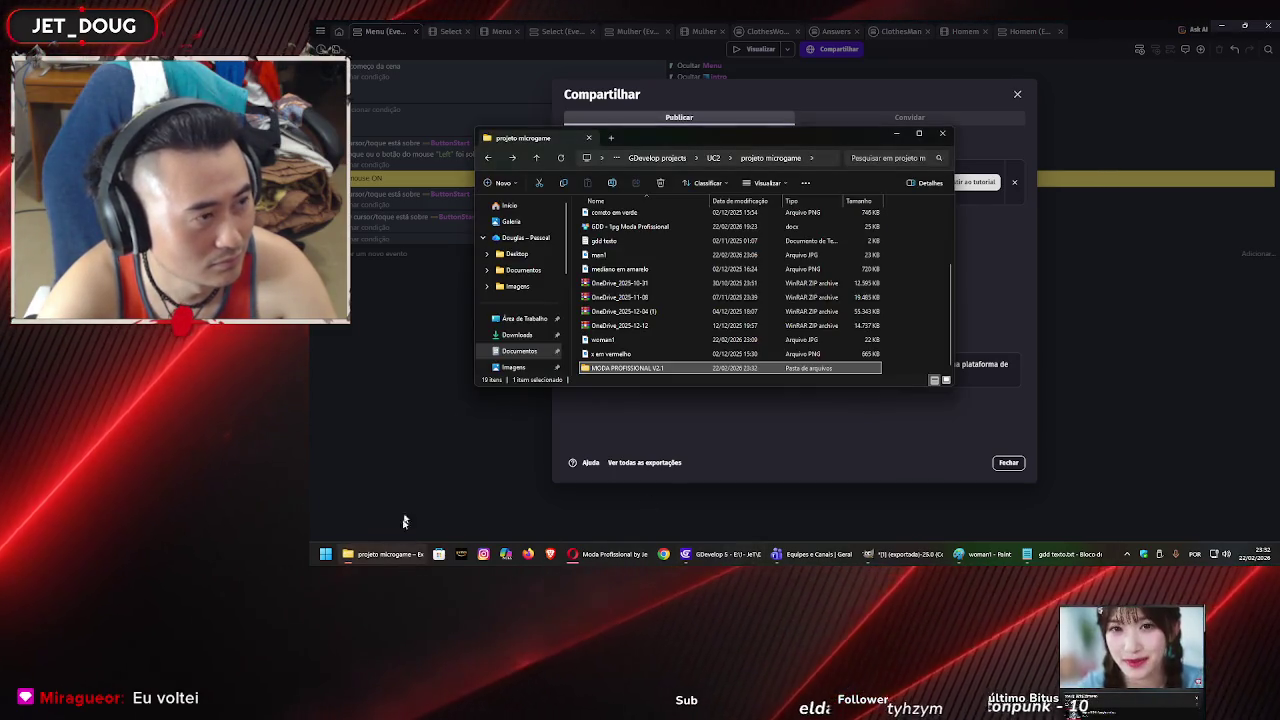
Open the MODA PROFISSIONAL V2.1 folder and scroll through its exported files, like runtimegame.js and SocialPants1.
{"action": "double_click", "coordinate": [660, 340]}
{"action": "scroll", "coordinate": [673, 326], "scroll_direction": "down", "scroll_amount": 5}
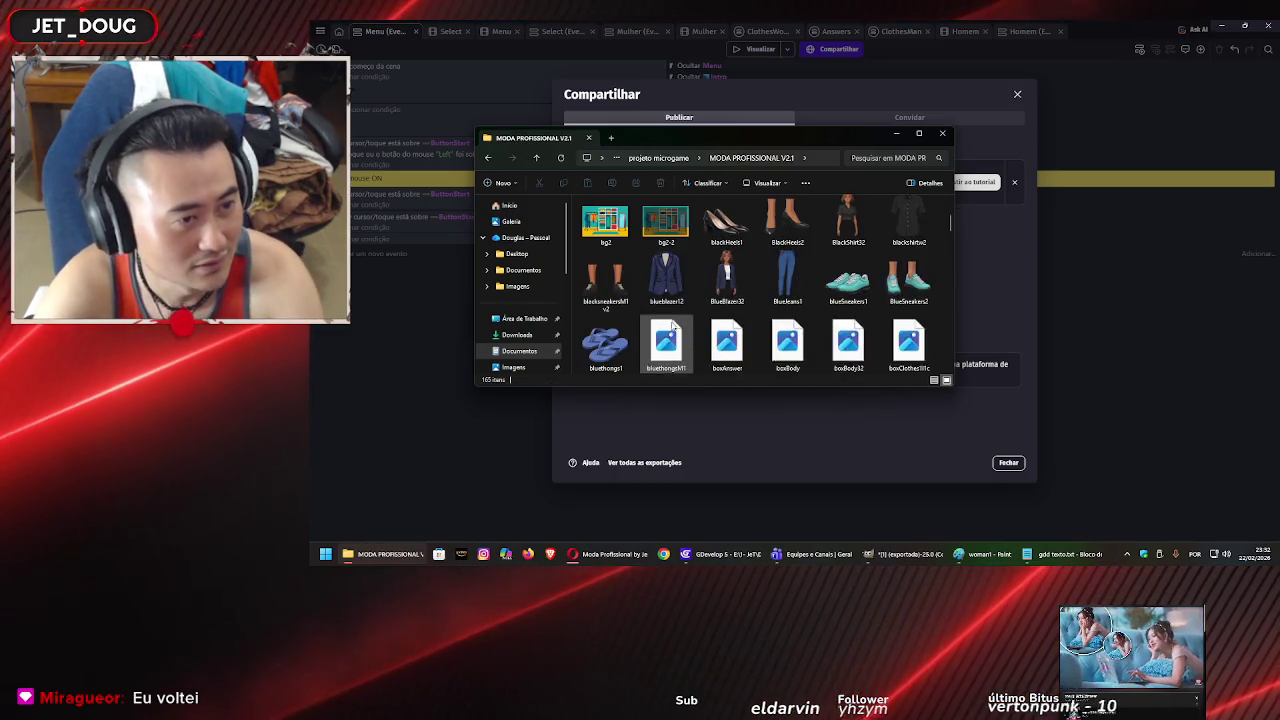
{"action": "scroll", "coordinate": [673, 326], "scroll_direction": "down", "scroll_amount": 15}
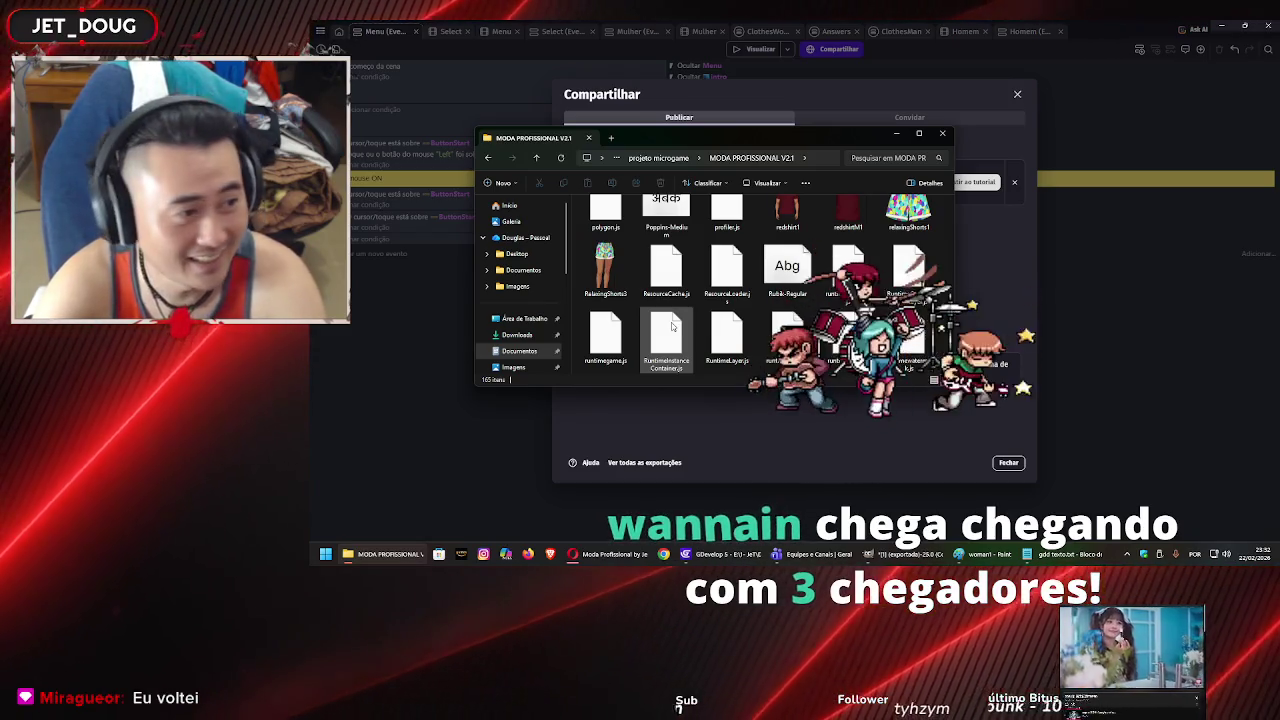
{"action": "scroll", "coordinate": [673, 326], "scroll_direction": "down", "scroll_amount": 2}
{"action": "scroll", "coordinate": [673, 326], "scroll_direction": "down", "scroll_amount": 3}
{"action": "scroll", "coordinate": [676, 322], "scroll_direction": "up", "scroll_amount": 3}
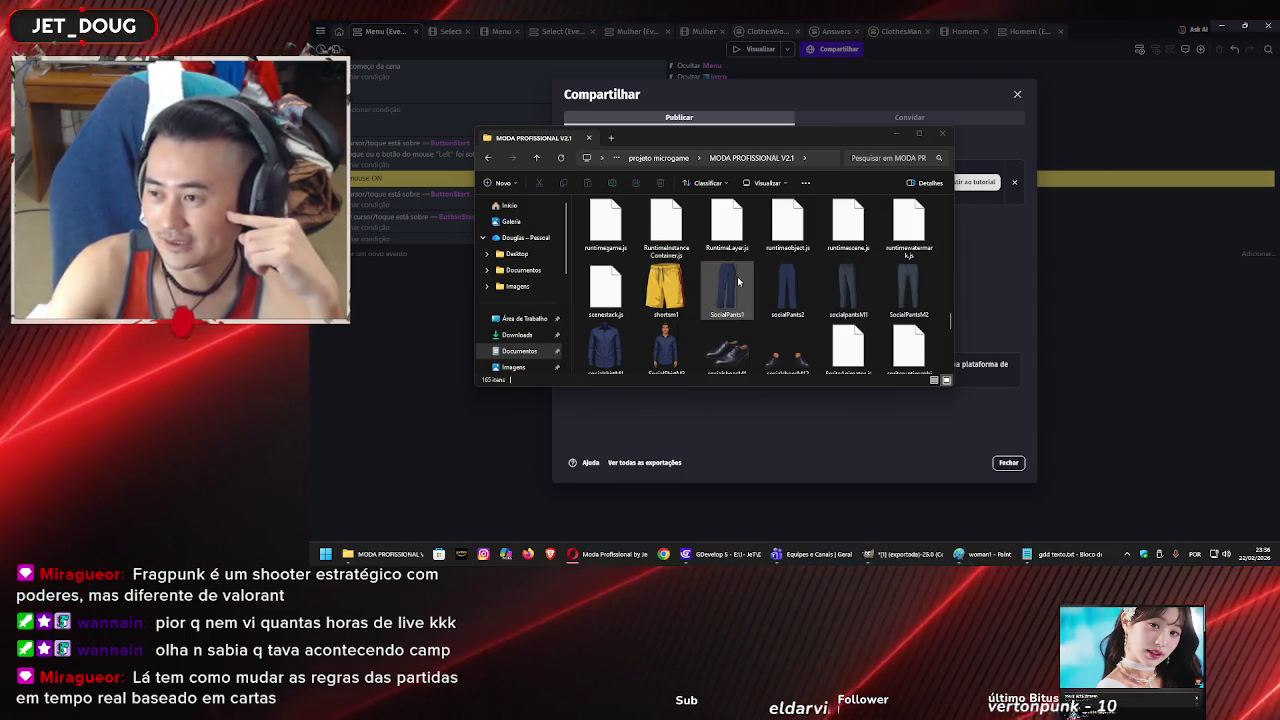
Browse the exported files, then minimize File Explorer to reveal GDevelop's HTML5 export-complete dialog.
{"action": "scroll", "coordinate": [727, 288], "scroll_direction": "down", "scroll_amount": 5}
{"action": "scroll", "coordinate": [727, 288], "scroll_direction": "down", "scroll_amount": 2}
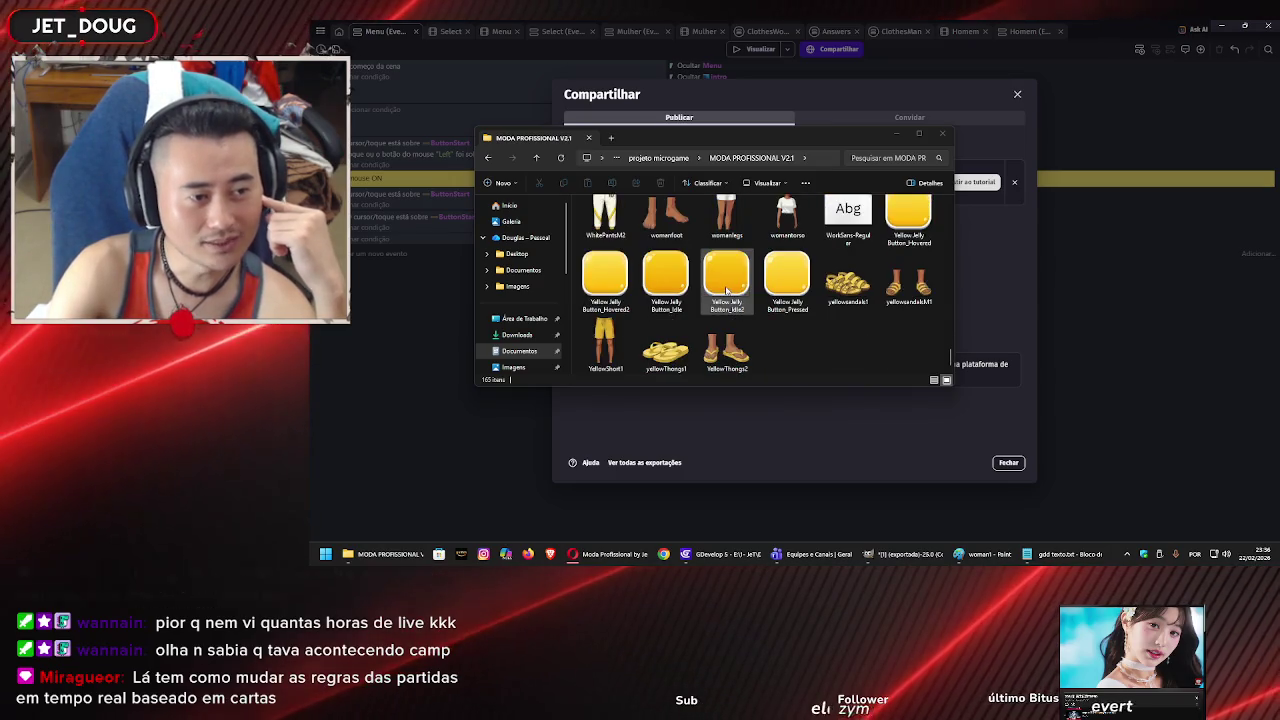
{"action": "scroll", "coordinate": [735, 310], "scroll_direction": "up", "scroll_amount": 20}
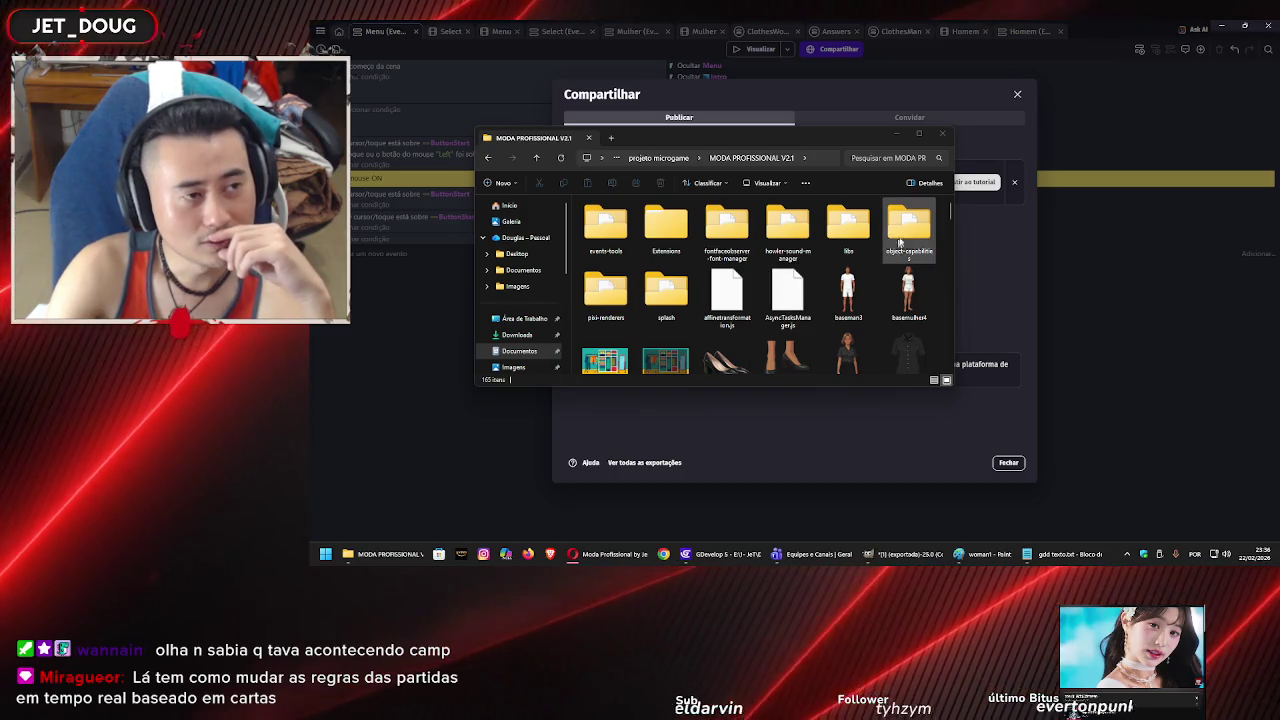
{"action": "left_click", "coordinate": [985, 241]}
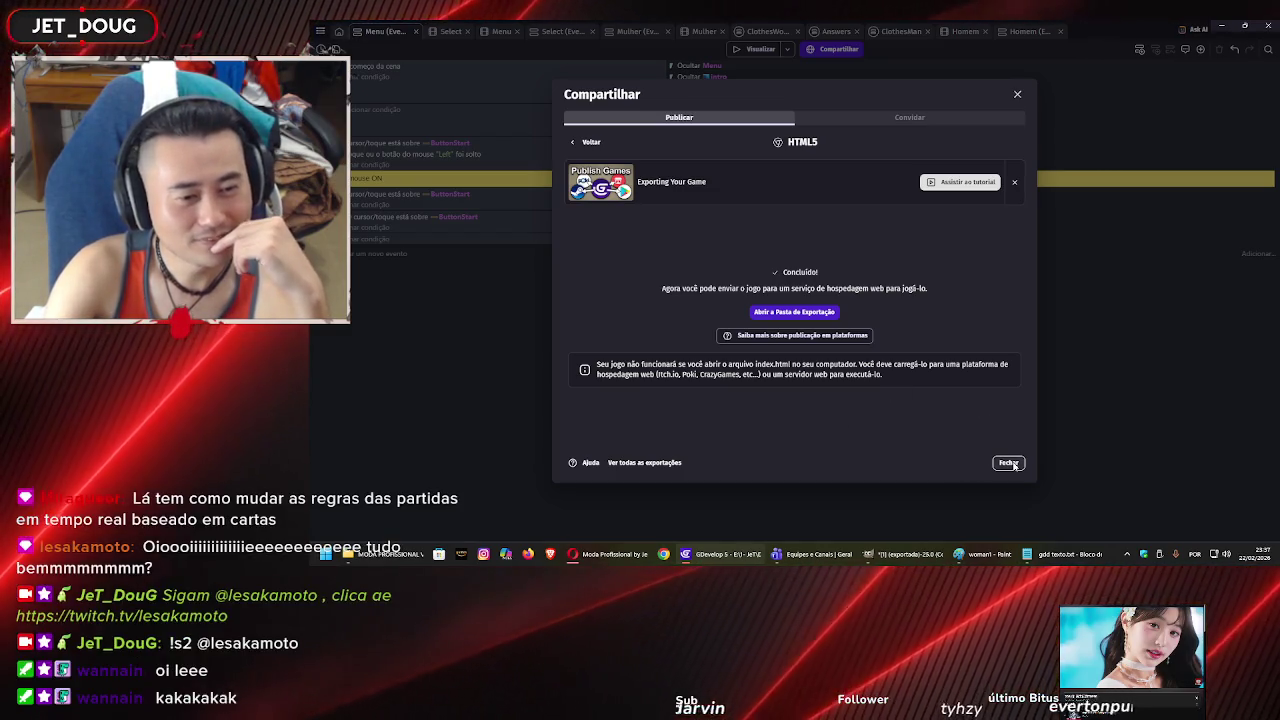
Close the Compartilhar export dialog and switch to Chrome showing the game's itch.io page.
{"action": "left_click", "coordinate": [1010, 463]}
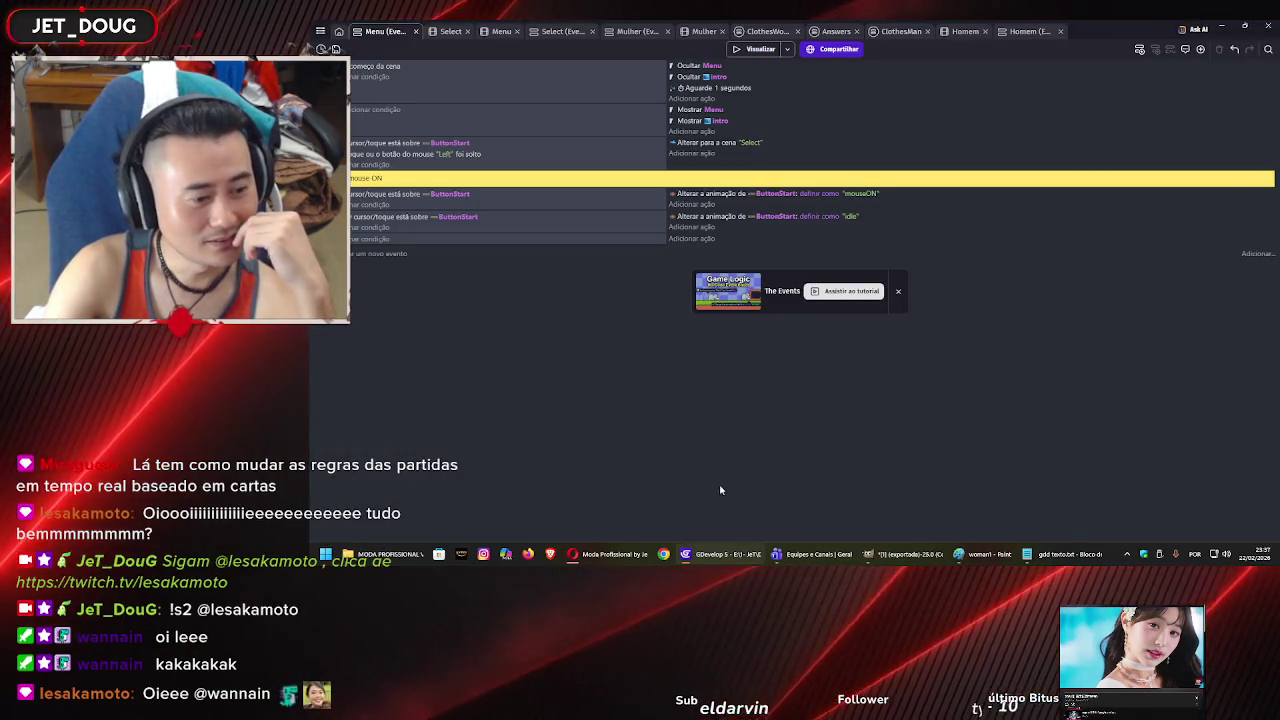
{"action": "left_click", "coordinate": [657, 560]}
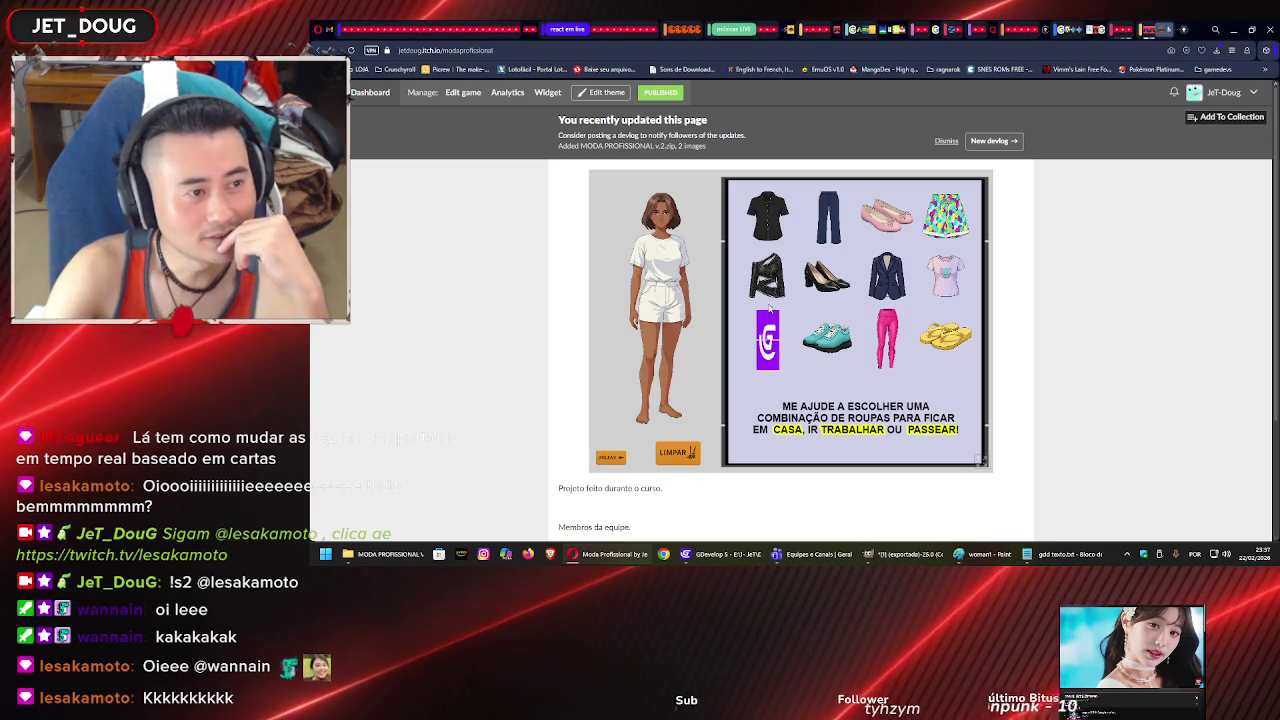
Test the current game build by switching between male and female characters and dressing them.
{"action": "mouse_move", "coordinate": [768, 340]}
{"action": "left_mouse_down"}
{"action": "mouse_move", "coordinate": [751, 345]}
{"action": "mouse_move", "coordinate": [786, 345]}
{"action": "mouse_move", "coordinate": [768, 342]}
{"action": "mouse_move", "coordinate": [752, 366]}
{"action": "mouse_move", "coordinate": [769, 352]}
{"action": "left_mouse_up"}
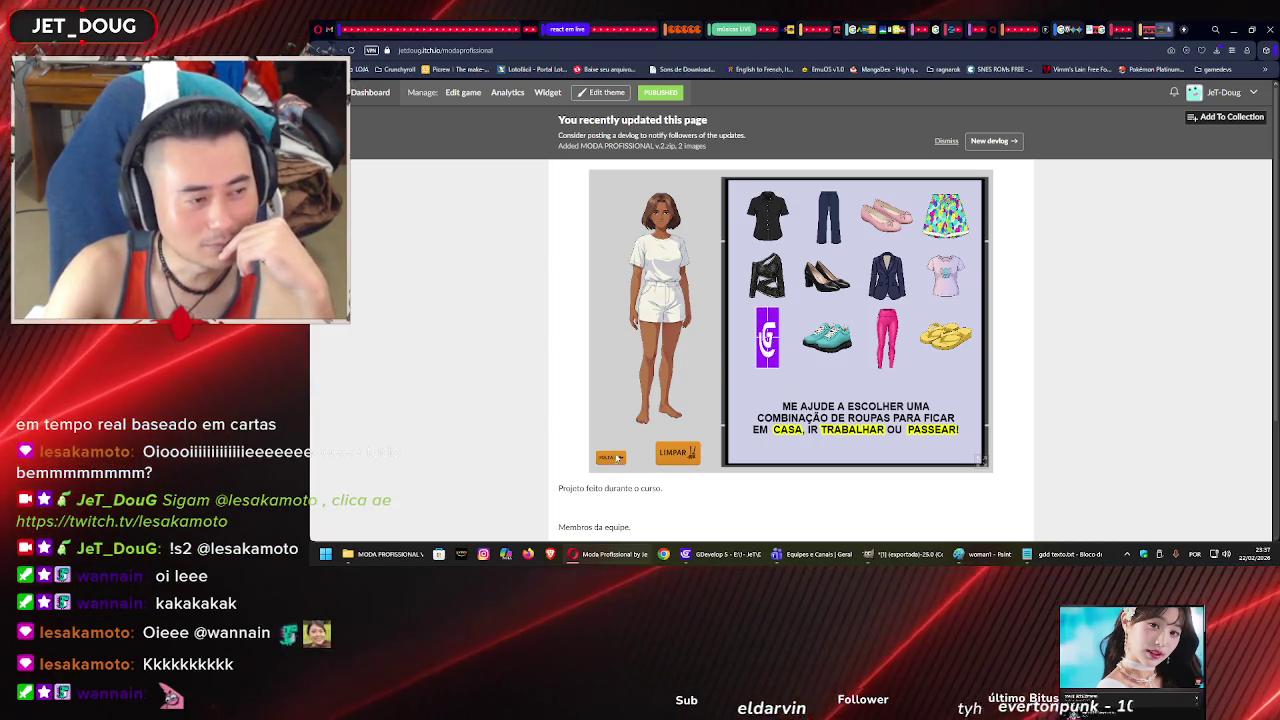
{"action": "left_click", "coordinate": [612, 458]}
{"action": "left_click", "coordinate": [745, 270]}
{"action": "left_click", "coordinate": [622, 458]}
{"action": "left_click", "coordinate": [740, 385]}
{"action": "left_click_drag", "start_coordinate": [767, 340], "coordinate": [662, 322]}
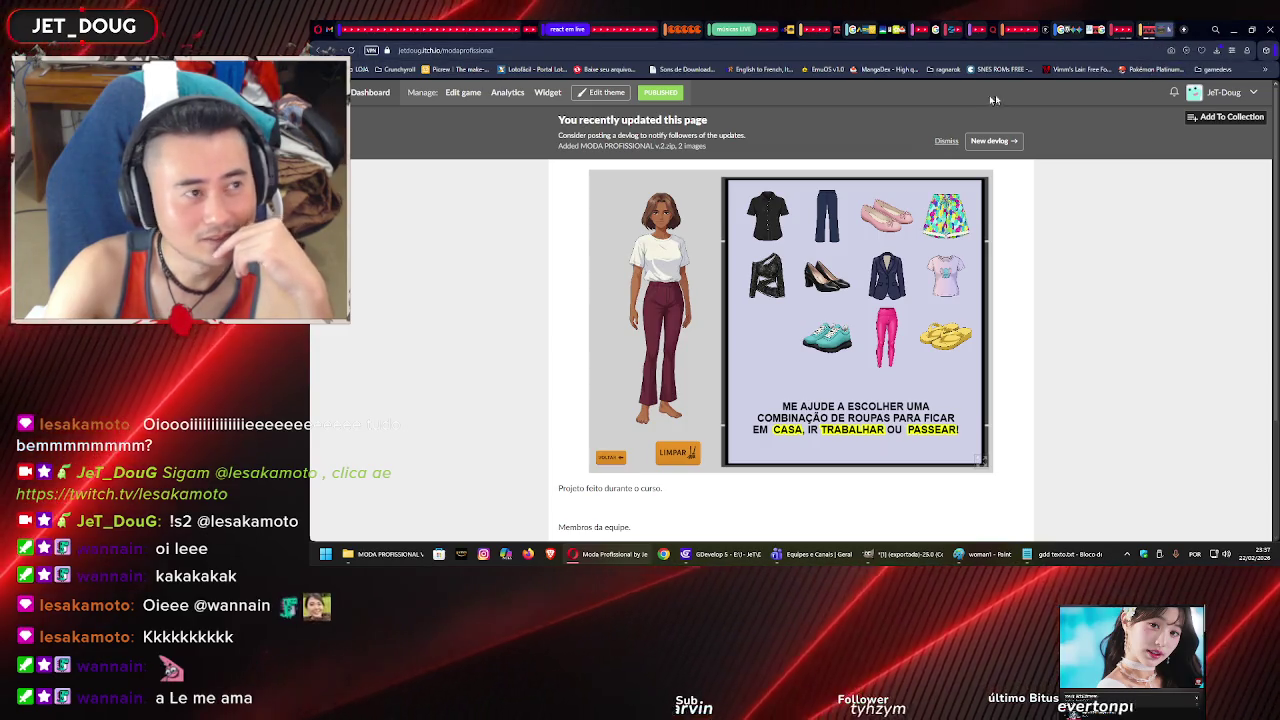
Permanently delete the old MODA PROFISSIONAL v.2.zip upload from the game's edit page.
{"action": "left_click", "coordinate": [1136, 28]}
{"action": "left_click", "coordinate": [1147, 29]}
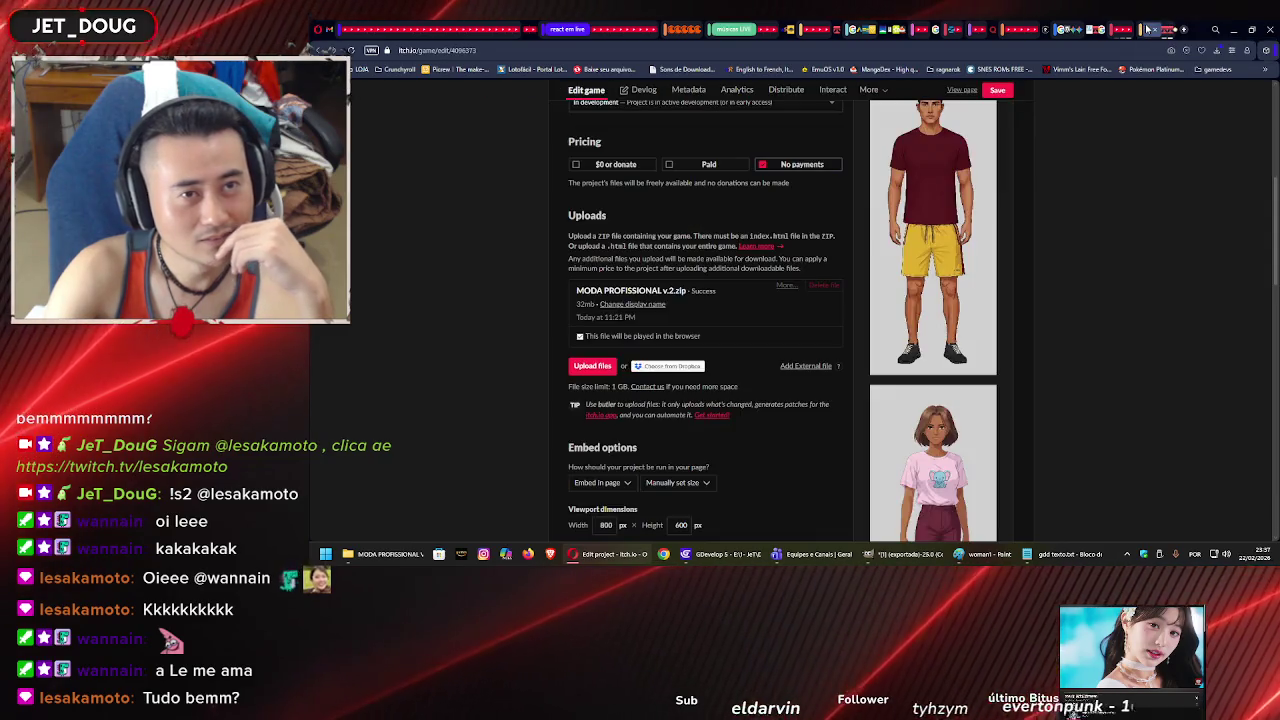
{"action": "left_click", "coordinate": [818, 287]}
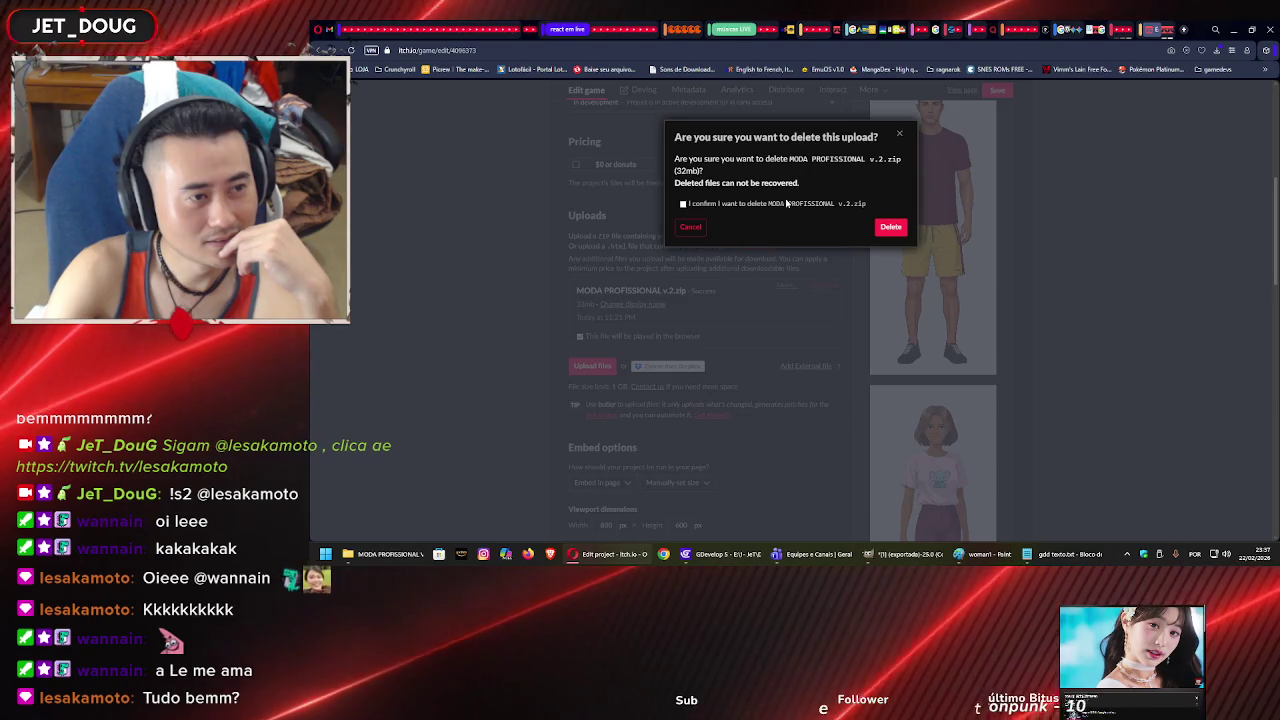
{"action": "left_click", "coordinate": [786, 204]}
{"action": "left_click", "coordinate": [898, 231]}
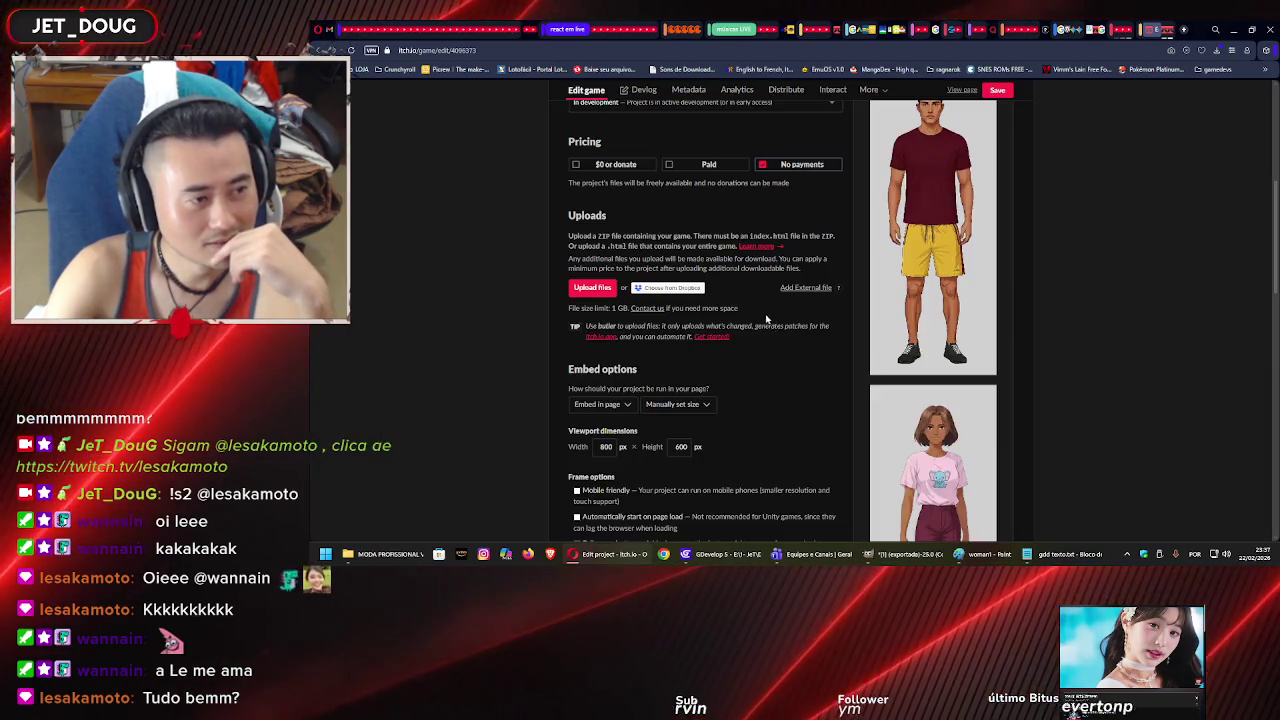
{"action": "left_click", "coordinate": [385, 554]}
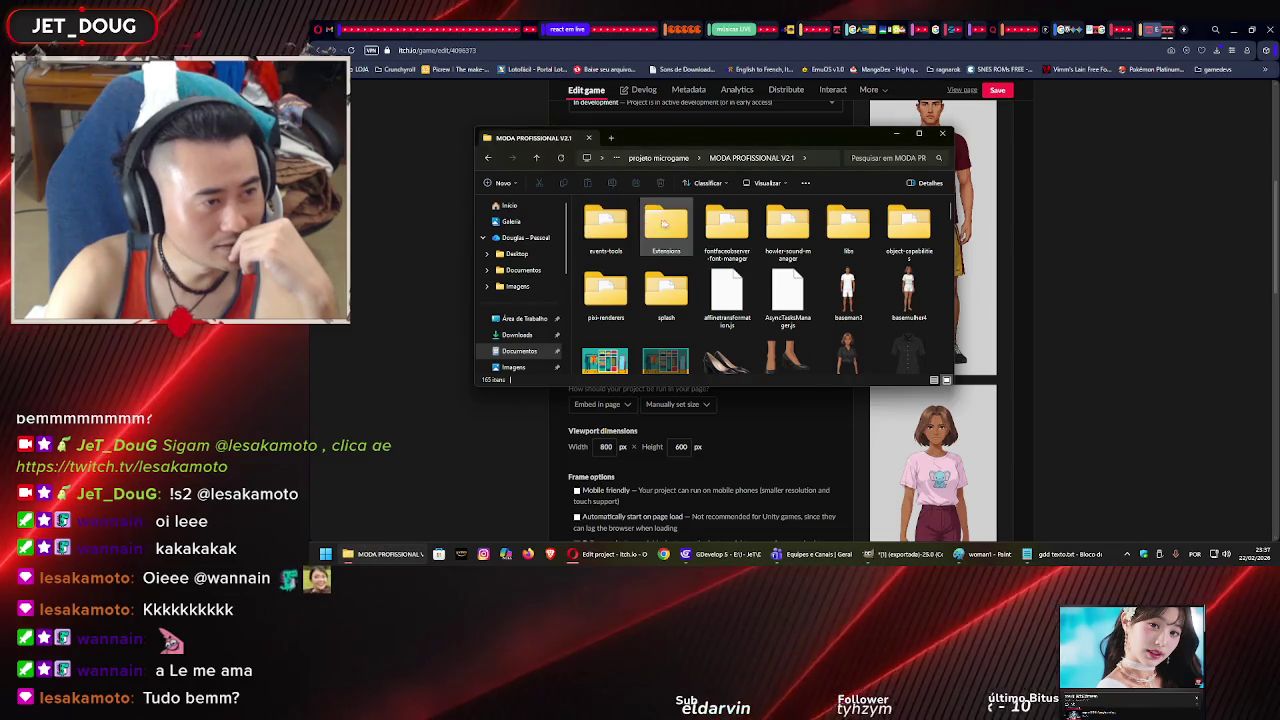
Compress the MODA PROFISSIONAL V2.1 folder in projeto microgame into a ZIP with its default name.
{"action": "left_click", "coordinate": [675, 158]}
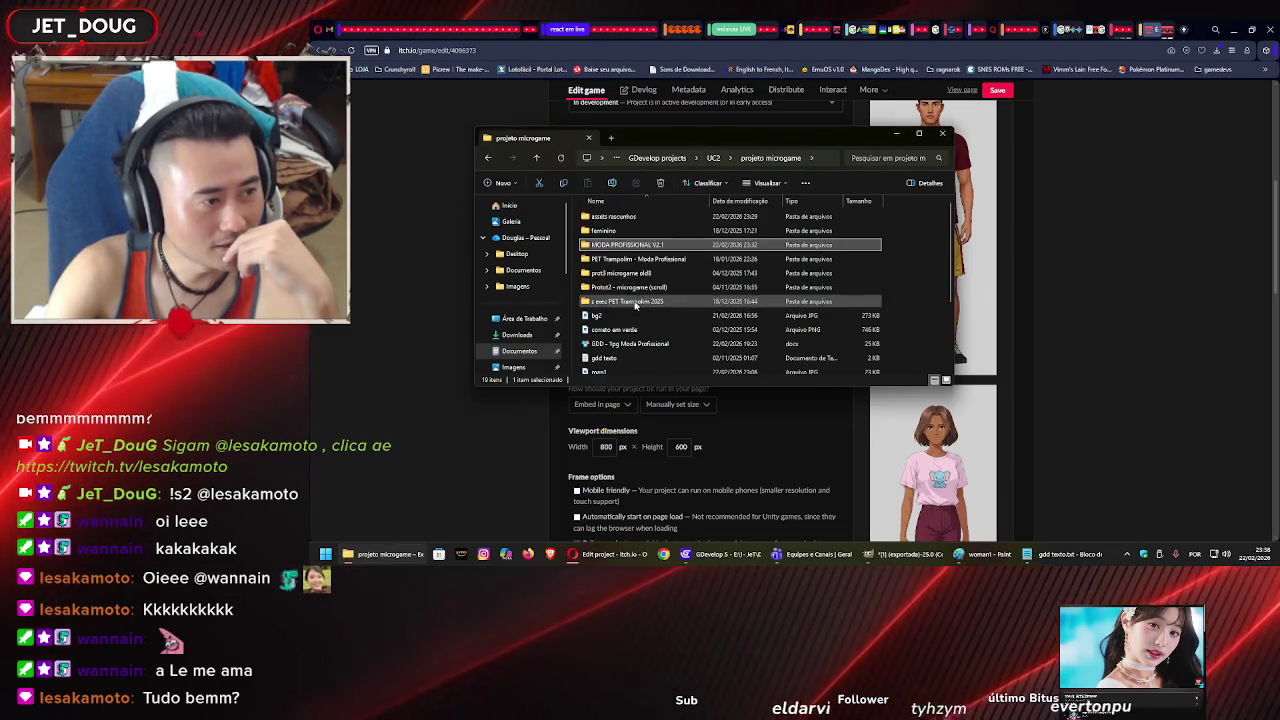
{"action": "right_click", "coordinate": [642, 245]}
{"action": "mouse_move", "coordinate": [702, 368]}
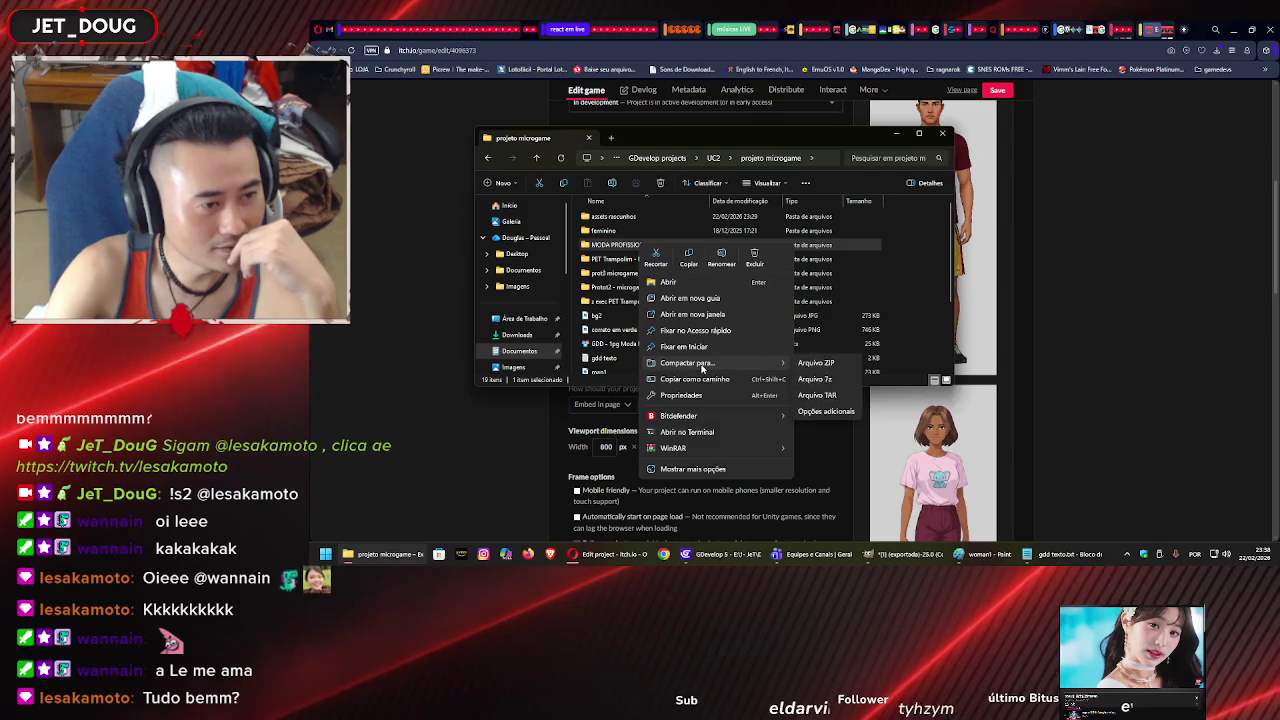
{"action": "left_click", "coordinate": [824, 370]}
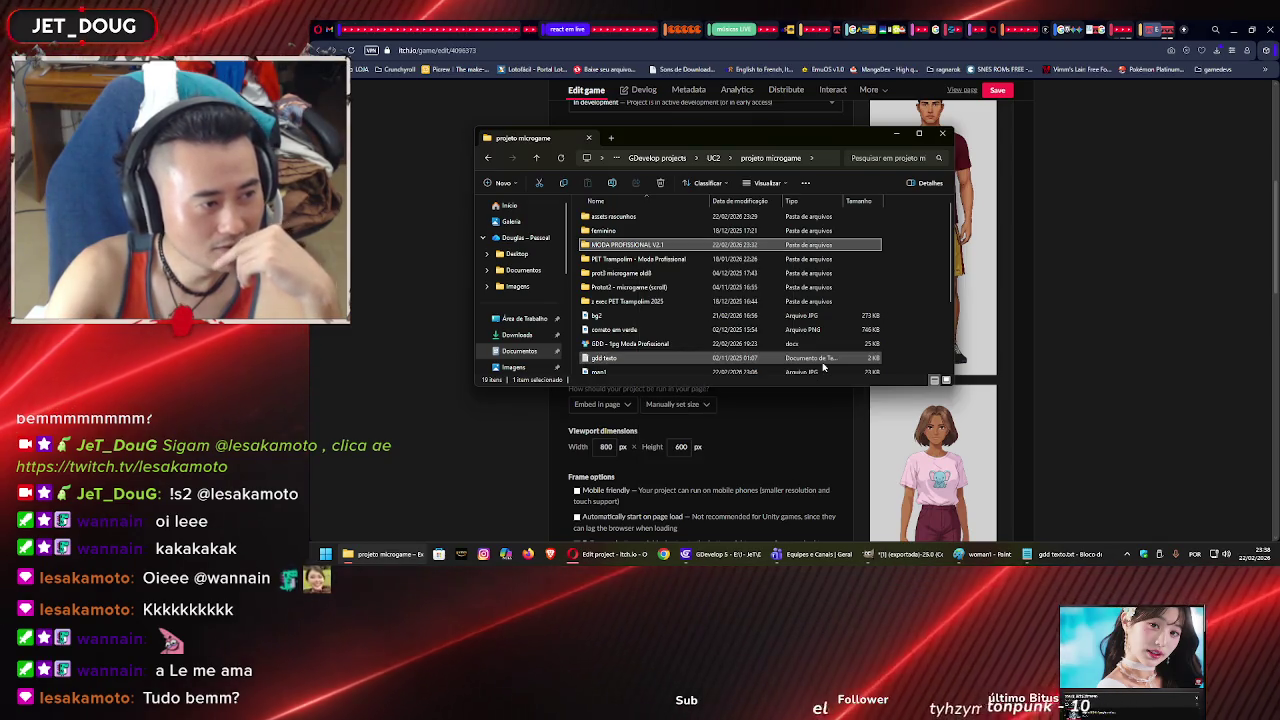
{"action": "left_click", "coordinate": [905, 355]}
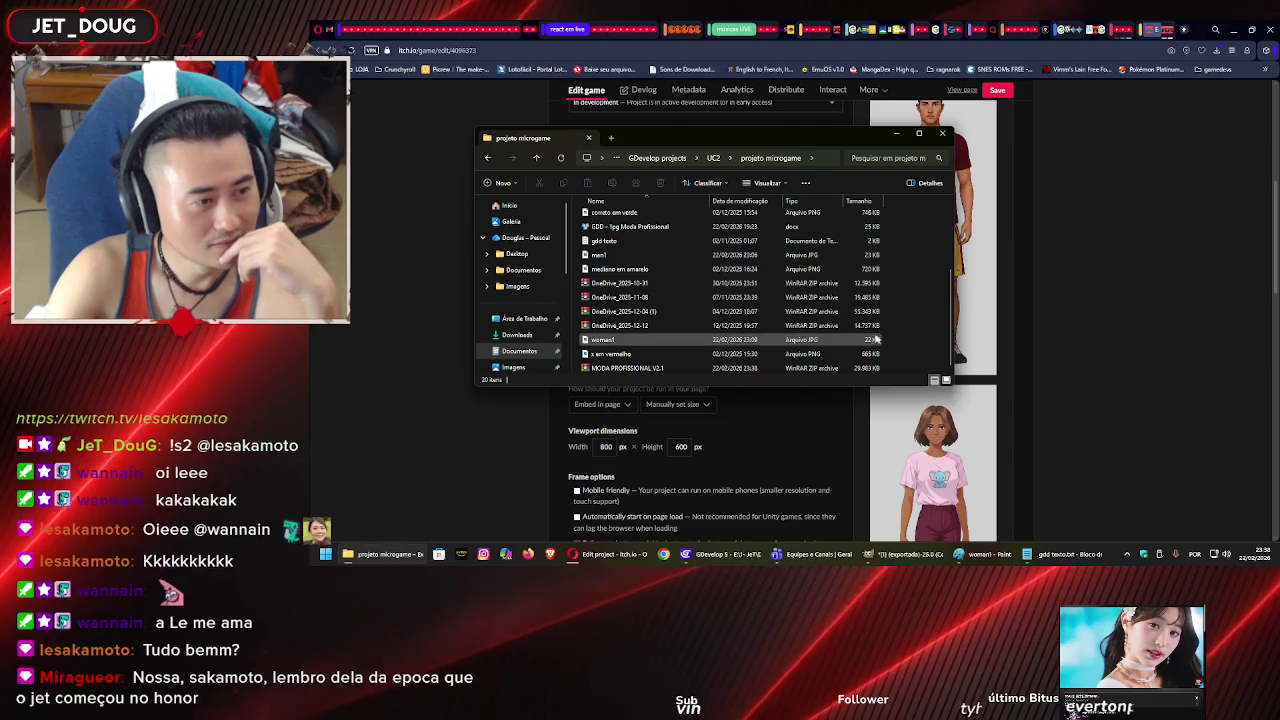
{"action": "left_click", "coordinate": [517, 434]}
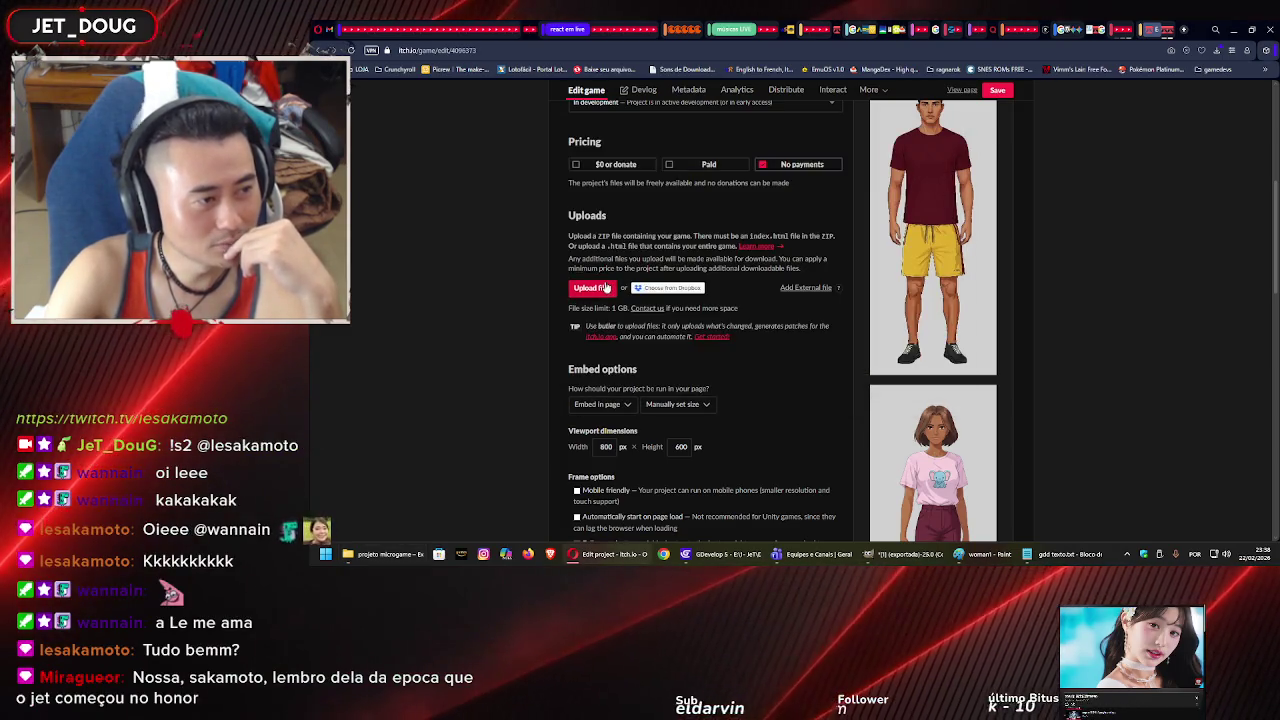
Try uploading MODA PROFISSIONAL V2.1.zip, then reload the edit page after the upload fails.
{"action": "left_click", "coordinate": [605, 287]}
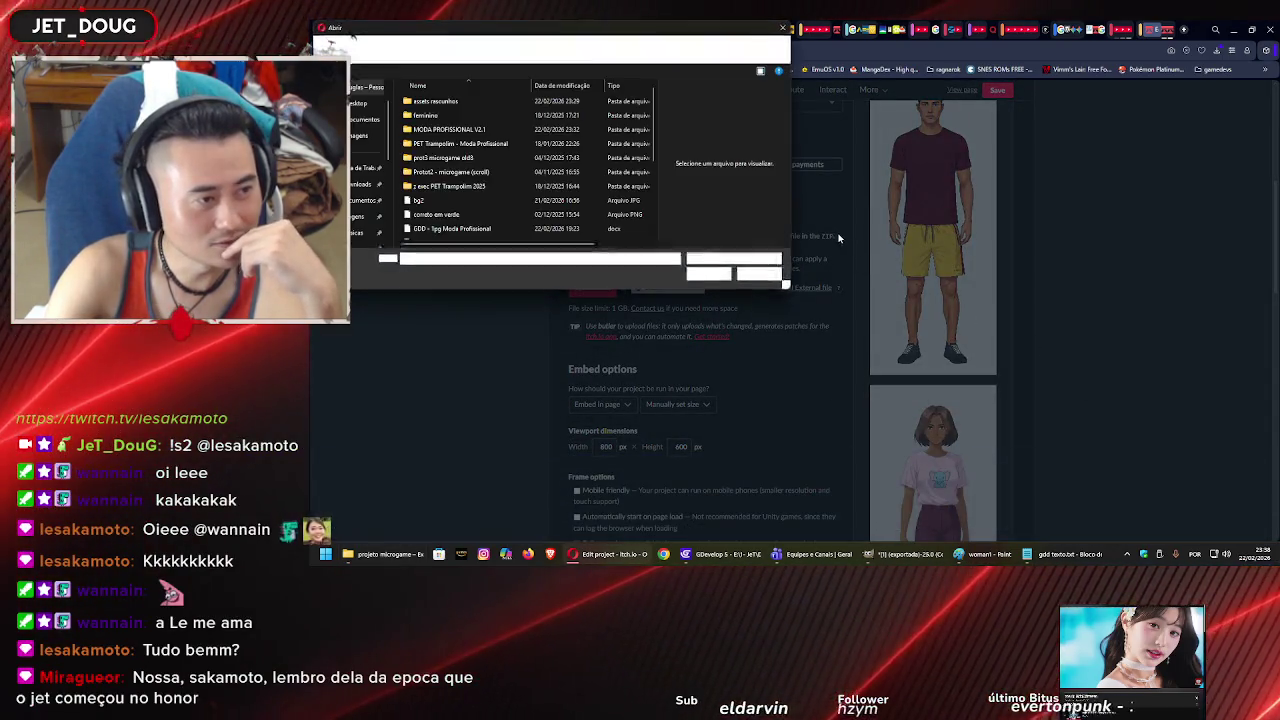
{"action": "left_click", "coordinate": [493, 149]}
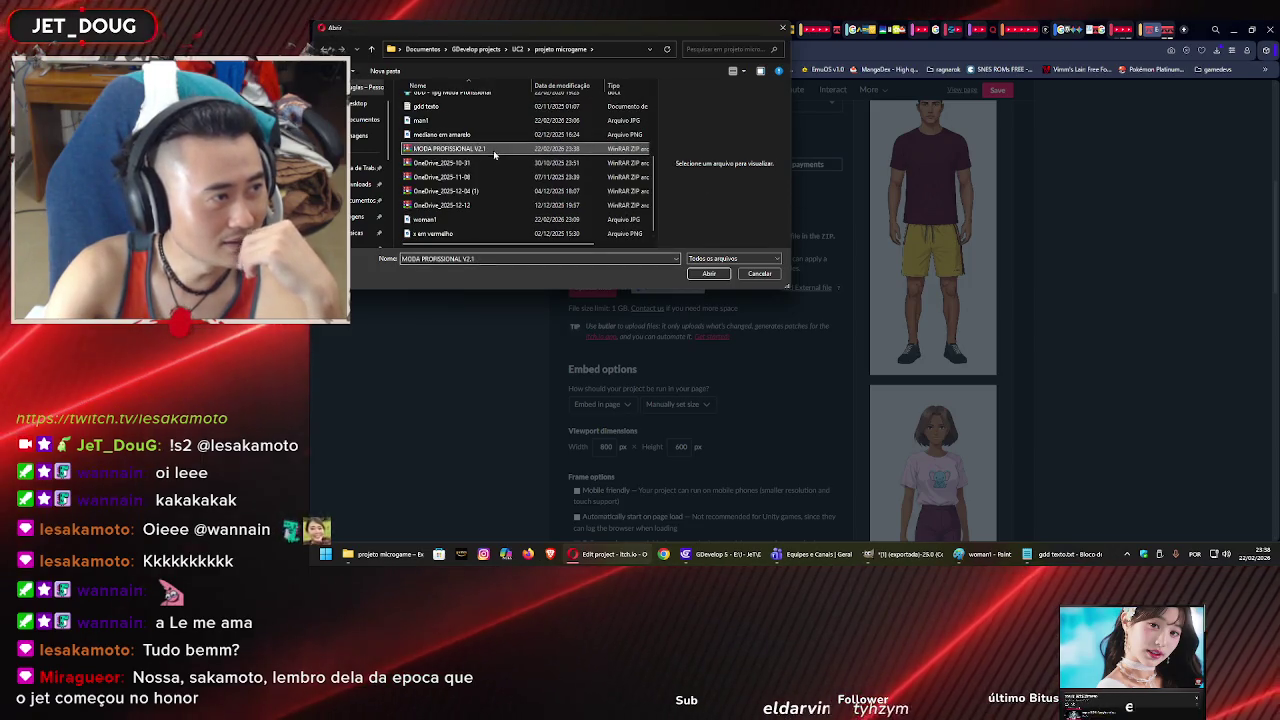
{"action": "left_click", "coordinate": [712, 275]}
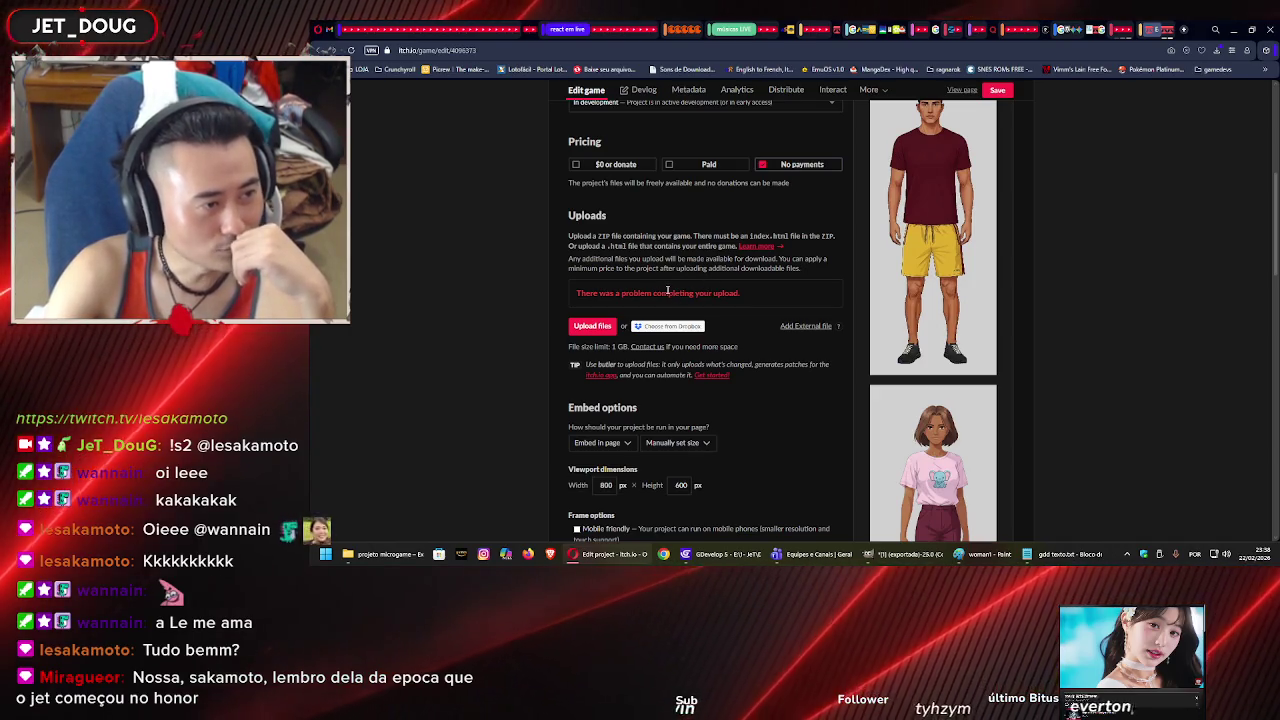
{"action": "left_click", "coordinate": [675, 50]}
{"action": "key", "text": "Return"}
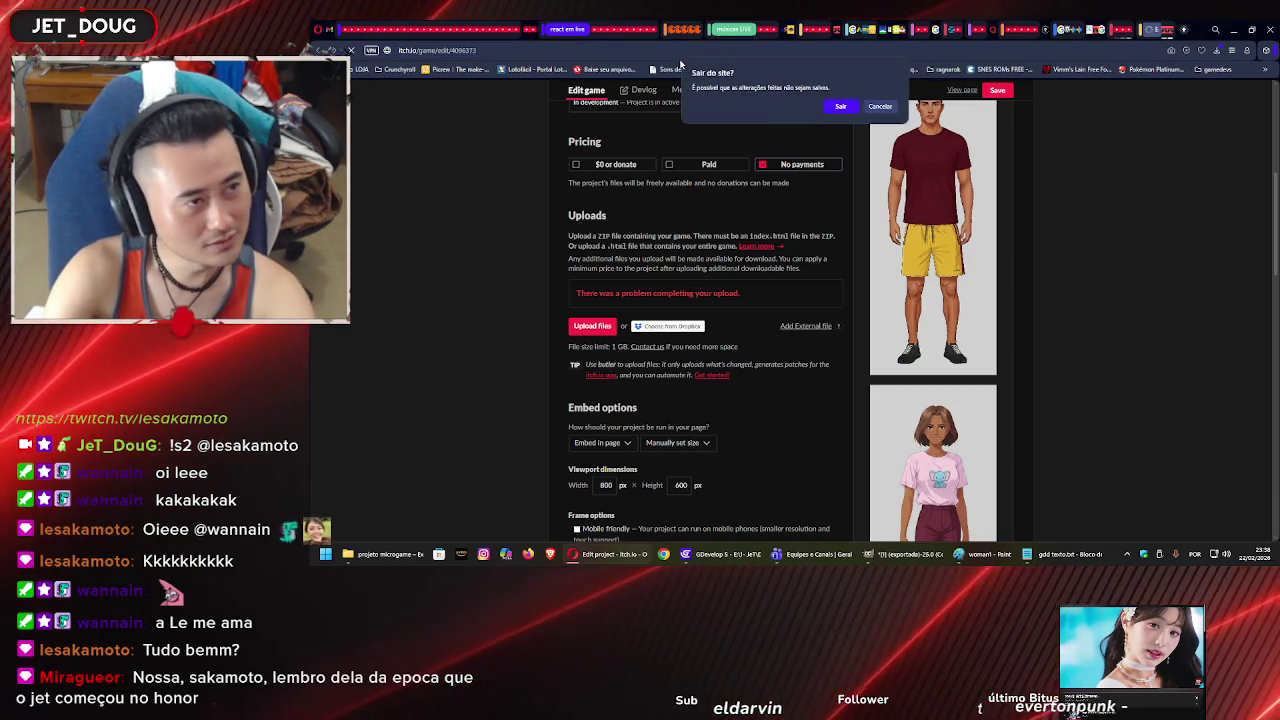
{"action": "left_click", "coordinate": [828, 105]}
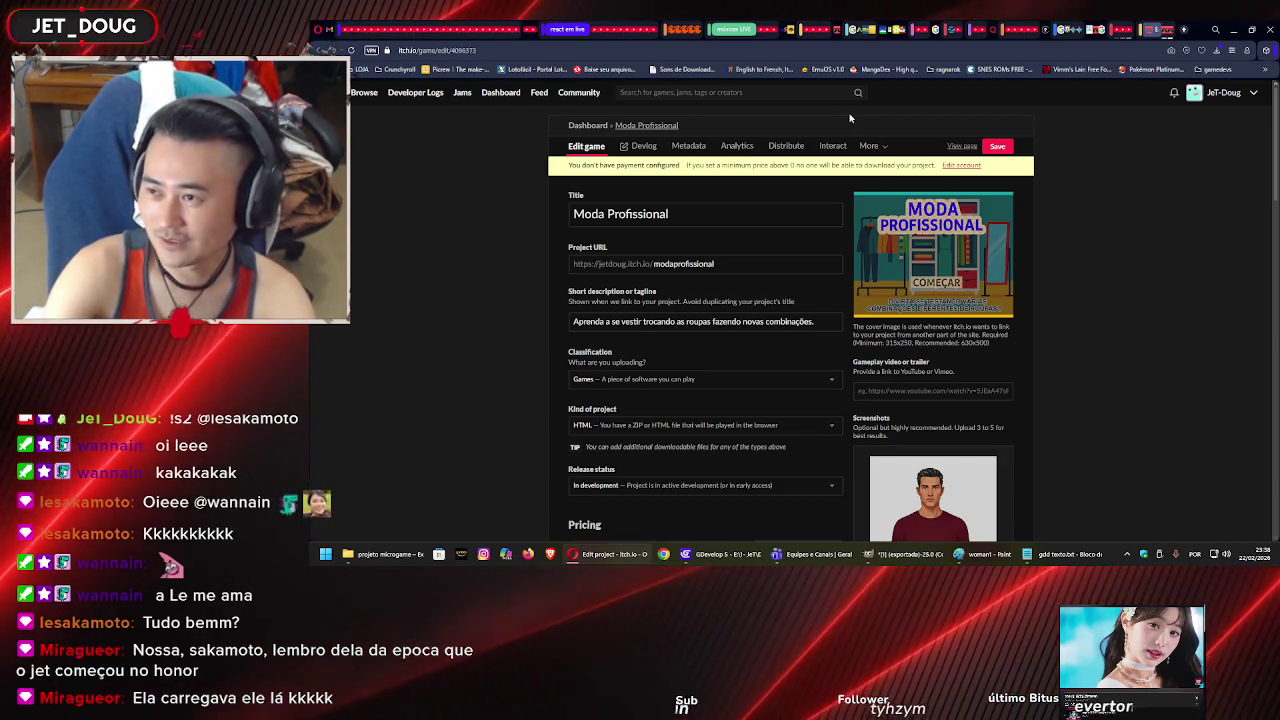
Upload MODA PROFISSIONAL V2.1.zip again, this time succeeding as a 29 MB file.
{"action": "scroll", "coordinate": [681, 318], "scroll_direction": "down", "scroll_amount": 3}
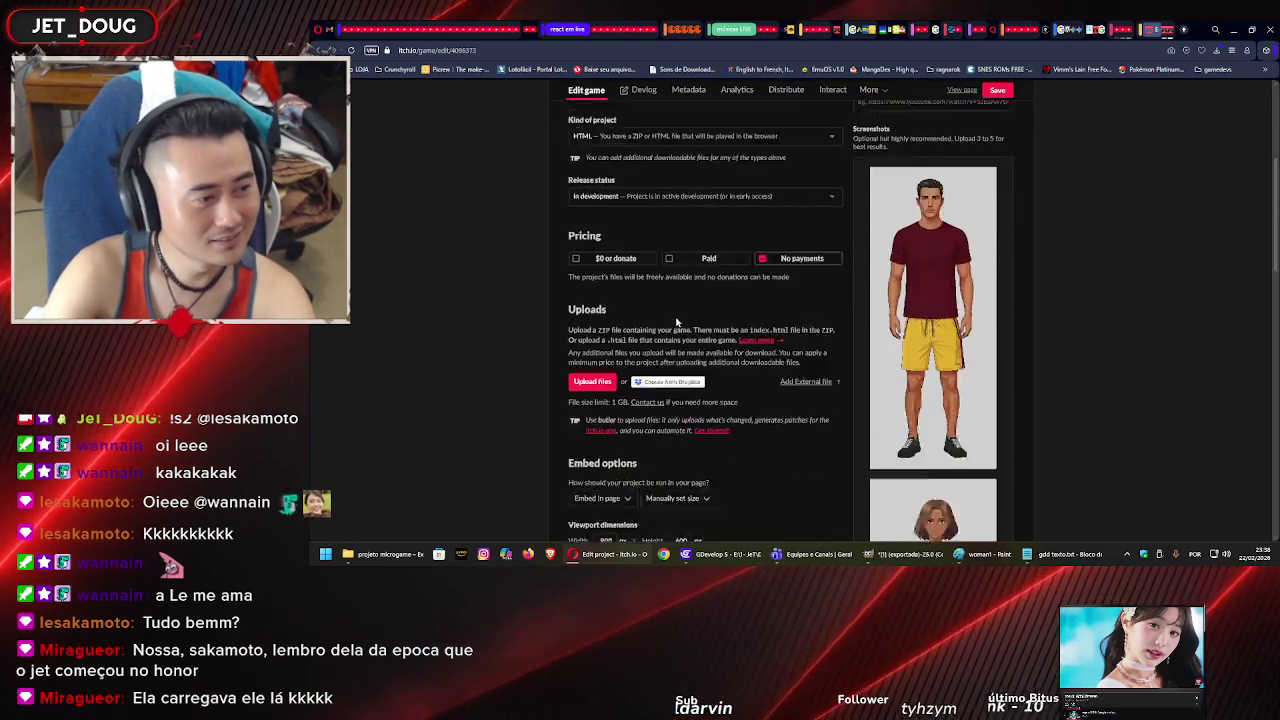
{"action": "left_click", "coordinate": [594, 266]}
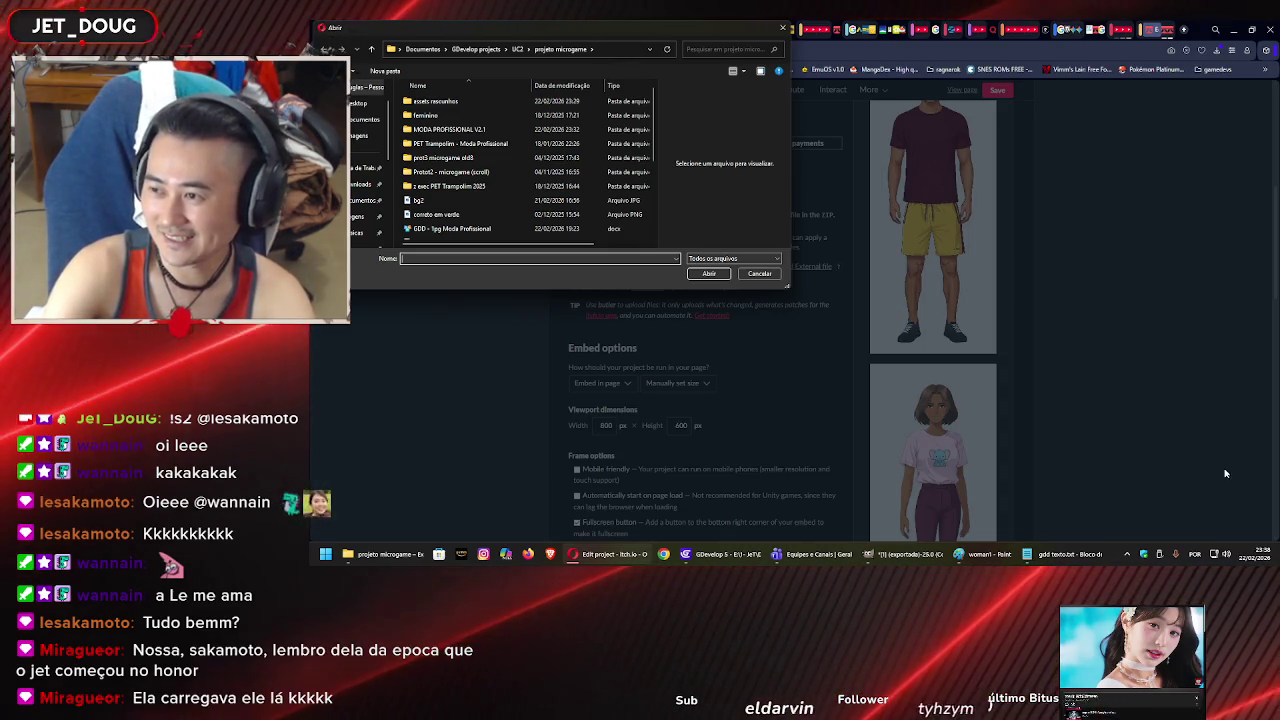
{"action": "scroll", "coordinate": [470, 200], "scroll_direction": "down", "scroll_amount": 3}
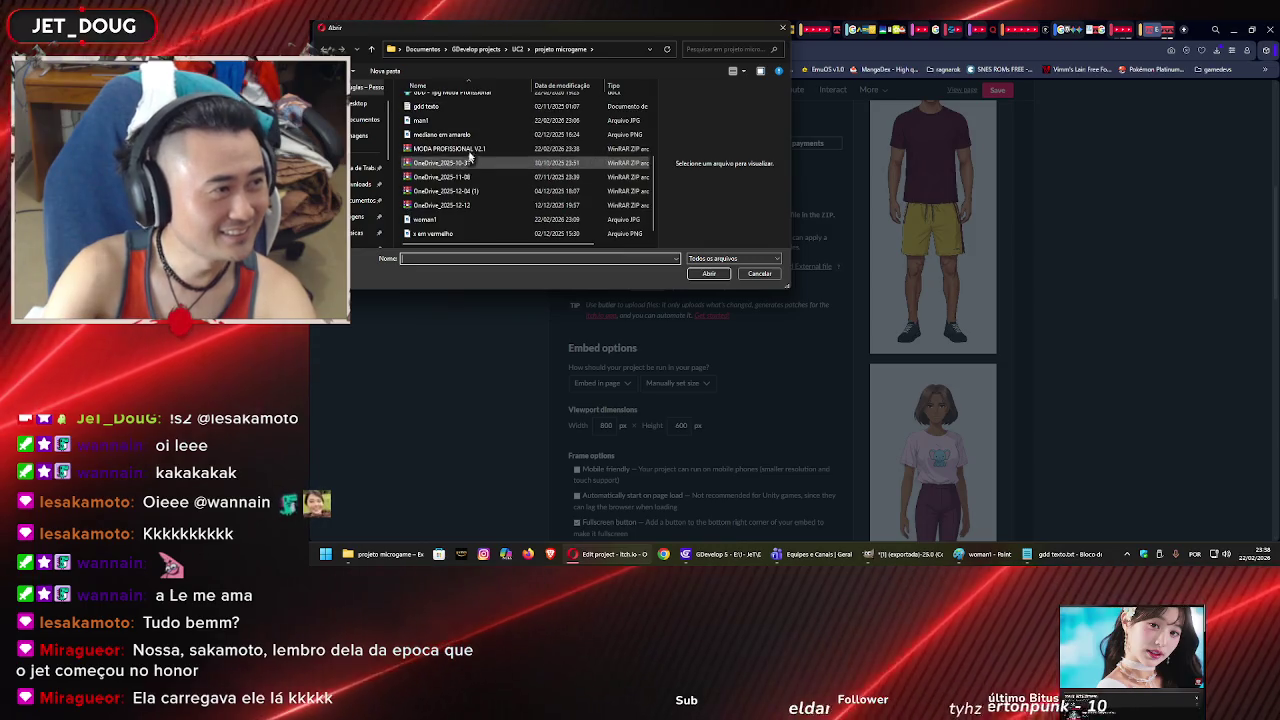
{"action": "left_click", "coordinate": [473, 150]}
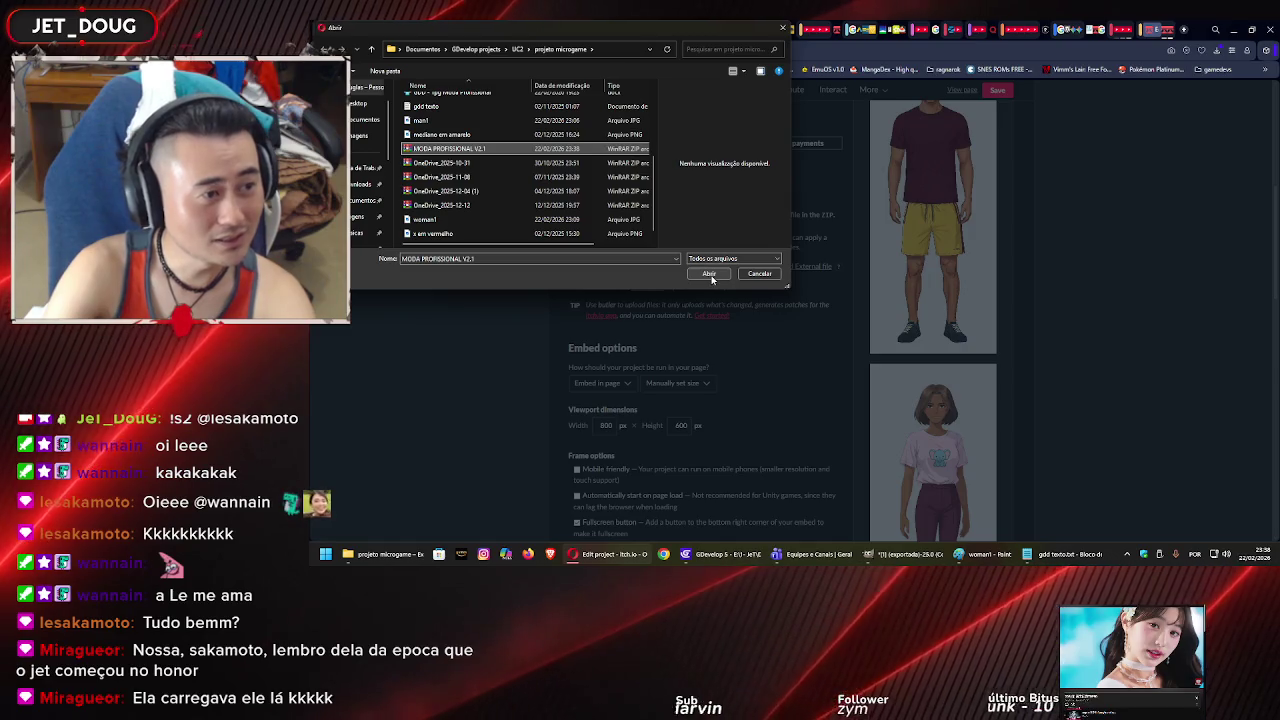
{"action": "left_click", "coordinate": [709, 274]}
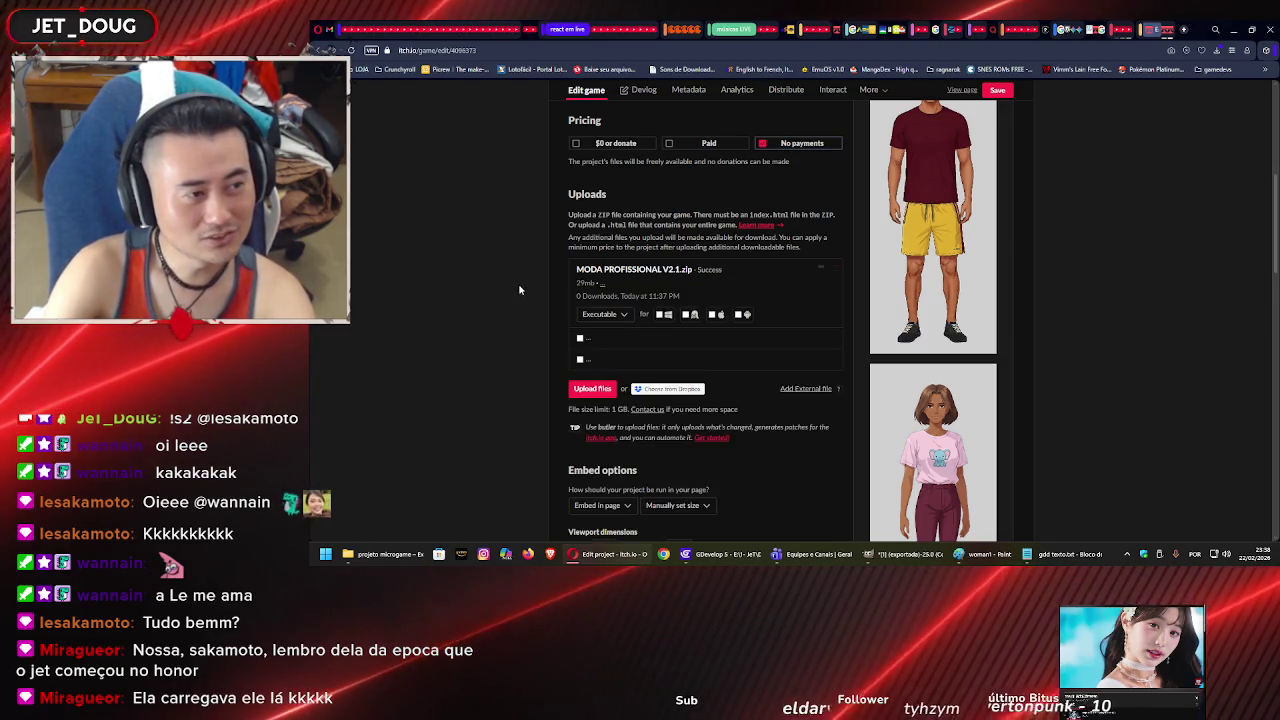
Mark the zip as 'This file will be played in the browser' and reload the edit page.
{"action": "left_click", "coordinate": [580, 338]}
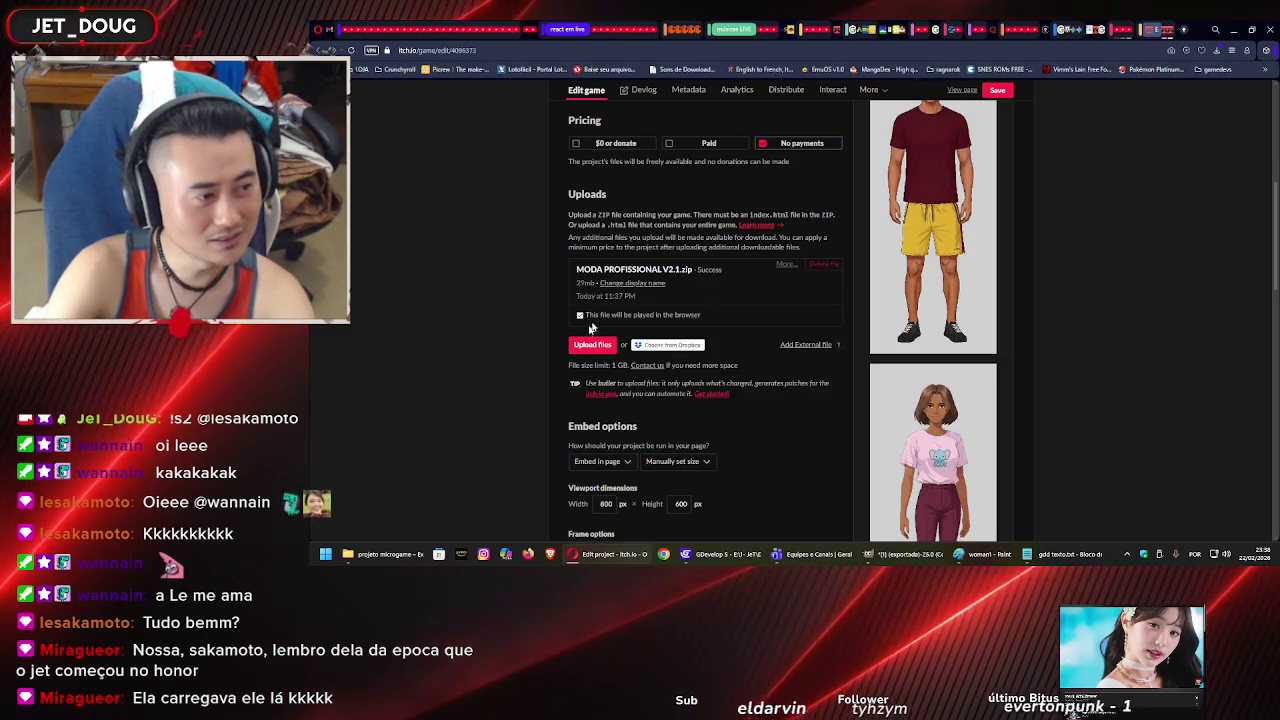
{"action": "left_click", "coordinate": [500, 49]}
{"action": "key", "text": "Return"}
{"action": "left_click", "coordinate": [840, 106]}
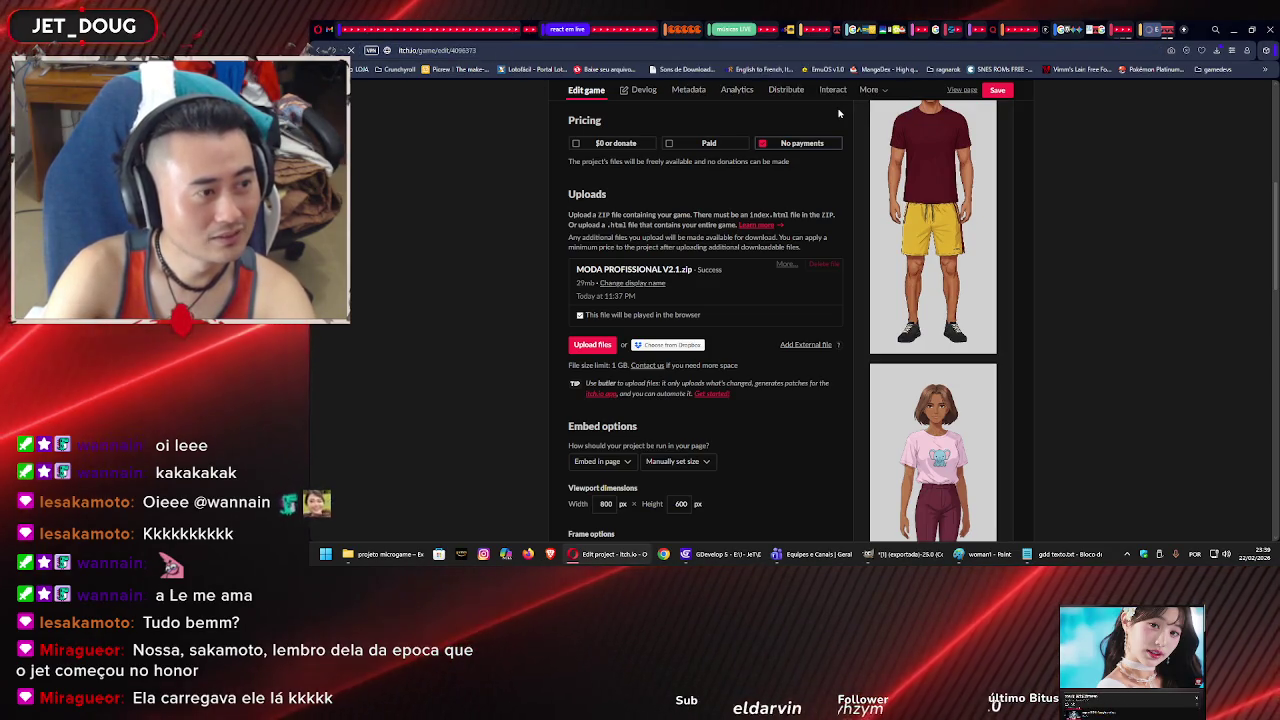
{"action": "scroll", "coordinate": [647, 331], "scroll_direction": "down", "scroll_amount": 5}
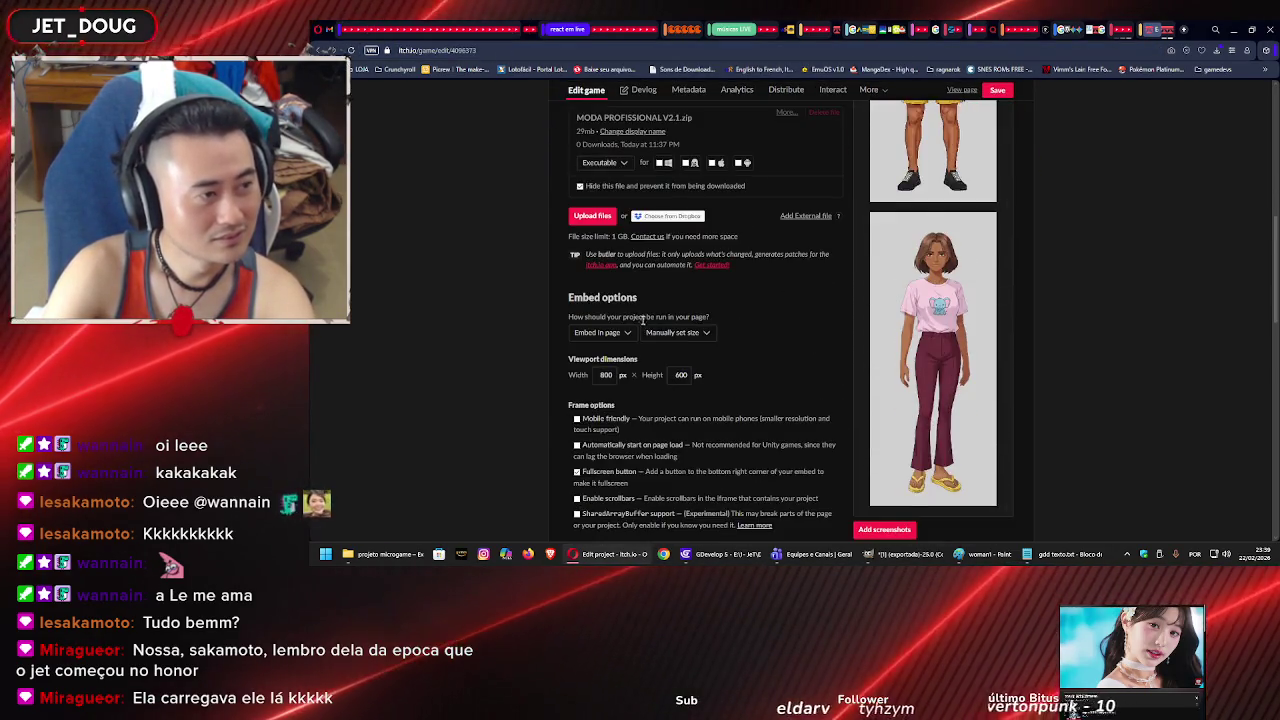
{"action": "scroll", "coordinate": [917, 127], "scroll_direction": "up", "scroll_amount": 2}
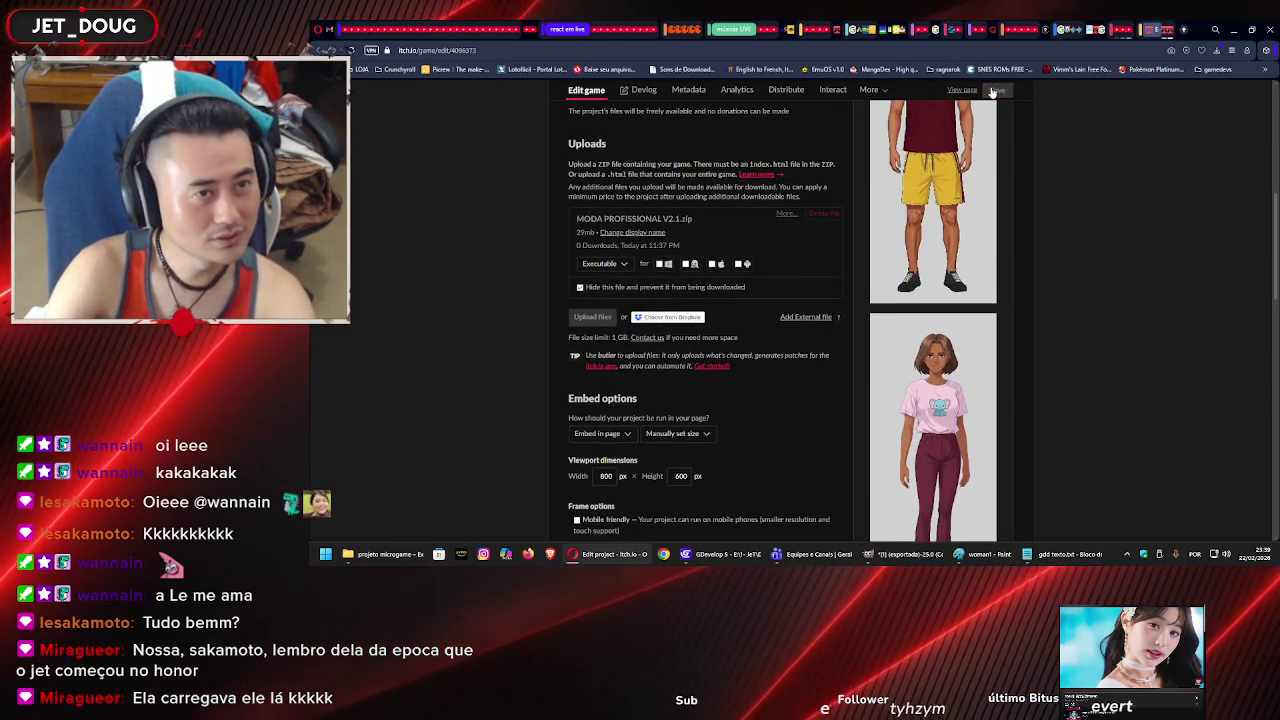
Save the game page with the V2.1 build and go to the Creator Dashboard.
{"action": "left_click", "coordinate": [737, 263]}
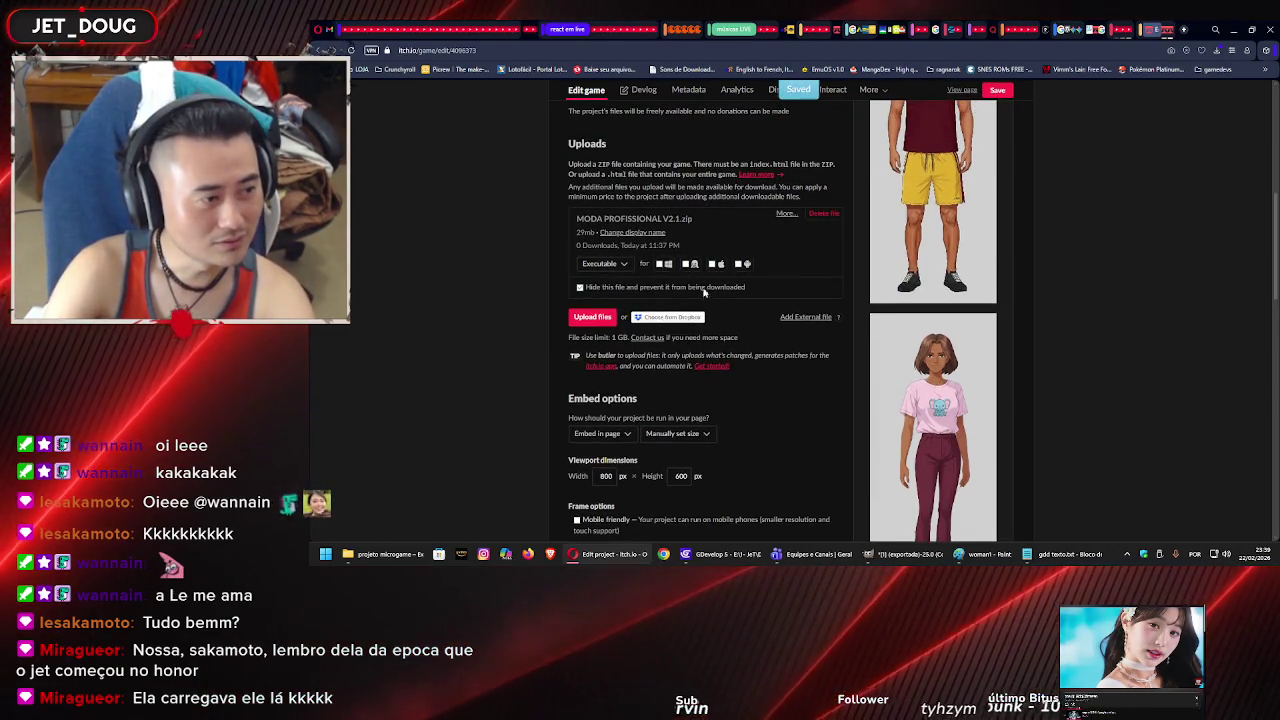
{"action": "scroll", "coordinate": [720, 337], "scroll_direction": "down", "scroll_amount": 3}
{"action": "scroll", "coordinate": [900, 250], "scroll_direction": "up", "scroll_amount": 5}
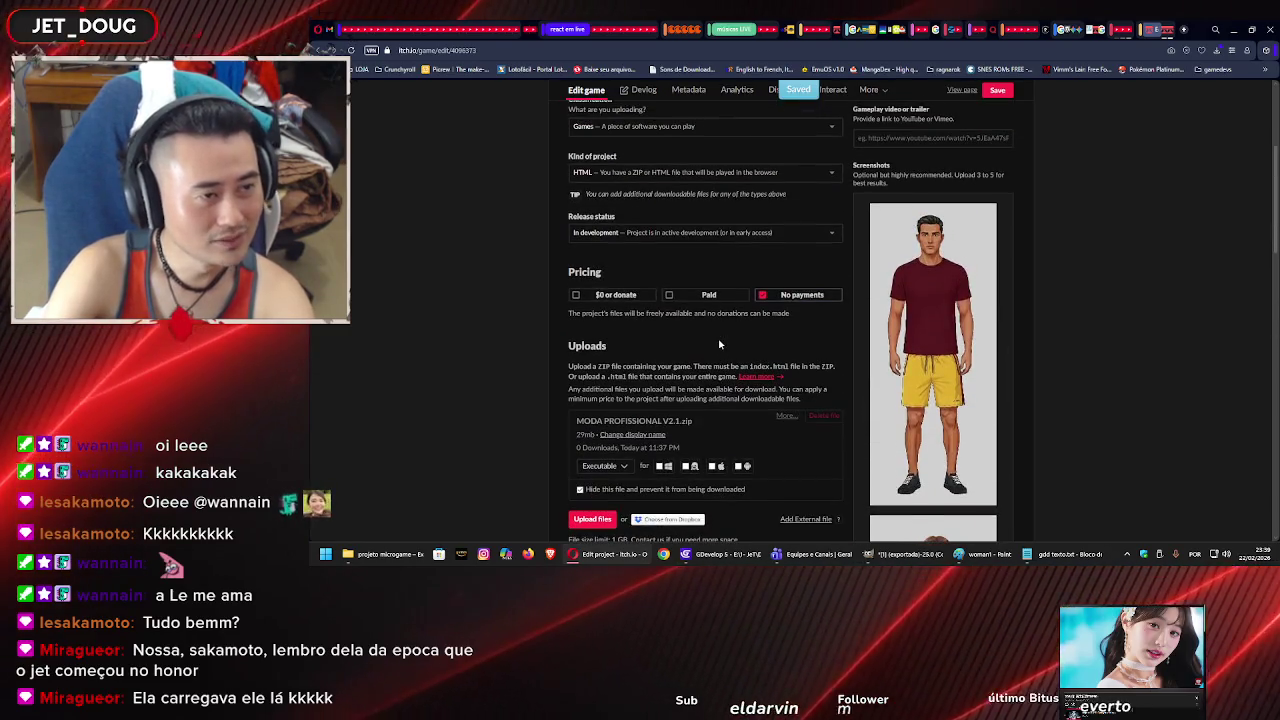
{"action": "left_click", "coordinate": [1168, 28]}
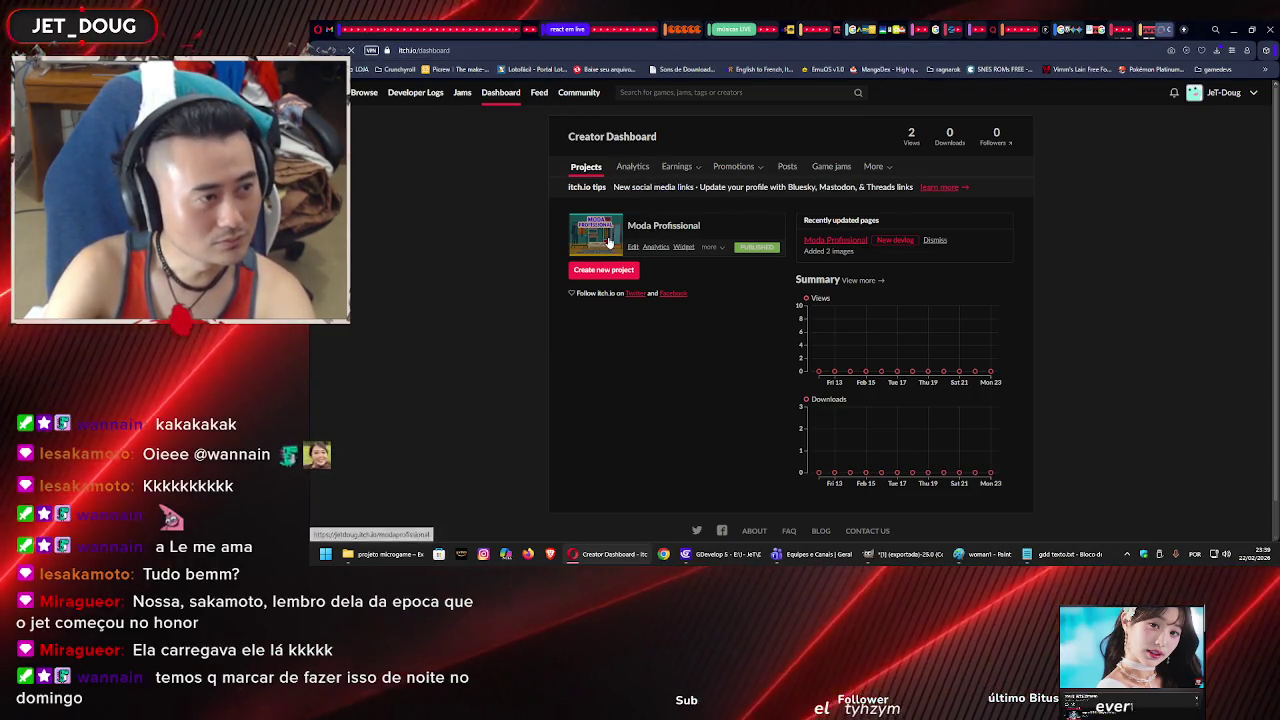
Open the Moda Profissional page from the dashboard, run the game and press COMEÇAR.
{"action": "left_click", "coordinate": [608, 237]}
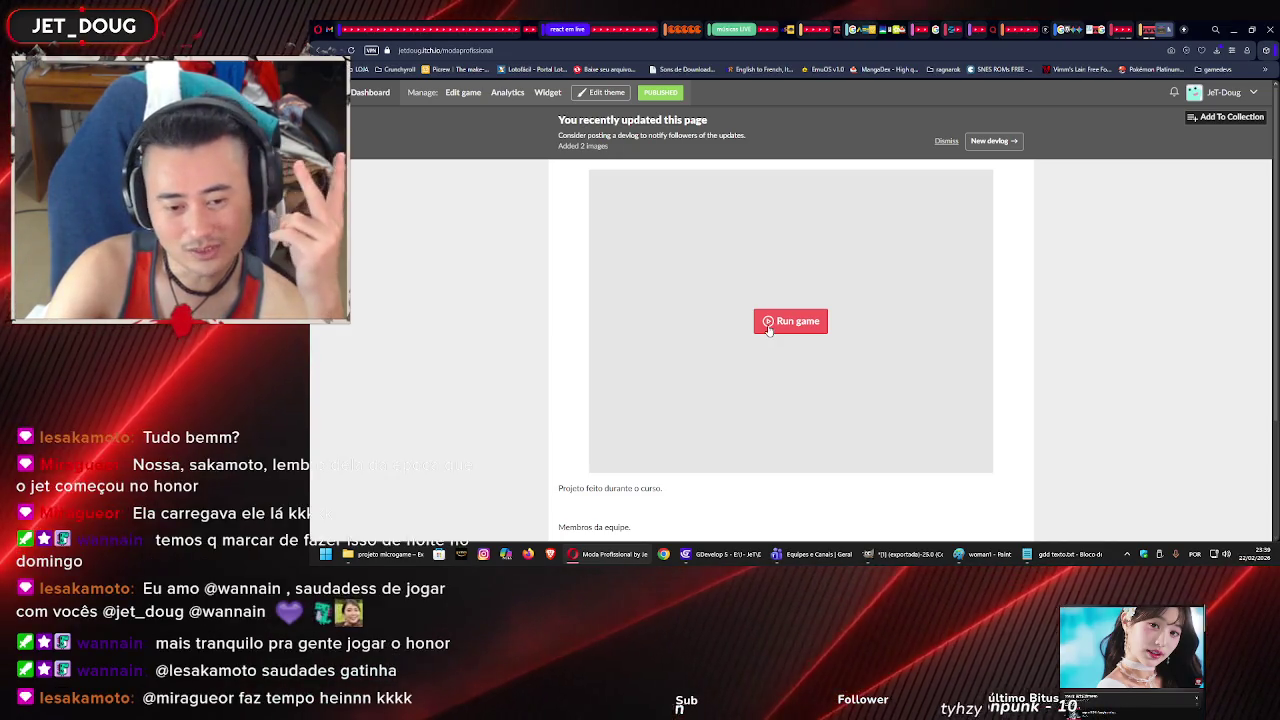
{"action": "left_click", "coordinate": [772, 325]}
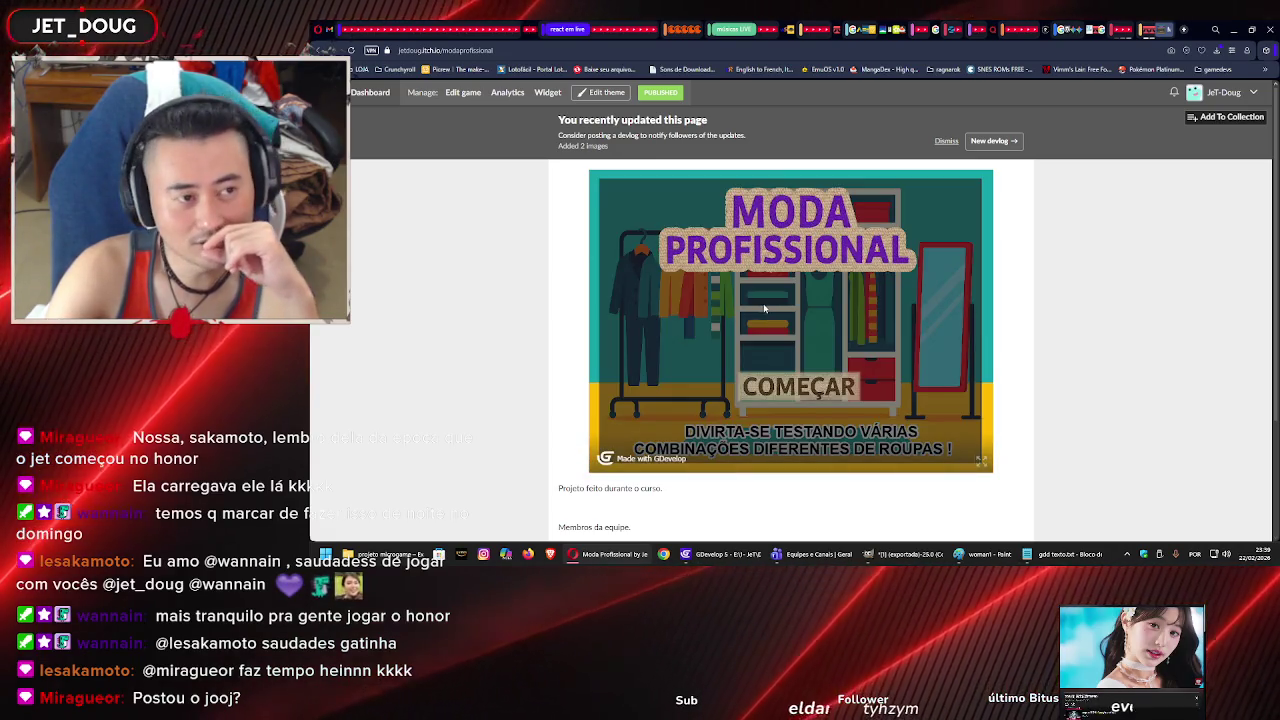
{"action": "left_click", "coordinate": [796, 394]}
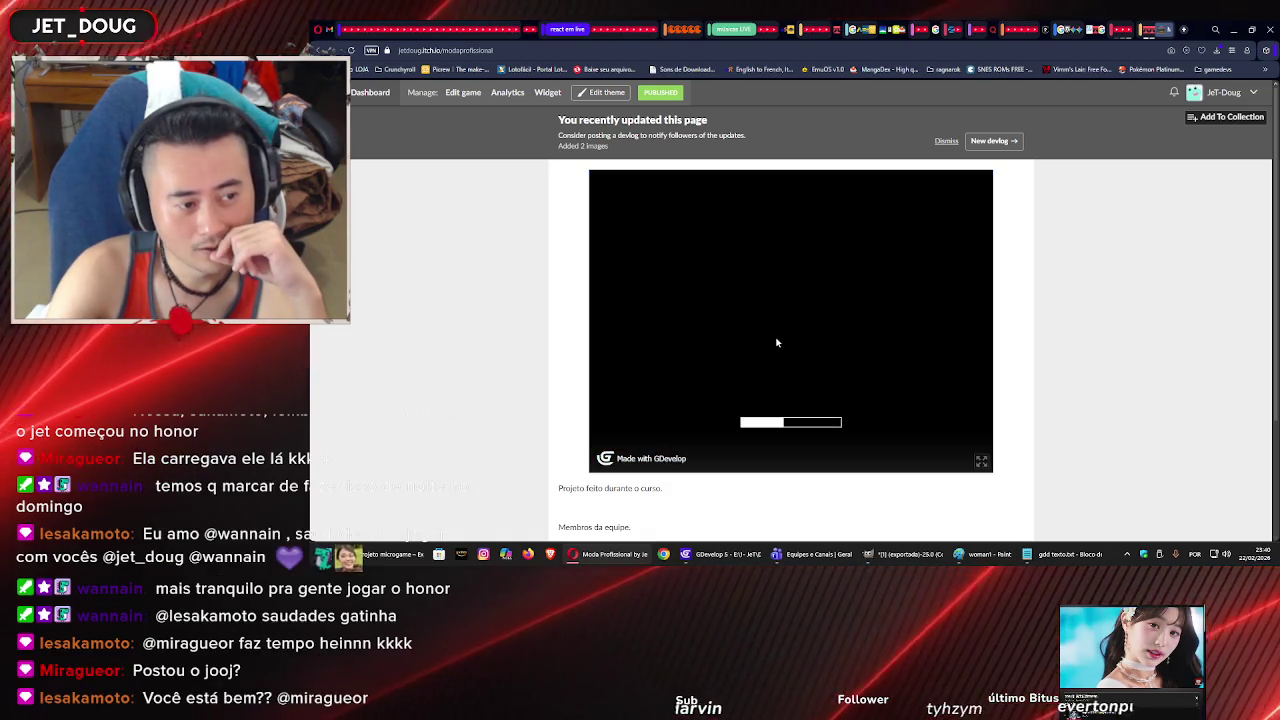